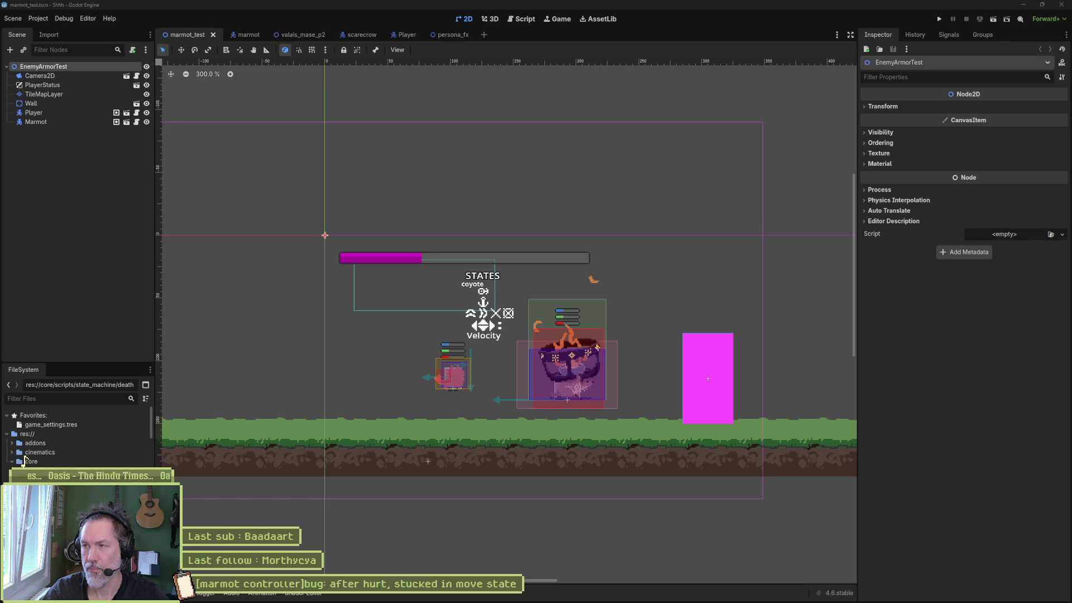
Return from the browser to the editor and open marmot_hurt_state.gd in the script workspace.
{"action": "key", "text": "alt+Tab"}
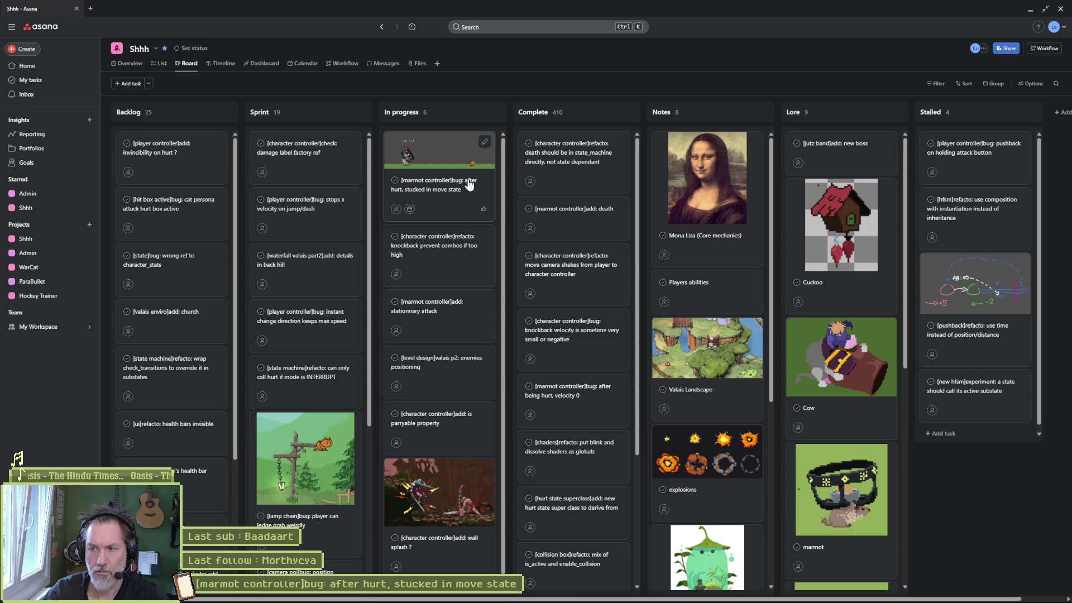
{"action": "left_click", "coordinate": [1030, 10]}
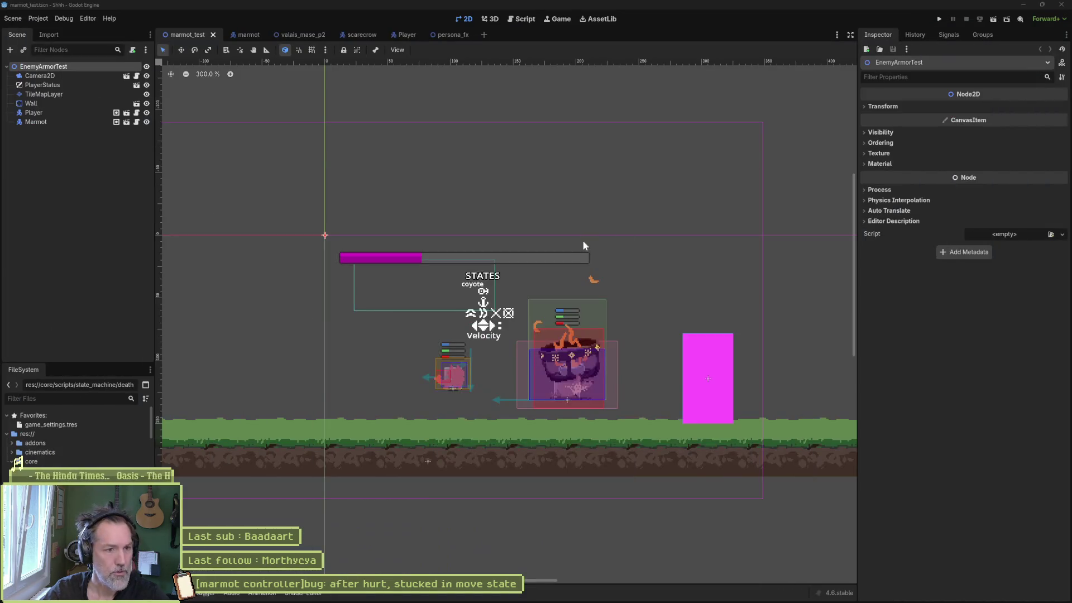
{"action": "left_click", "coordinate": [517, 20]}
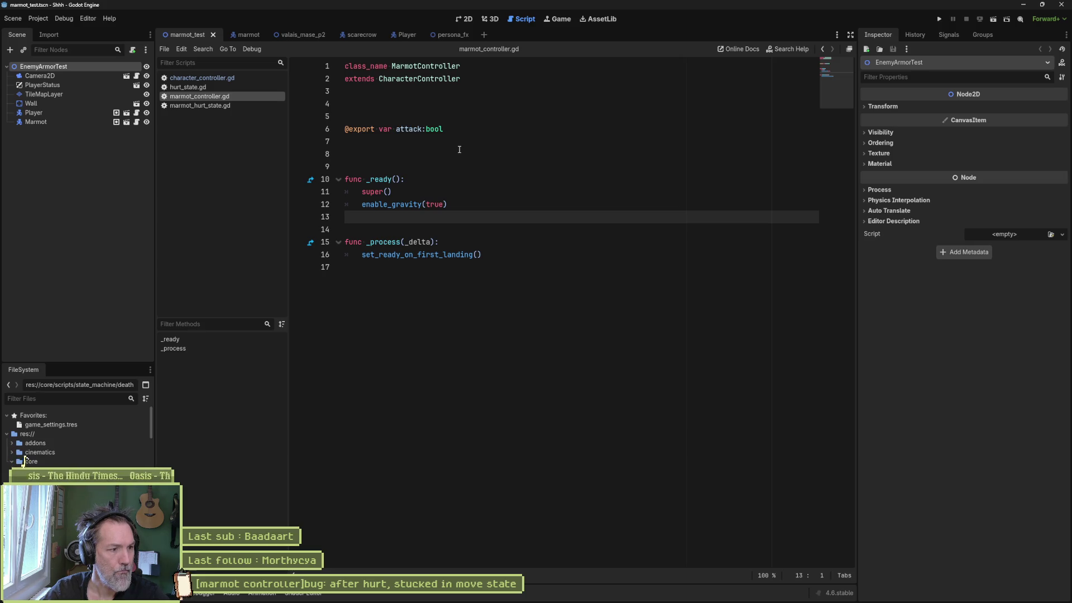
{"action": "left_click", "coordinate": [209, 107]}
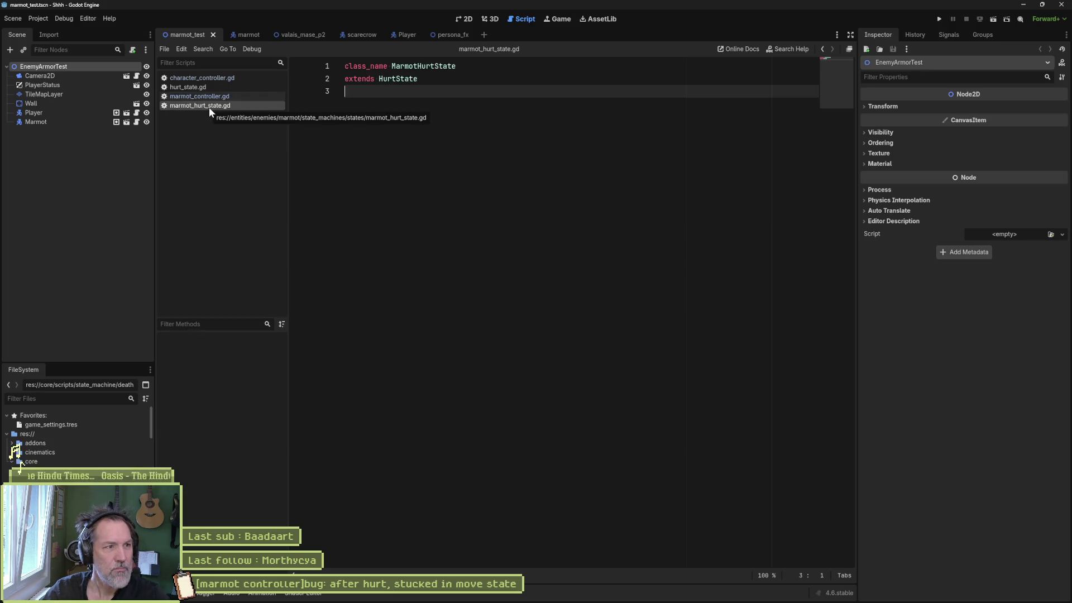
Follow HurtState into hurt_state.gd, highlight the line 33 death-state switch, and run the scene.
{"action": "left_click", "coordinate": [396, 80]}
{"action": "left_click", "coordinate": [396, 84], "text": "ctrl"}
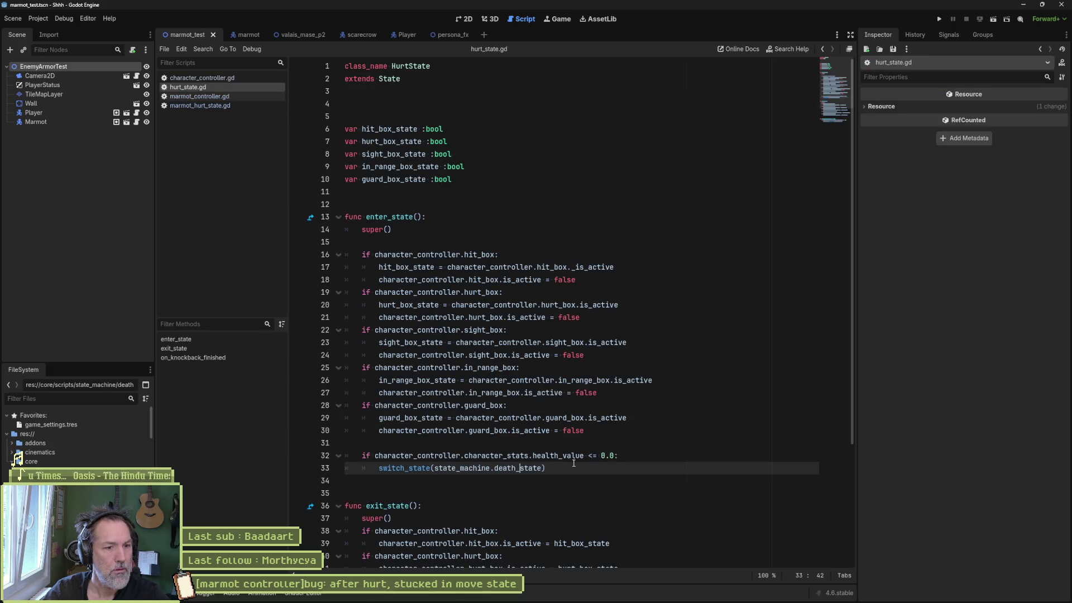
{"action": "left_click_drag", "start_coordinate": [392, 468], "coordinate": [547, 469]}
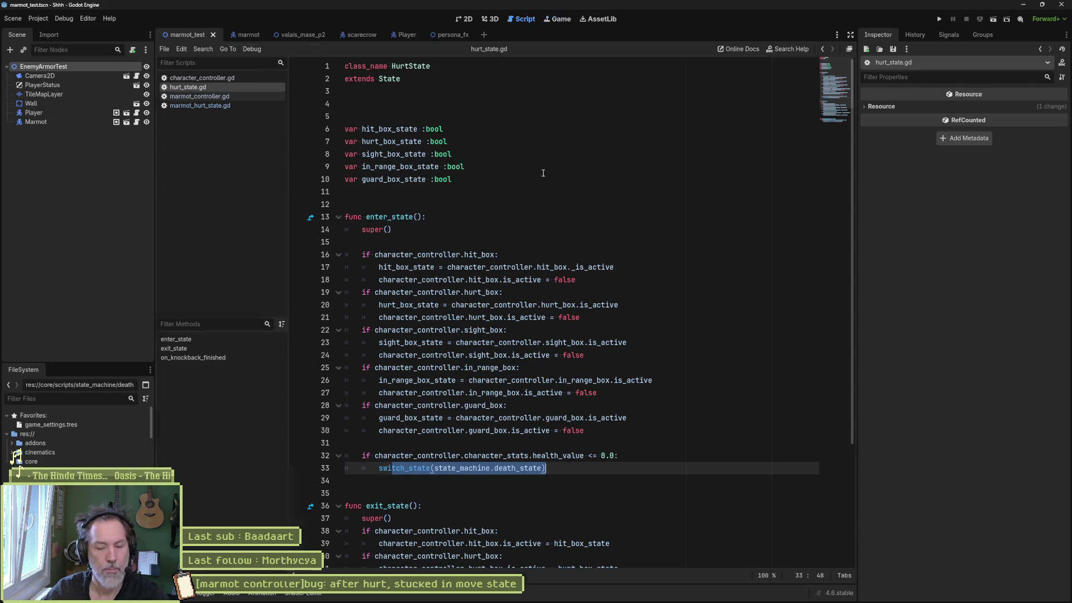
{"action": "key", "text": "F6"}
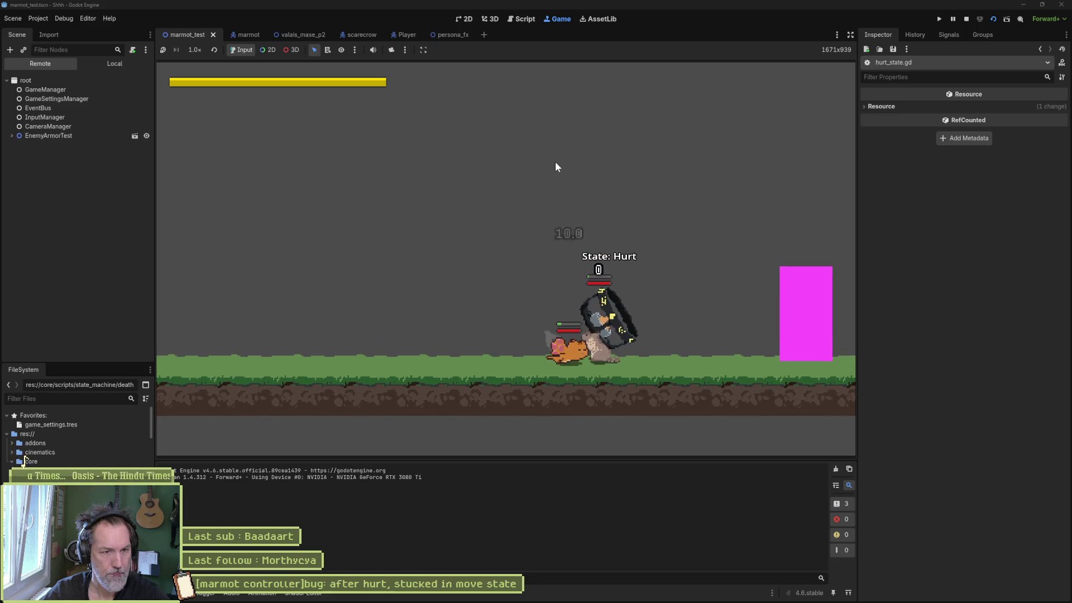
Stop the game and open the marmot Hurt node's parent hurt_state.gd at on_knockback_finished.
{"action": "key", "text": "F8"}
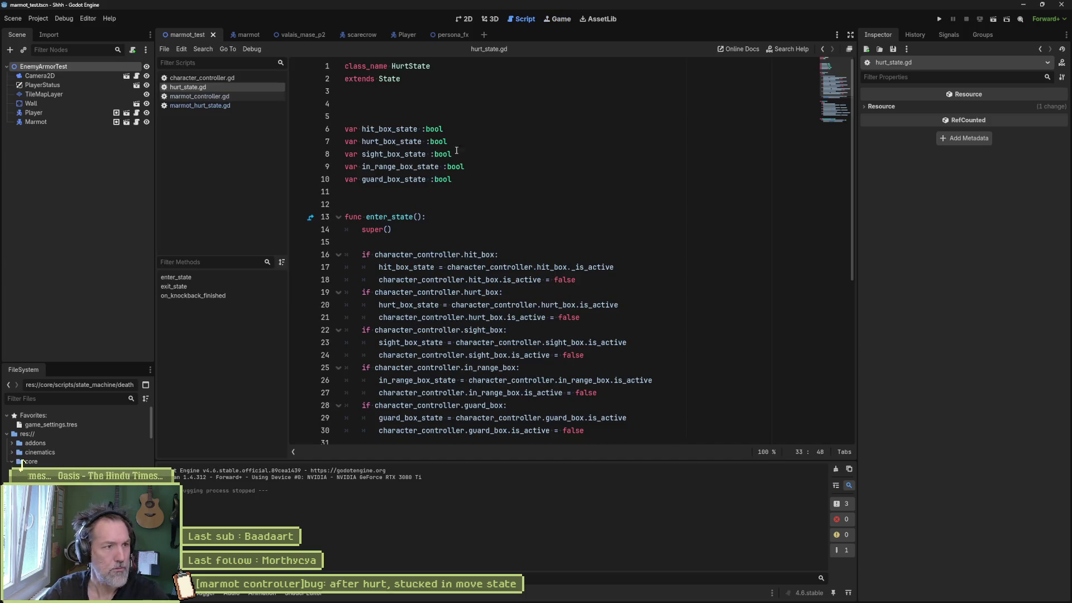
{"action": "left_click", "coordinate": [246, 35]}
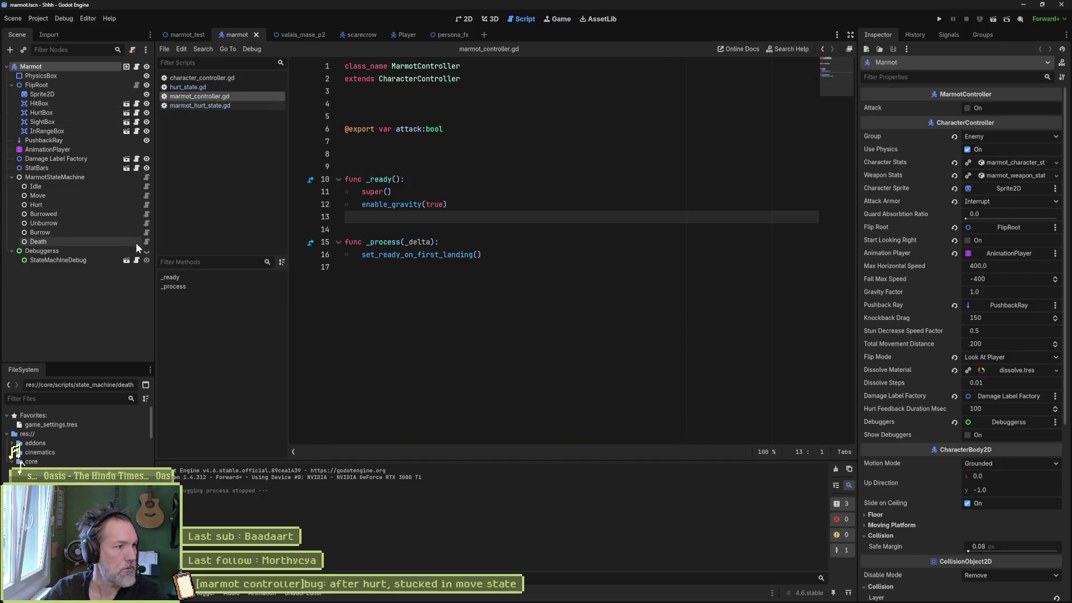
{"action": "left_click", "coordinate": [146, 205]}
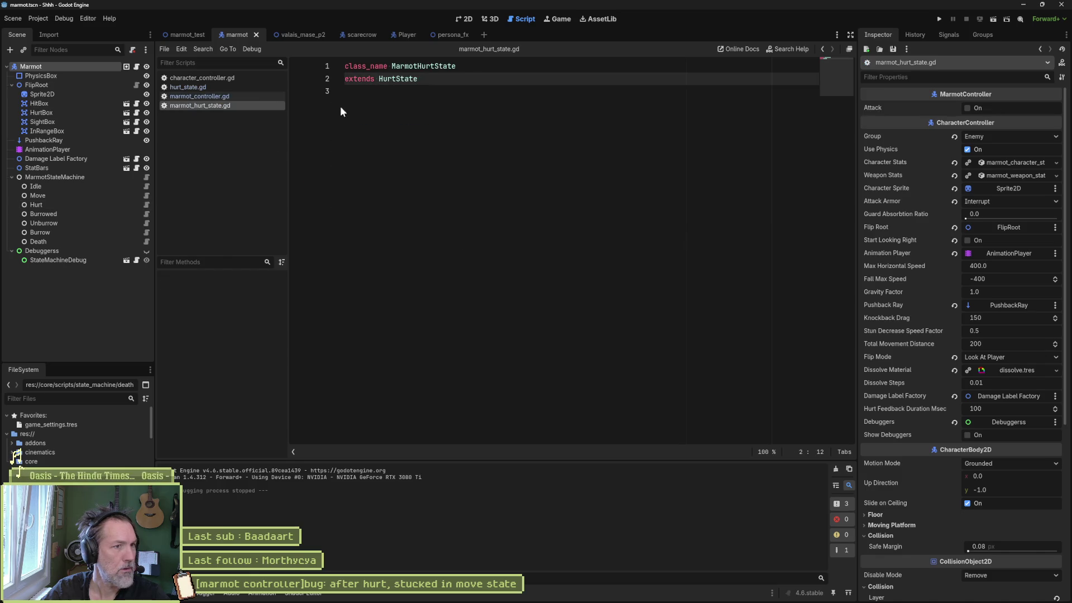
{"action": "left_click", "coordinate": [398, 81], "text": "ctrl"}
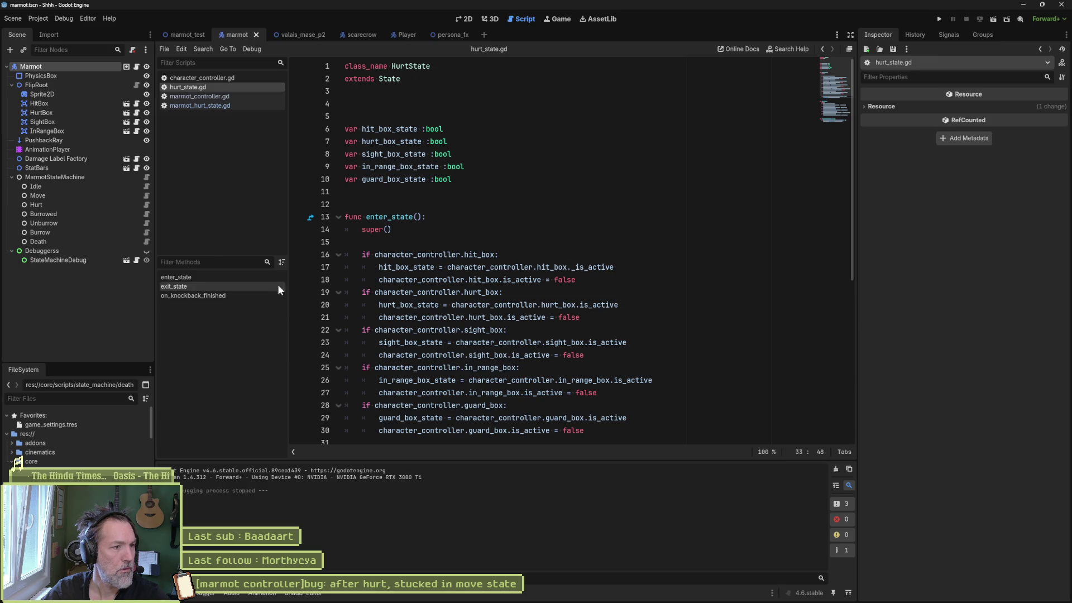
{"action": "left_click", "coordinate": [232, 297]}
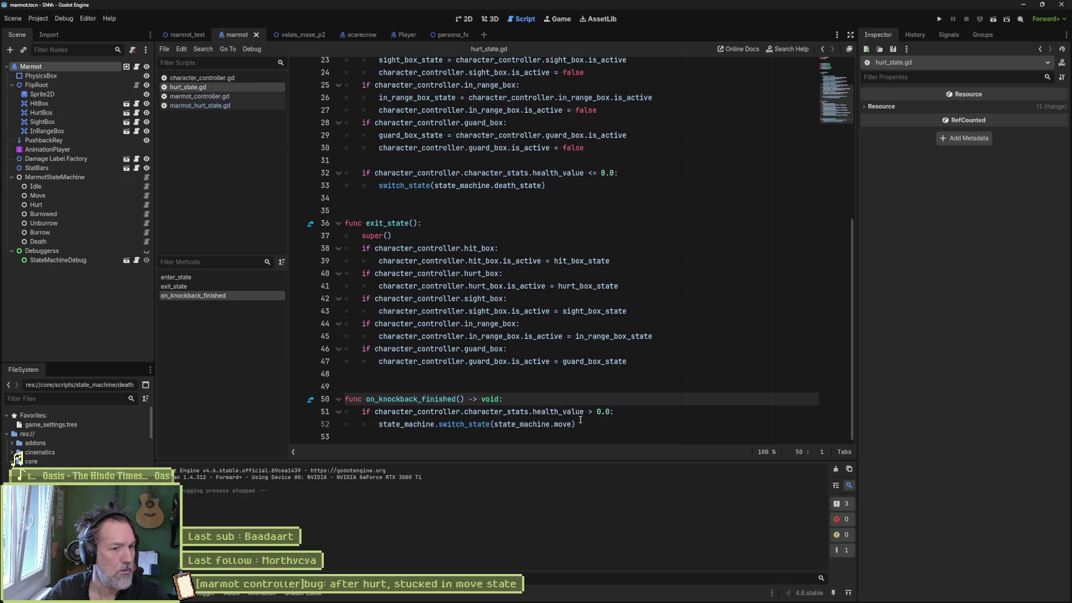
Add a test else branch after line 52 holding a copy of the move-state switch.
{"action": "left_click", "coordinate": [580, 420]}
{"action": "key", "text": "Return"}
{"action": "key", "text": "BackSpace"}
{"action": "type", "text": "elseö"}
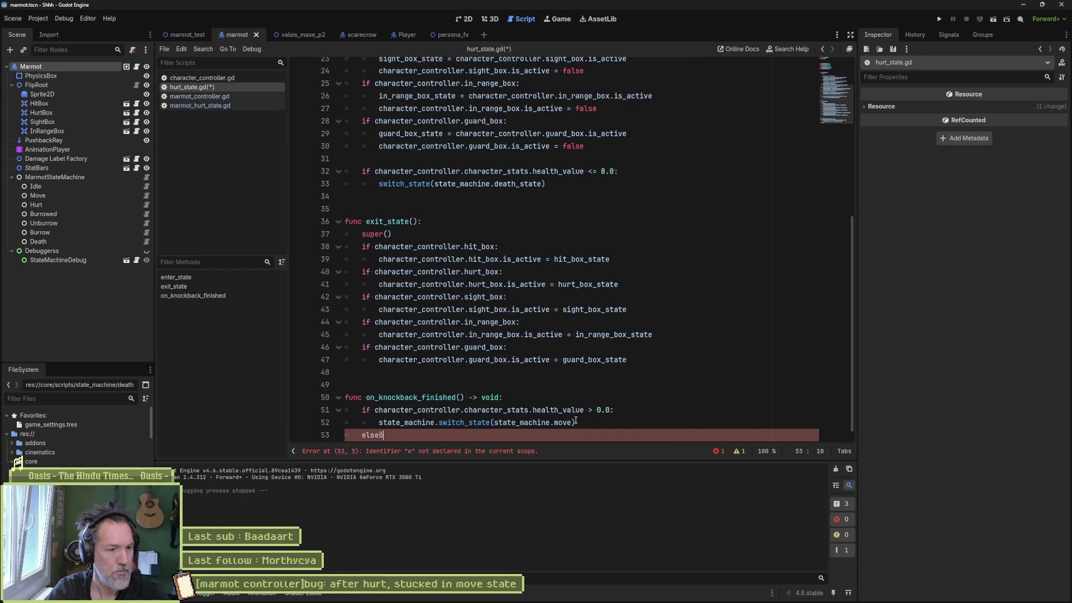
{"action": "key", "text": "BackSpace"}
{"action": "type", "text": ":"}
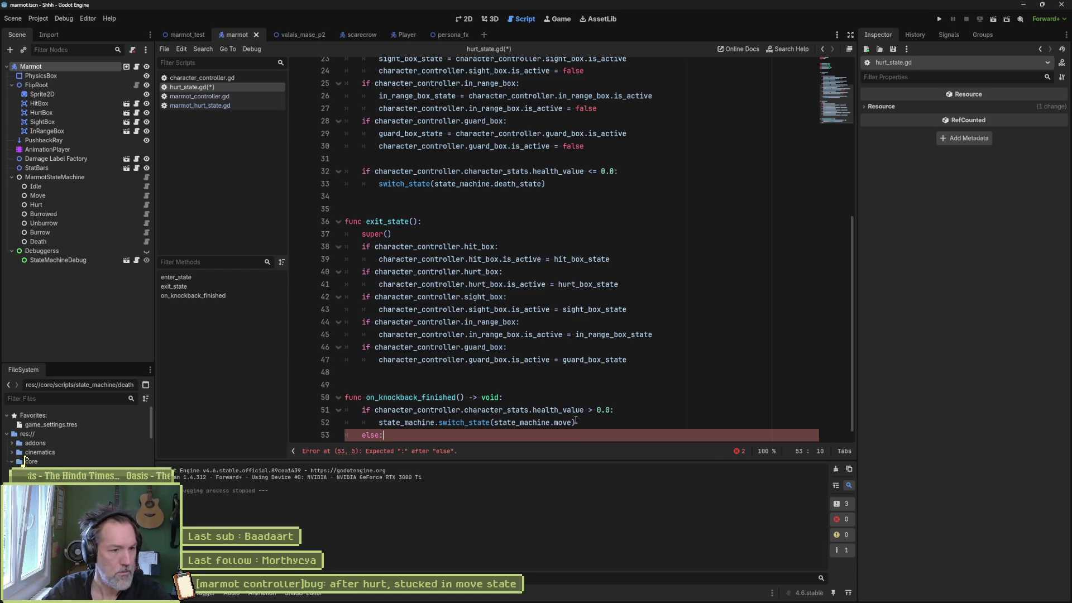
{"action": "left_click_drag", "start_coordinate": [576, 420], "coordinate": [379, 422]}
{"action": "key", "text": "ctrl+c"}
{"action": "left_click", "coordinate": [385, 435]}
{"action": "key", "text": "Return"}
{"action": "key", "text": "ctrl+v"}
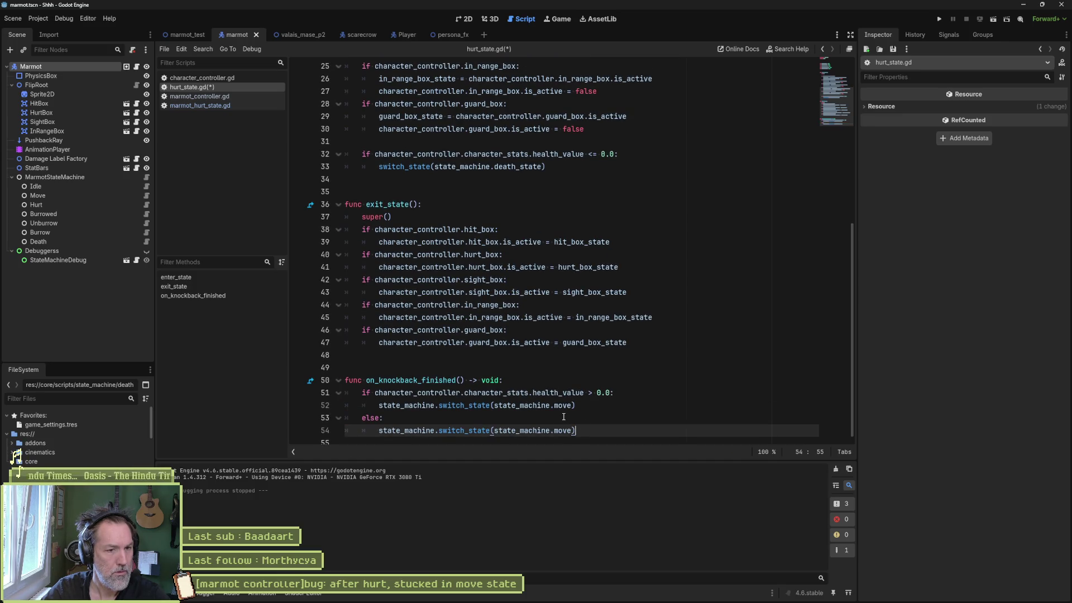
Delete the test else branch, set a breakpoint on line 52, and run the marmot scene.
{"action": "left_click_drag", "start_coordinate": [572, 404], "coordinate": [467, 405]}
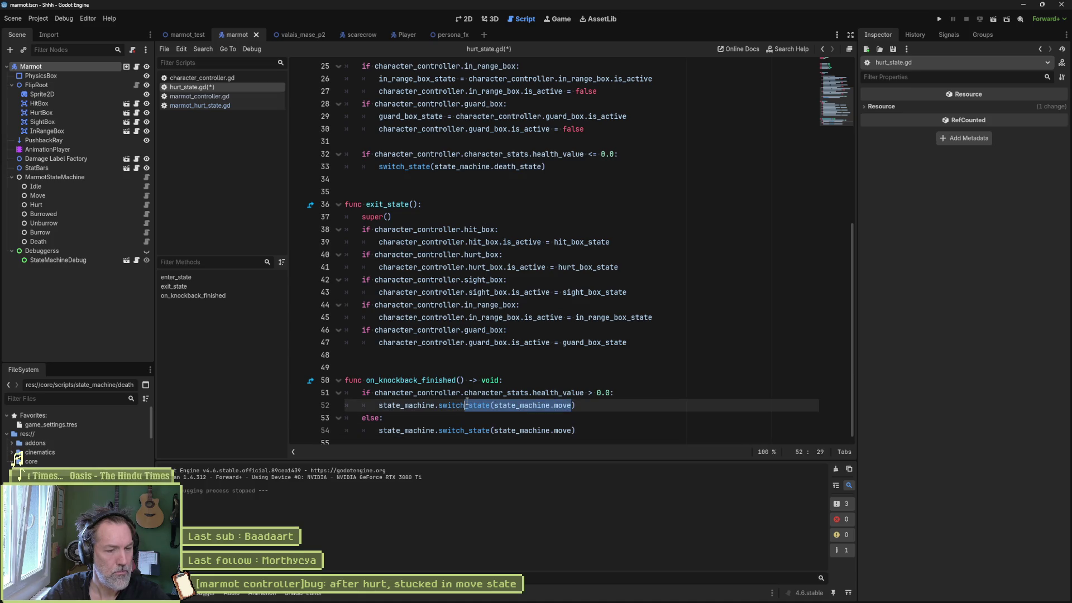
{"action": "key", "text": "Down"}
{"action": "key", "text": "ctrl+shift+k"}
{"action": "key", "text": "ctrl+shift+k"}
{"action": "left_click", "coordinate": [297, 398]}
{"action": "key", "text": "F5"}
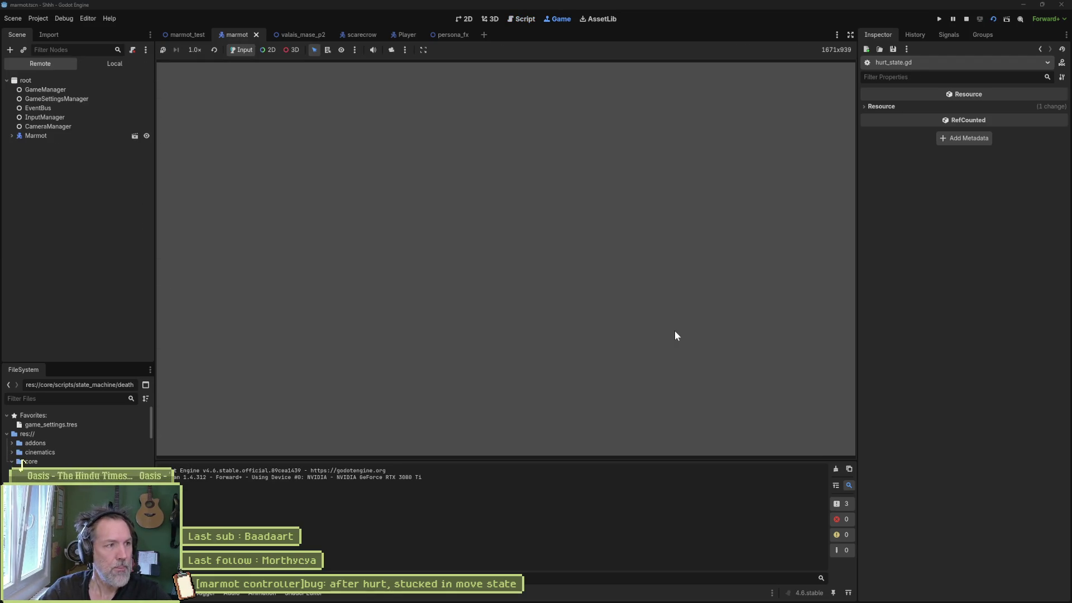
Rerun the marmot_test scene, attack the marmot until it is hurt, then stop the game.
{"action": "key", "text": "F8"}
{"action": "left_click", "coordinate": [180, 37]}
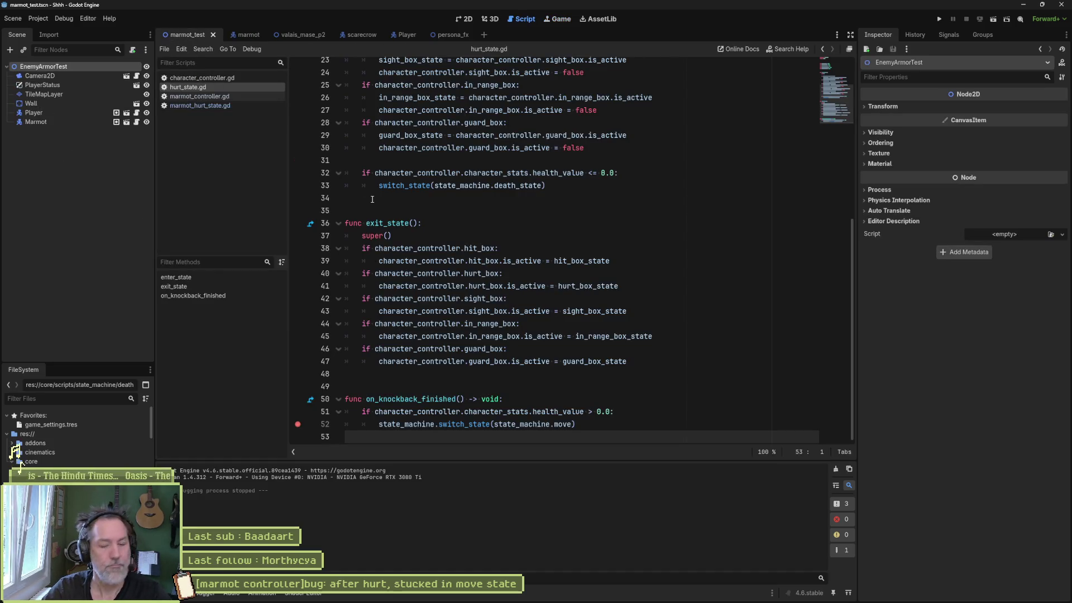
{"action": "key", "text": "F6"}
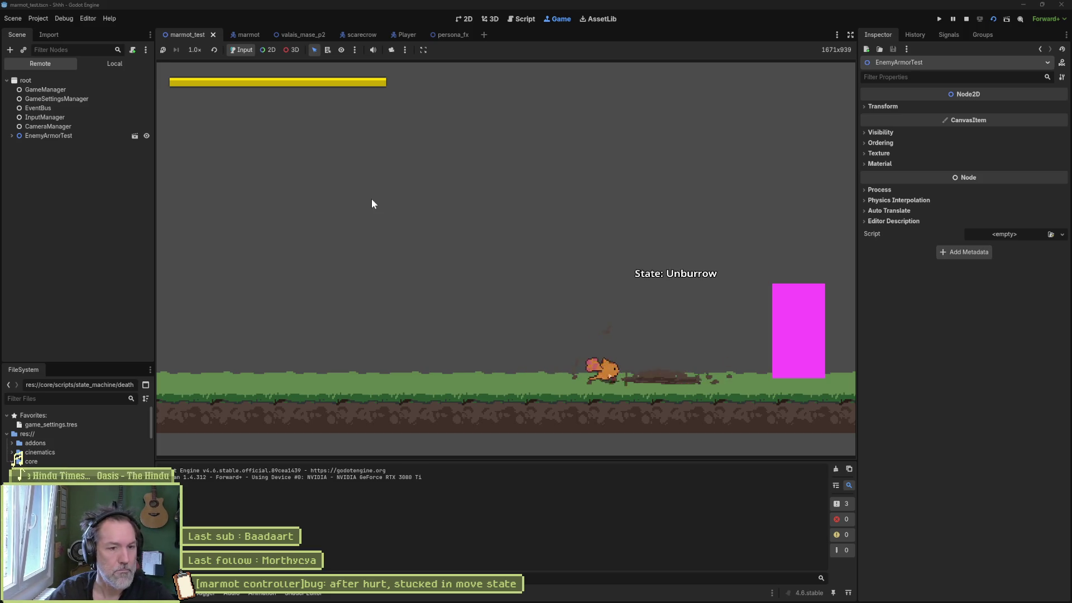
{"action": "key", "text": "space"}
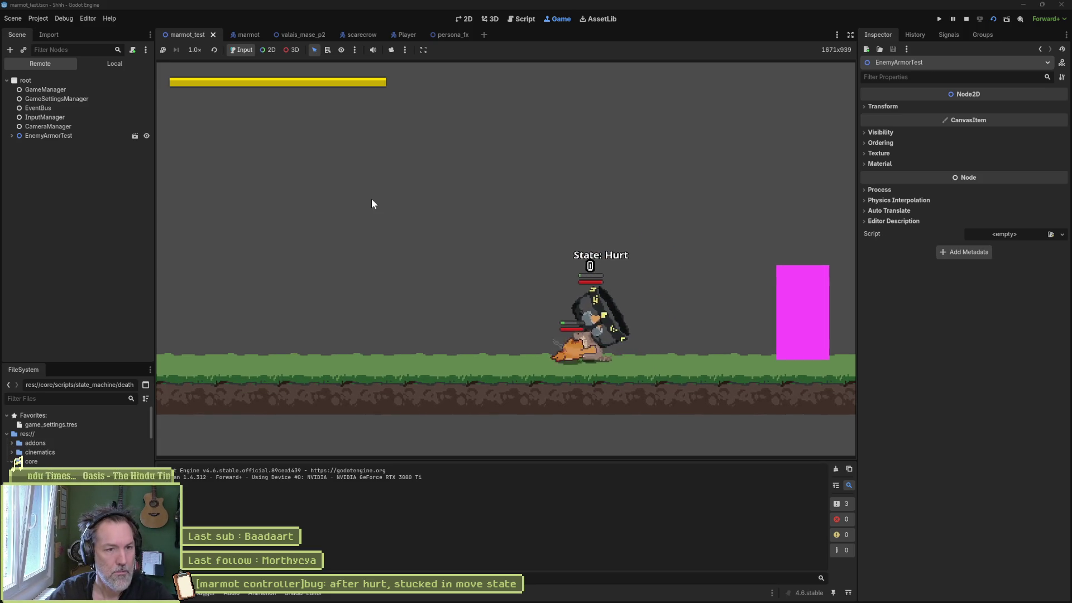
{"action": "key", "text": "F8"}
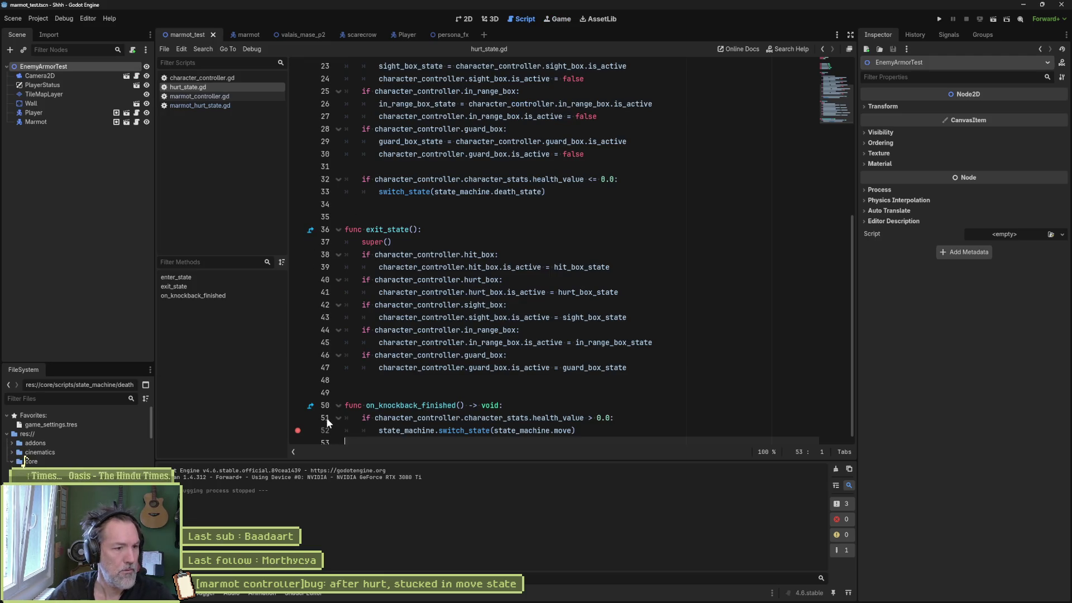
Clear the line 52 breakpoint, save hurt_state.gd, and open the parent state.gd script.
{"action": "left_click", "coordinate": [298, 430]}
{"action": "left_click", "coordinate": [375, 406]}
{"action": "key", "text": "ctrl+s"}
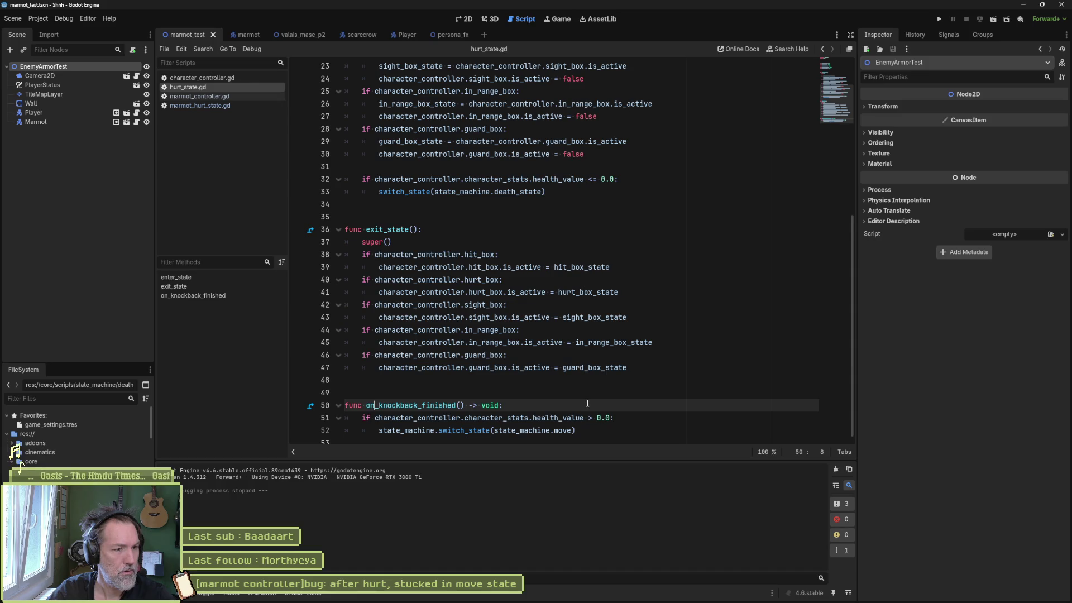
{"action": "scroll", "coordinate": [491, 320], "scroll_direction": "up", "scroll_amount": 2}
{"action": "scroll", "coordinate": [490, 320], "scroll_direction": "up", "scroll_amount": 5}
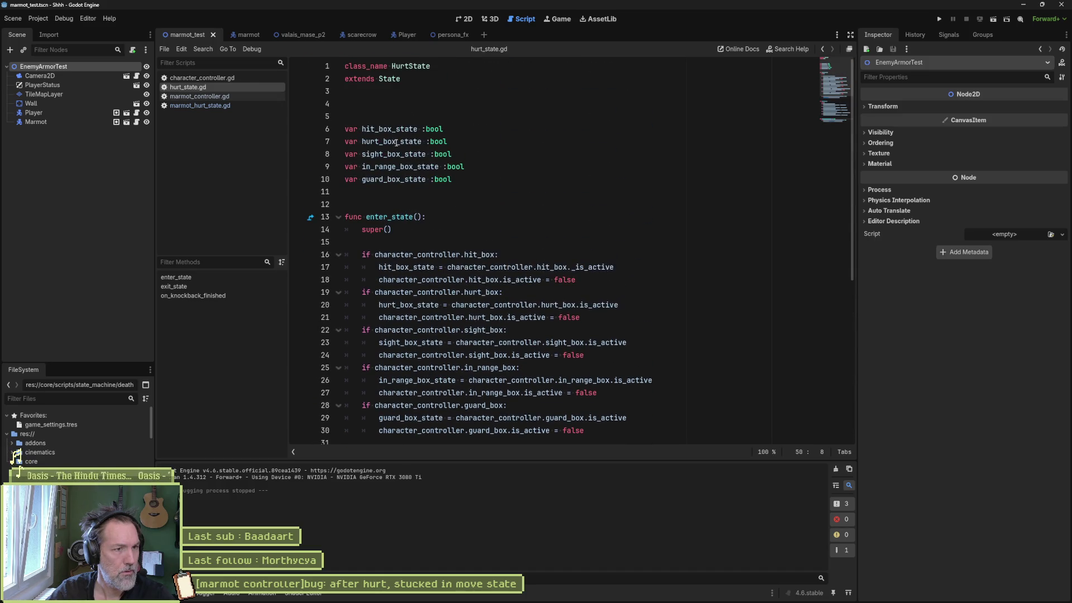
{"action": "left_click", "coordinate": [389, 78], "text": "ctrl"}
Trace knockback_finished in state.gd from enter_state to its on_knockback_finished call on line 173.
{"action": "scroll", "coordinate": [448, 321], "scroll_direction": "down", "scroll_amount": 1}
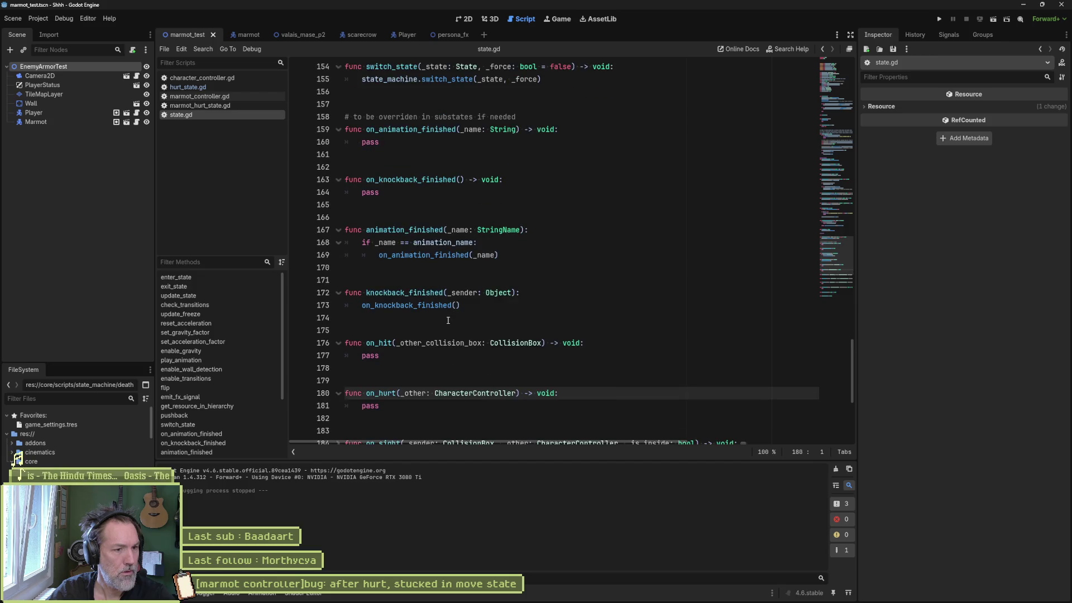
{"action": "double_click", "coordinate": [399, 230]}
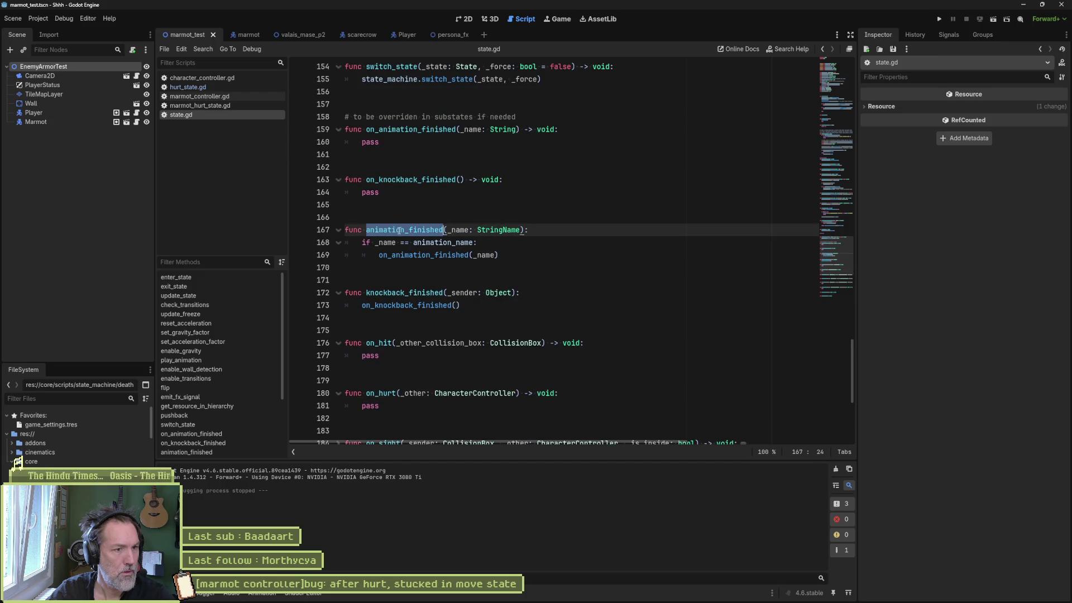
{"action": "double_click", "coordinate": [394, 293]}
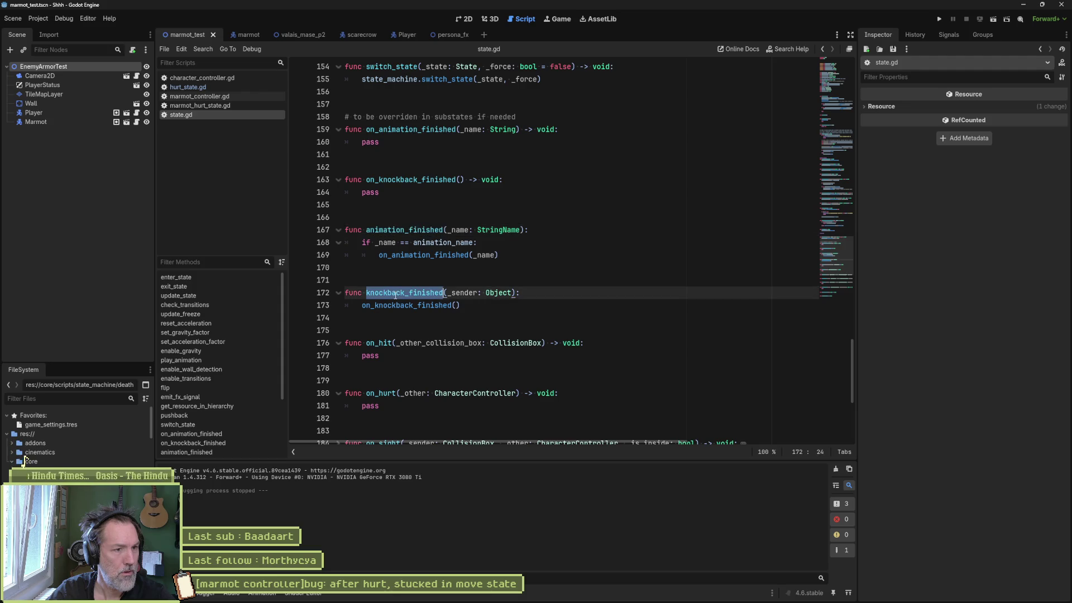
{"action": "scroll", "coordinate": [393, 300], "scroll_direction": "up", "scroll_amount": 5}
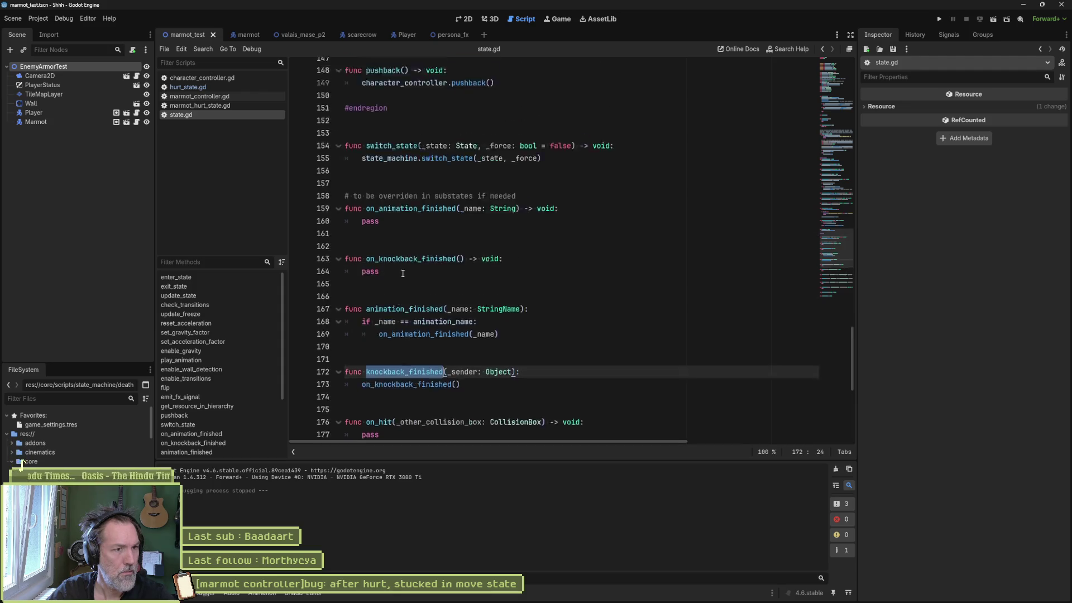
{"action": "left_click", "coordinate": [216, 277]}
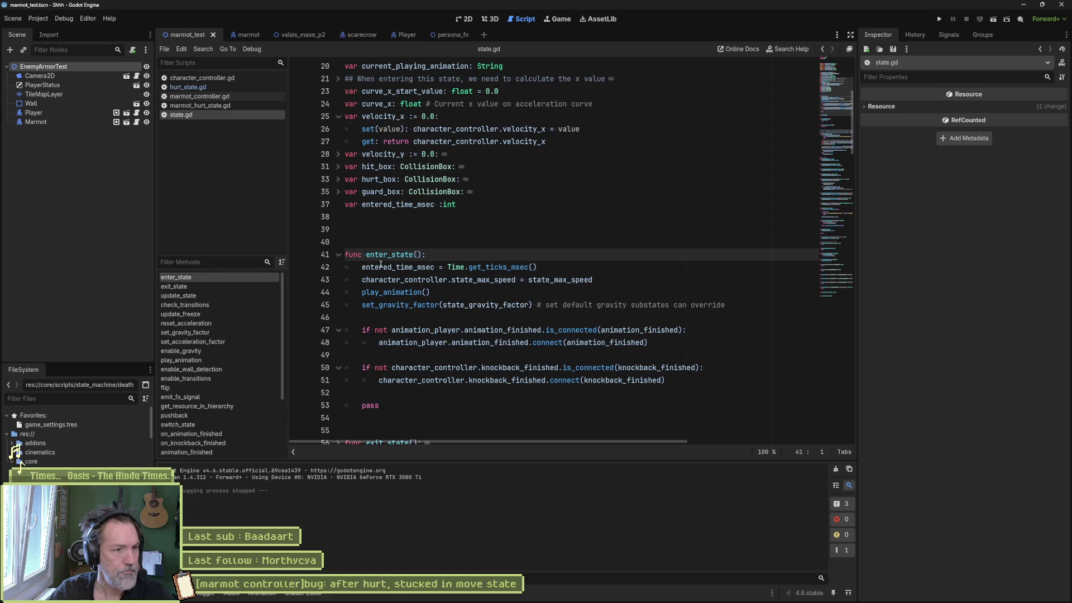
{"action": "double_click", "coordinate": [514, 367]}
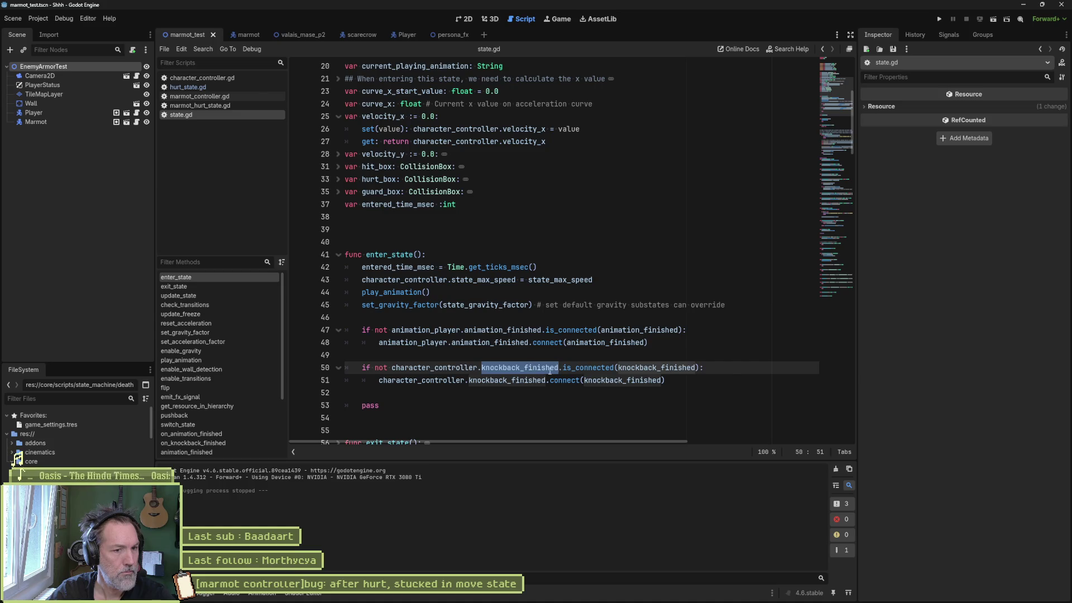
{"action": "left_click", "coordinate": [623, 380], "text": "ctrl"}
{"action": "double_click", "coordinate": [426, 267]}
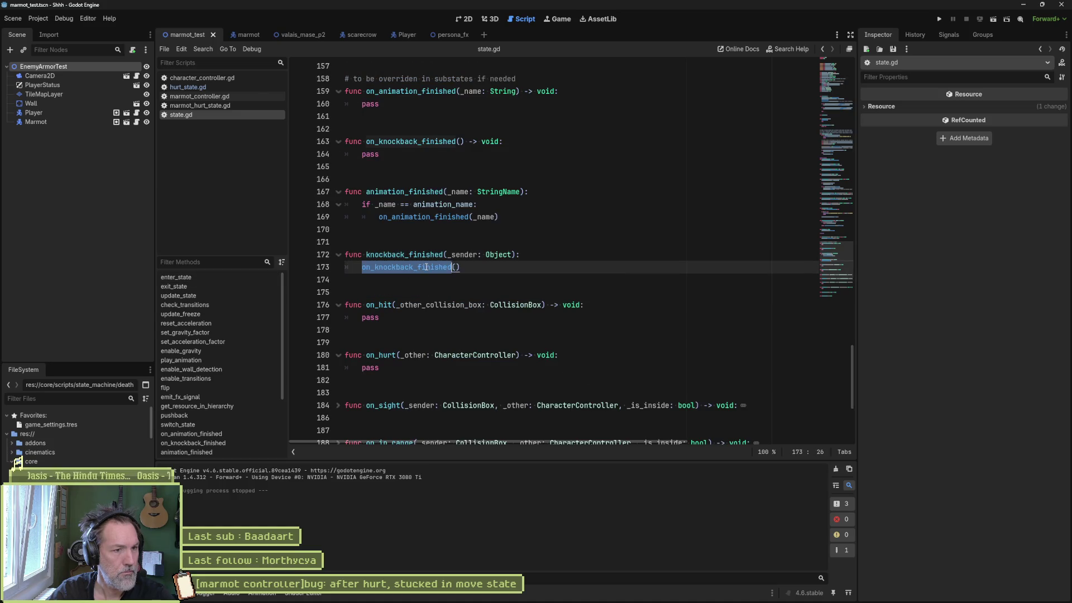
{"action": "scroll", "coordinate": [426, 267], "scroll_direction": "down", "scroll_amount": 5}
{"action": "scroll", "coordinate": [400, 242], "scroll_direction": "up", "scroll_amount": 5}
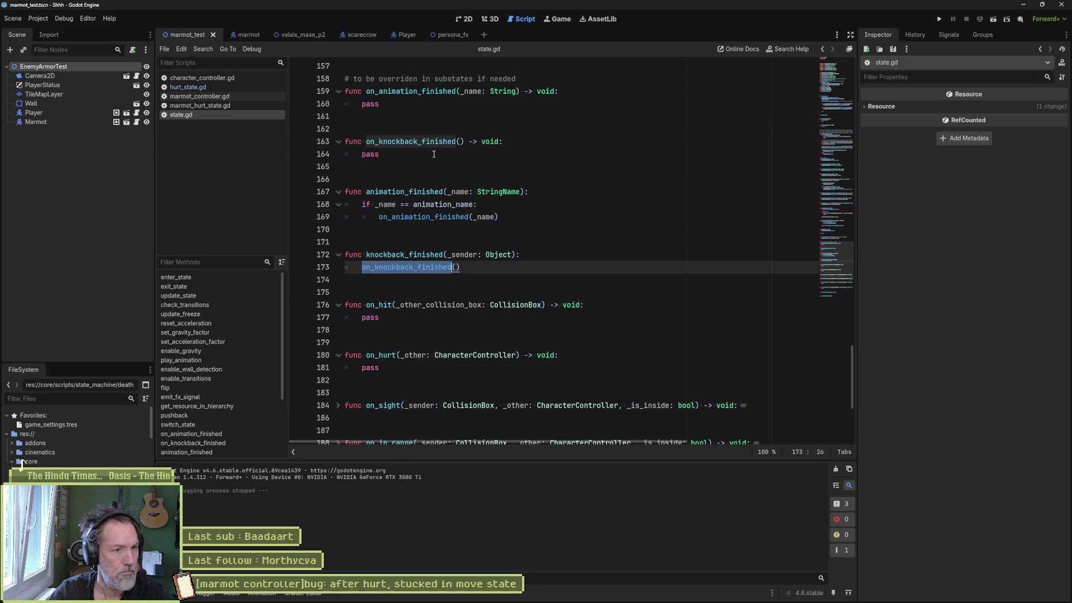
Open hurt_state.gd at its on_knockback_finished method.
{"action": "left_click", "coordinate": [204, 106]}
{"action": "left_click", "coordinate": [208, 99]}
{"action": "left_click", "coordinate": [207, 89]}
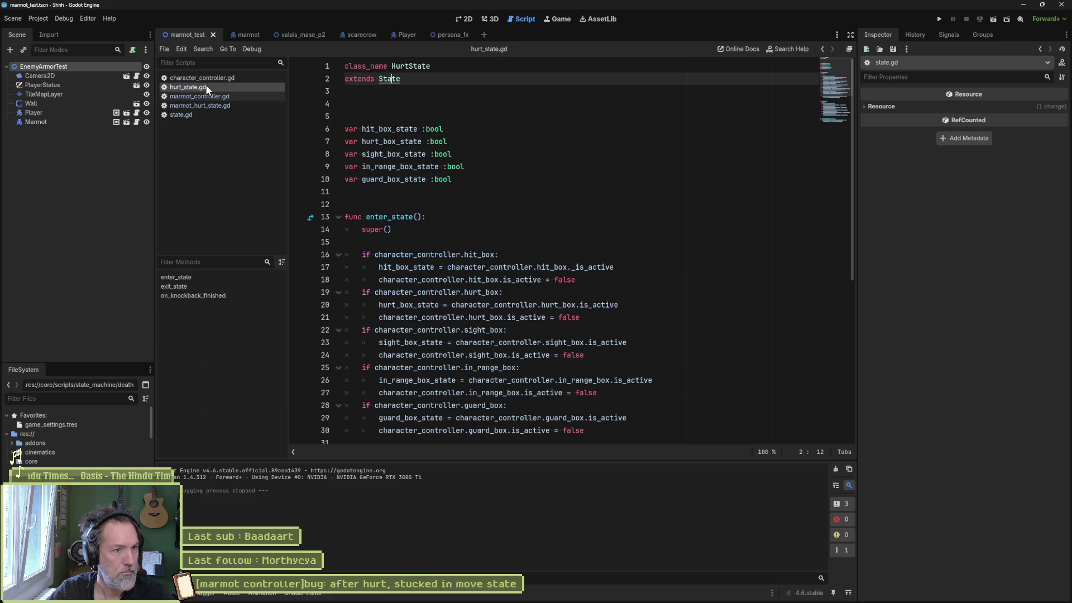
{"action": "left_click", "coordinate": [216, 299]}
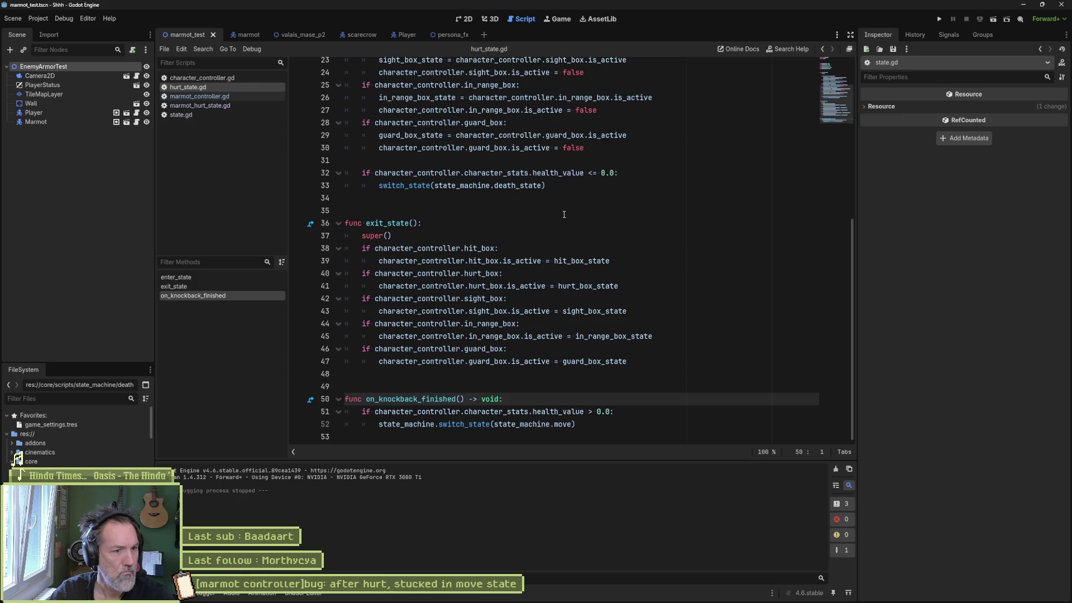
Back in state.gd, set a breakpoint on line 173 and run the test scene.
{"action": "mouse_move", "coordinate": [547, 279]}
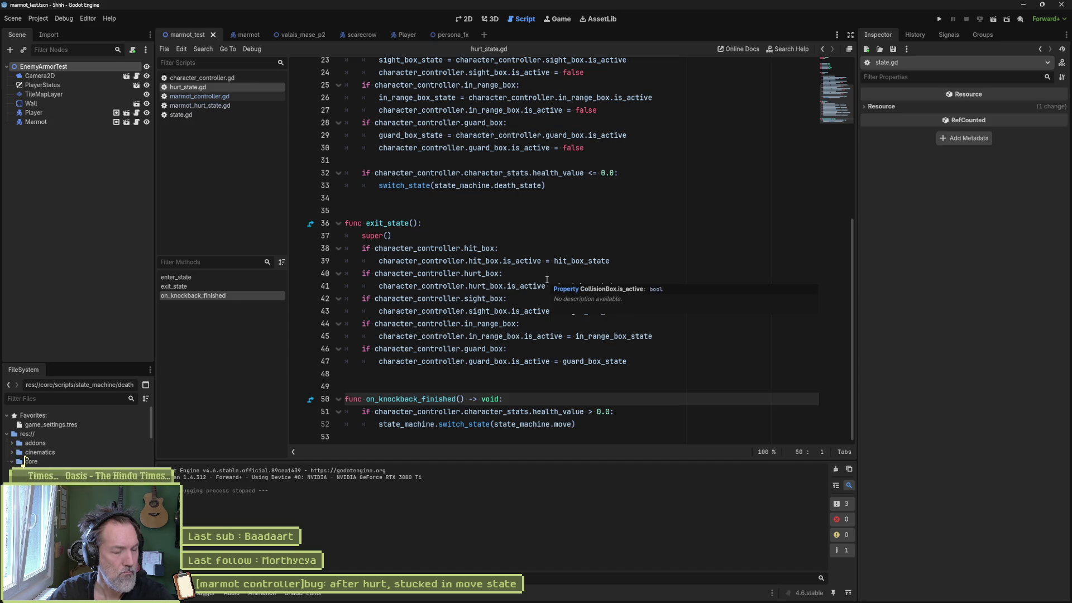
{"action": "left_click", "coordinate": [311, 398]}
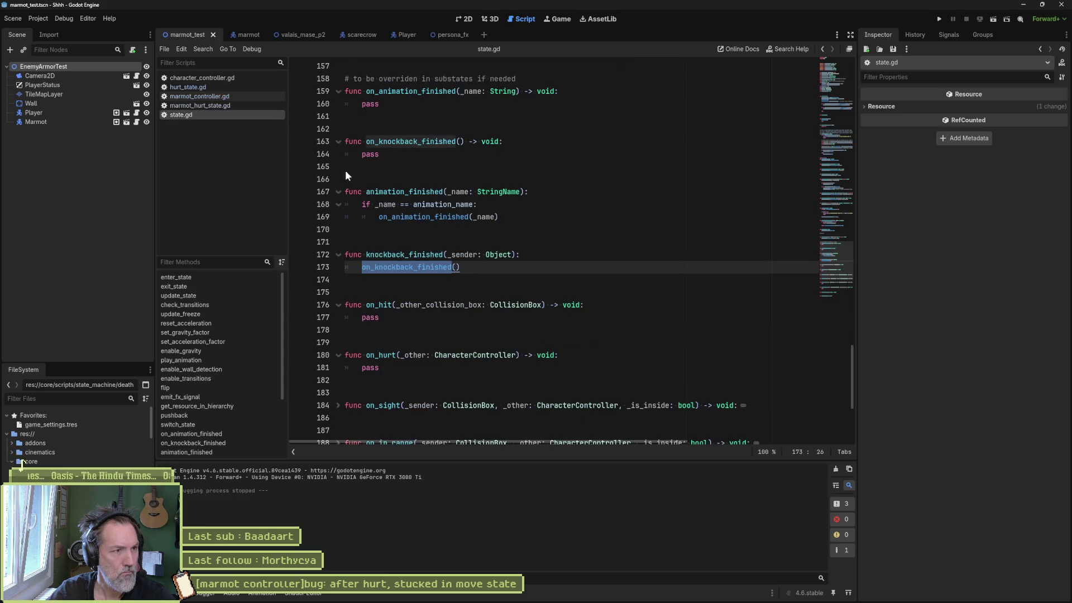
{"action": "mouse_move", "coordinate": [487, 216]}
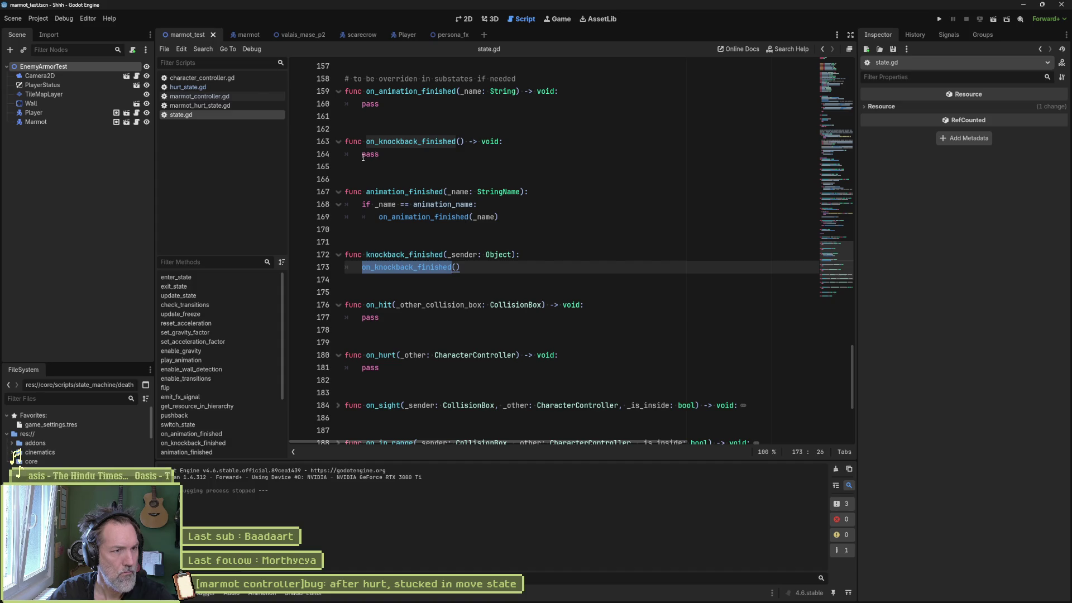
{"action": "left_click", "coordinate": [304, 267]}
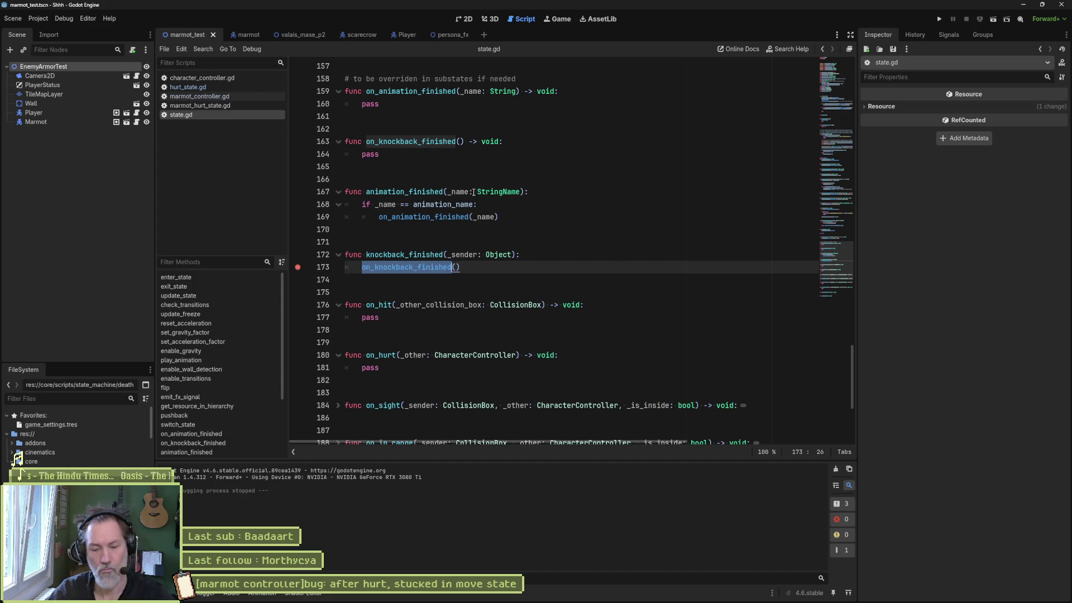
{"action": "key", "text": "F6"}
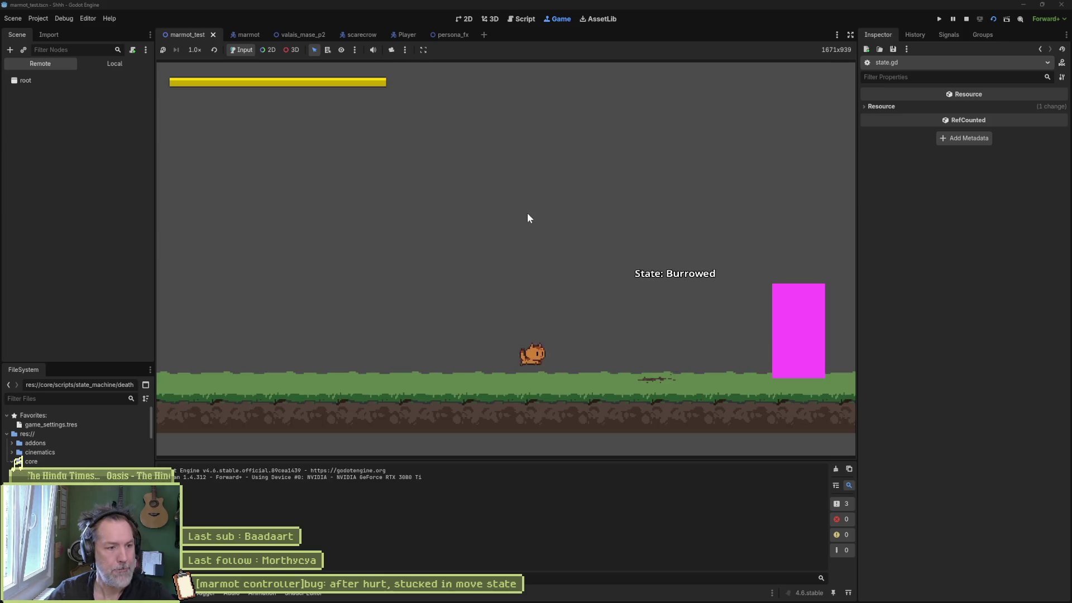
Stop and rerun the test scene, removing the line-173 breakpoint and stray characters from state.gd.
{"action": "key", "text": "Right"}
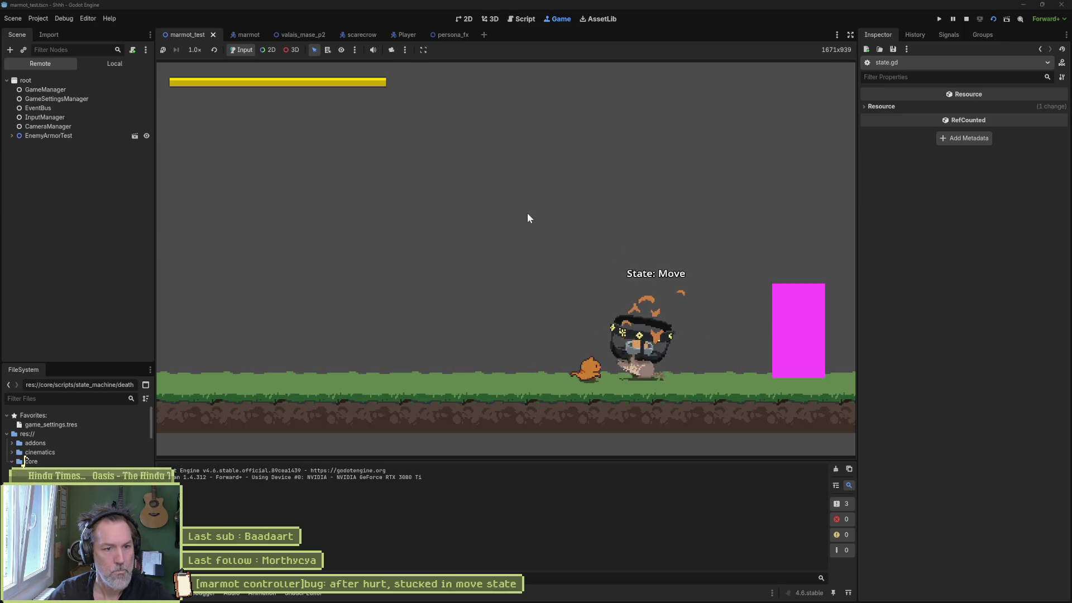
{"action": "type", "text": "ss  on_knockback_finished("}
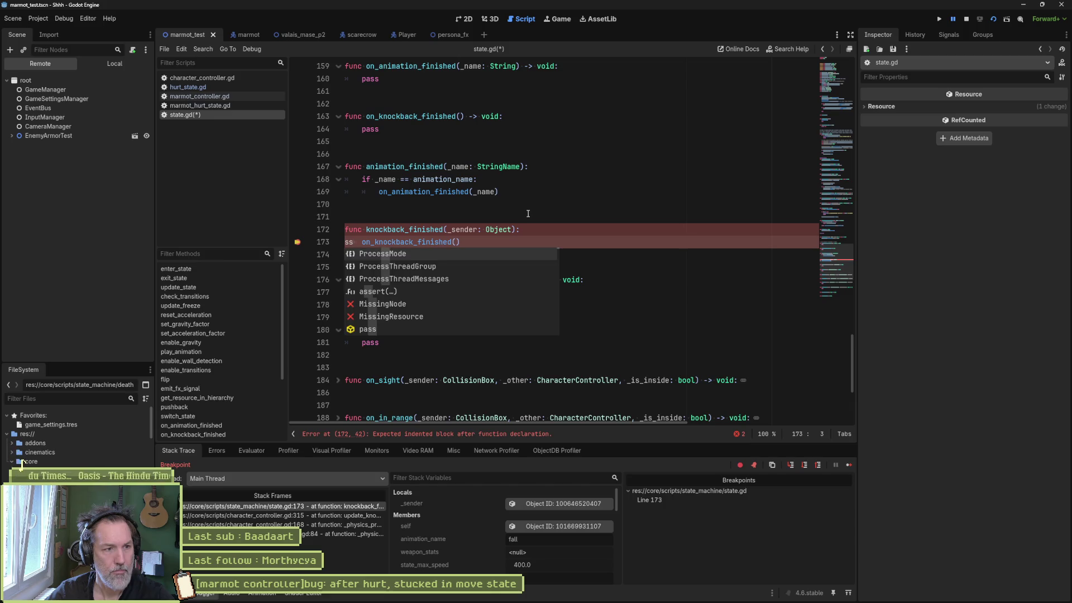
{"action": "key", "text": "BackSpace"}
{"action": "key", "text": "BackSpace"}
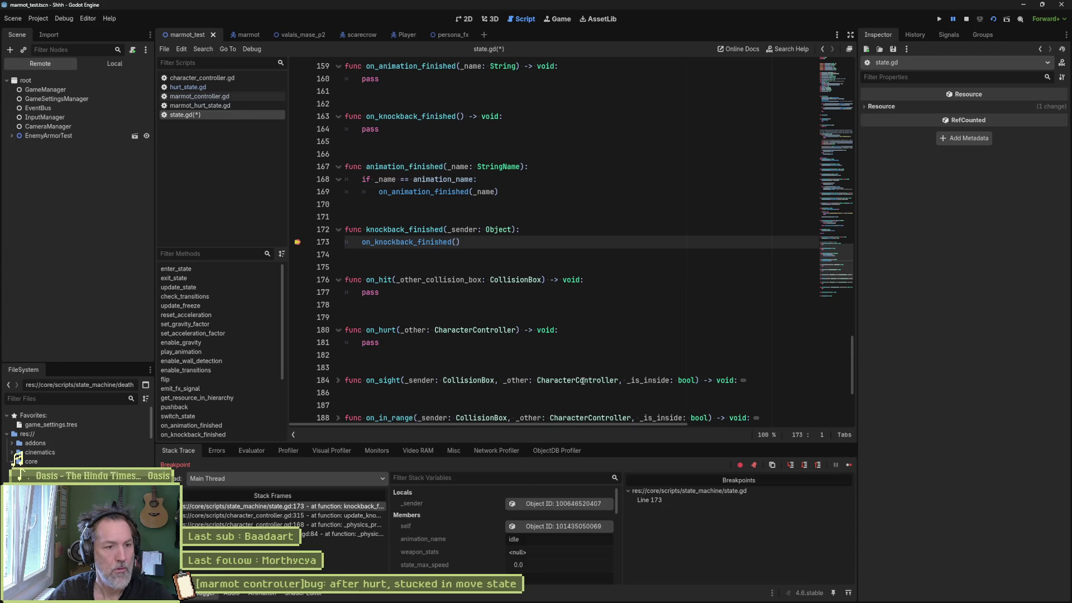
{"action": "left_click", "coordinate": [967, 19]}
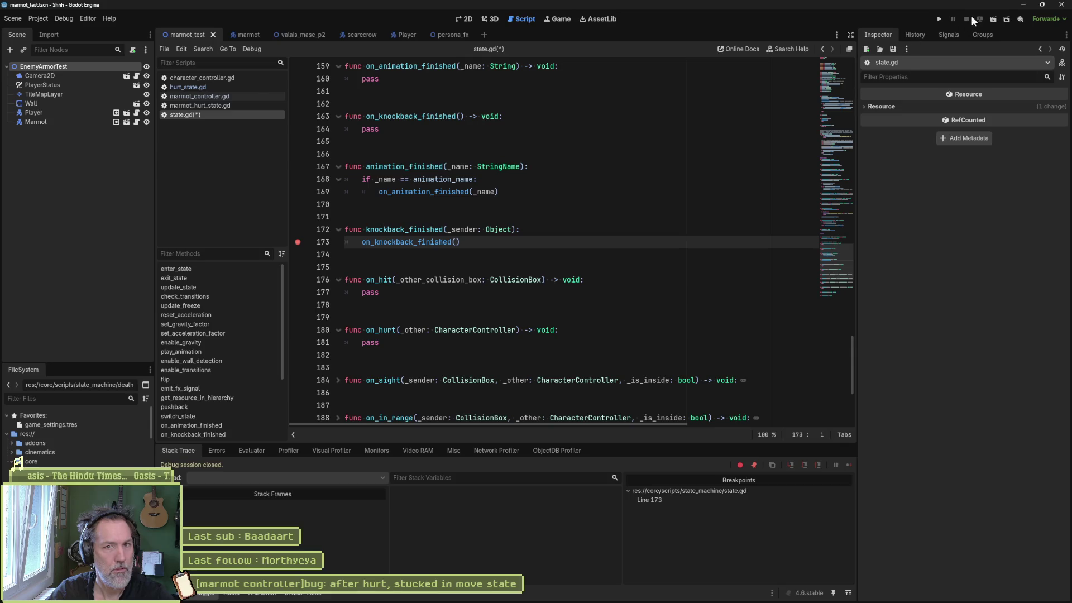
{"action": "key", "text": "F6"}
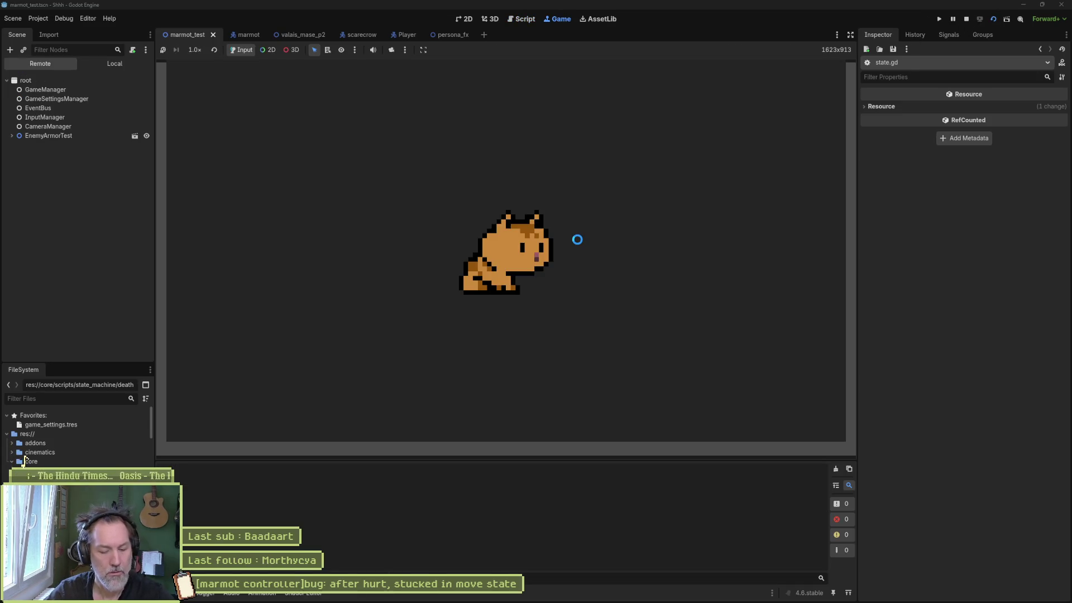
{"action": "key", "text": "d"}
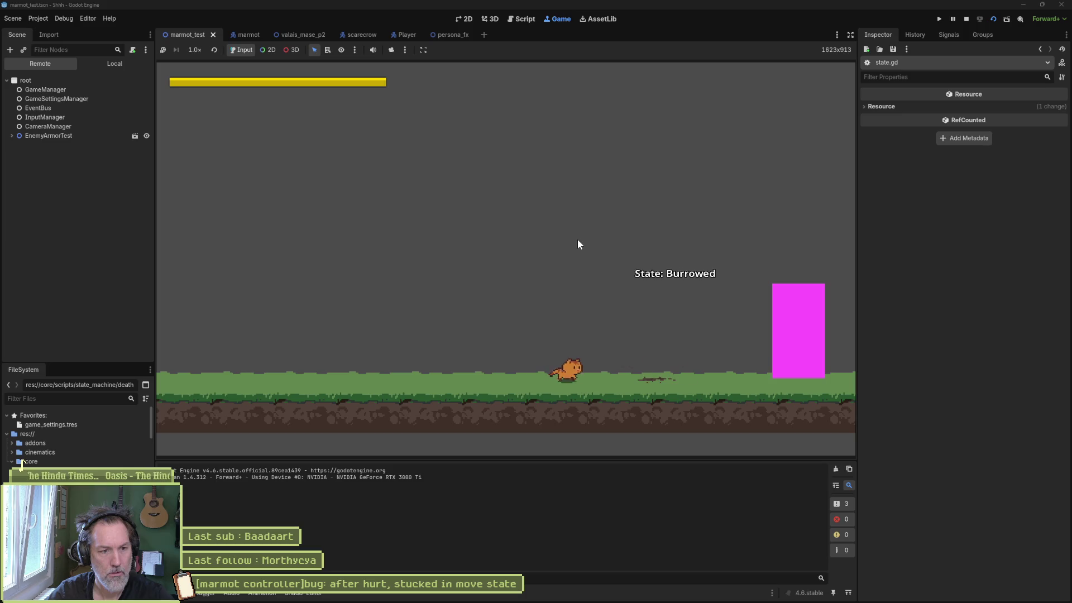
{"action": "type", "text": "ss on_knockback_finished("}
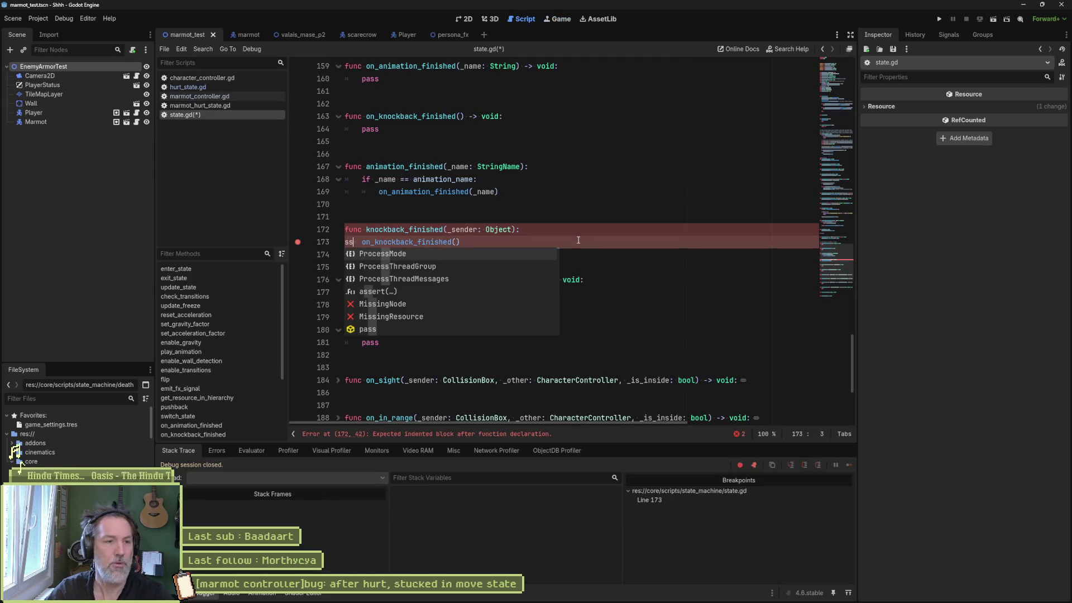
{"action": "left_click", "coordinate": [298, 242]}
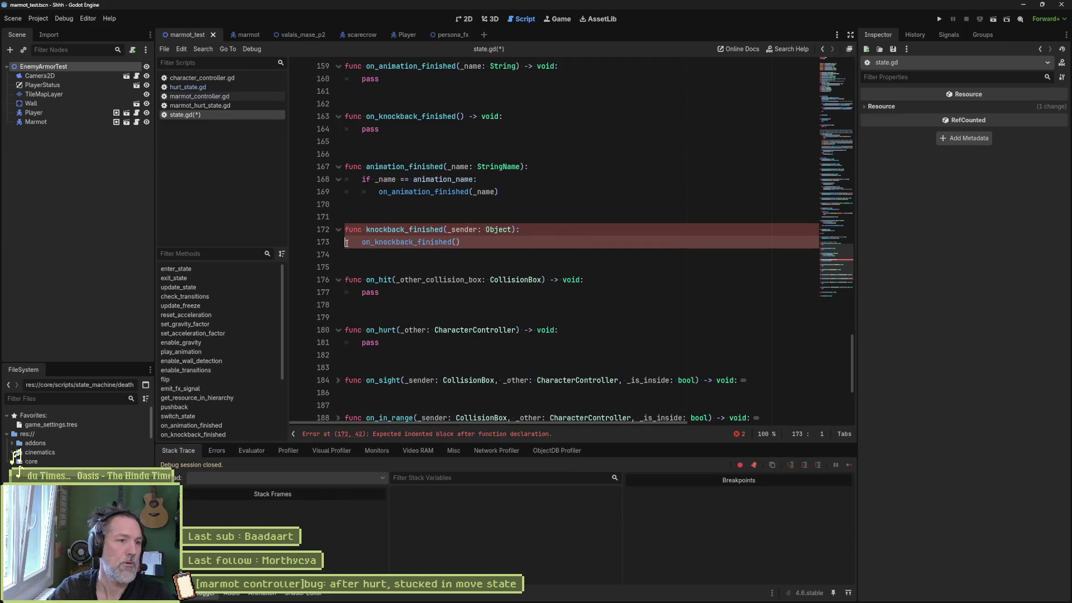
{"action": "key", "text": "BackSpace"}
{"action": "key", "text": "BackSpace"}
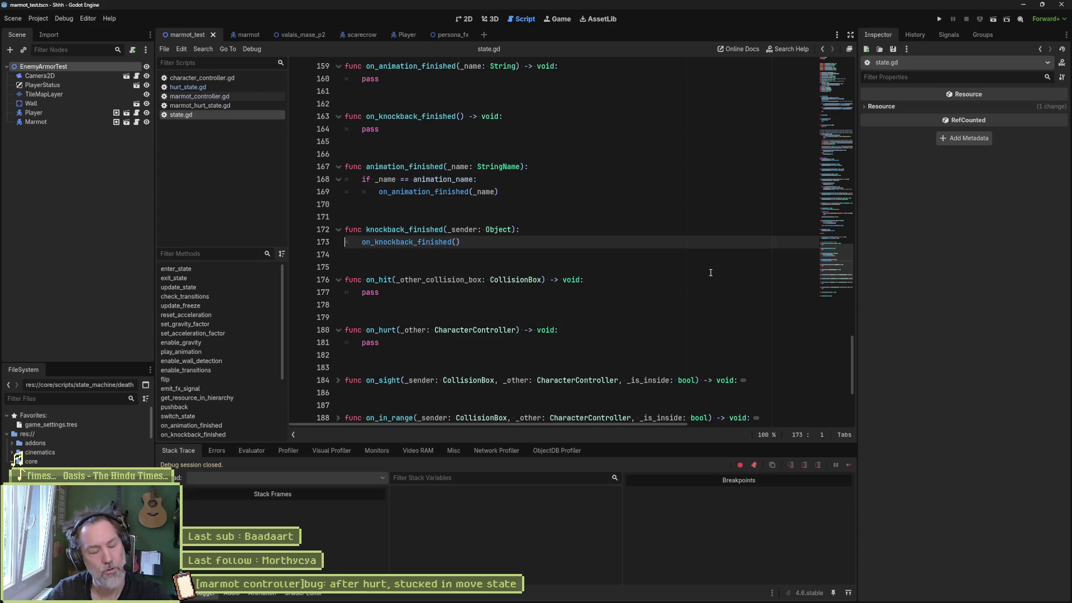
Open character_controller.gd at its on_hurt method and run the test scene again.
{"action": "left_click", "coordinate": [227, 87]}
{"action": "left_click", "coordinate": [227, 79]}
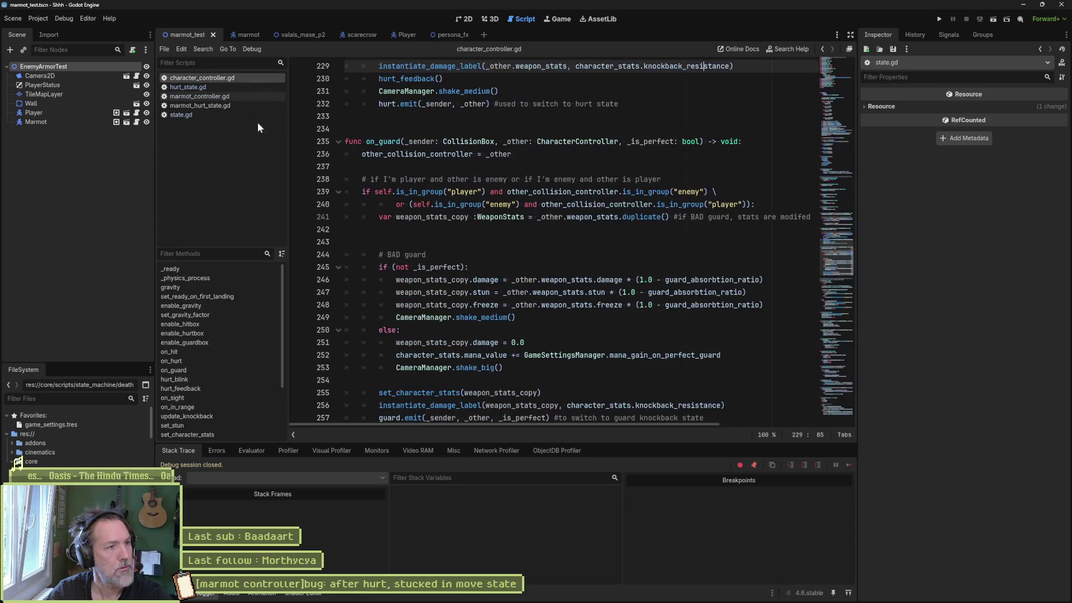
{"action": "left_click", "coordinate": [173, 361]}
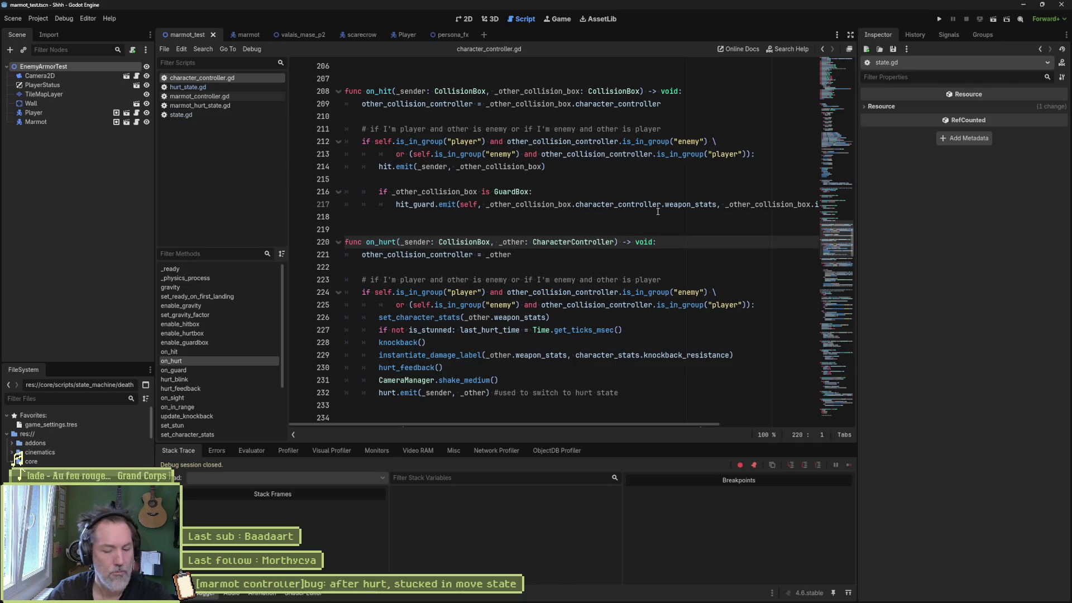
{"action": "key", "text": "F6"}
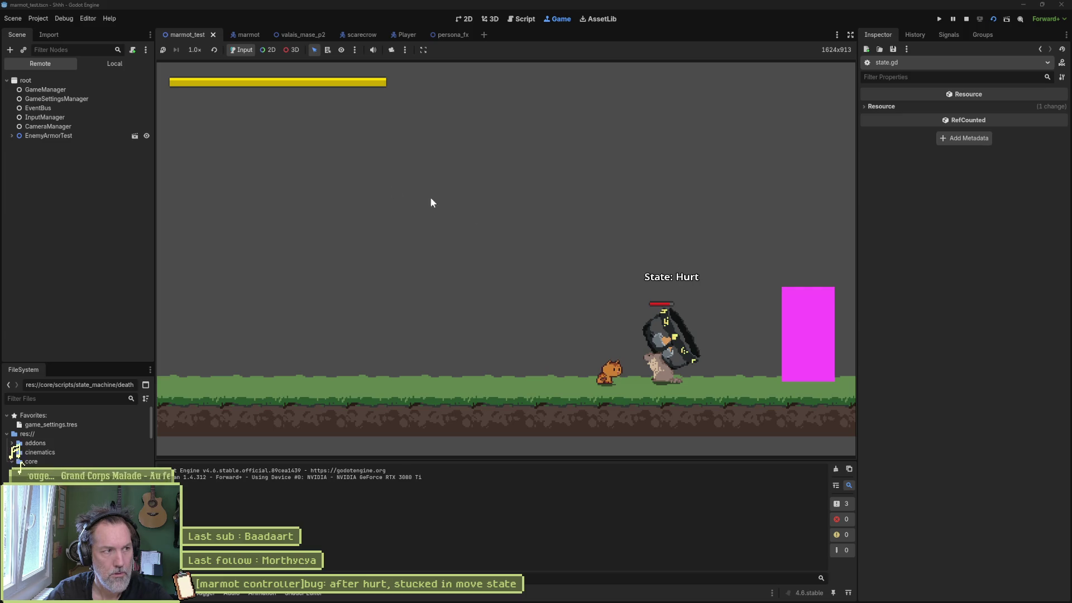
Expand EnemyArmorTest in the Remote tree, browse the live Marmot's properties, then stop the game.
{"action": "left_click", "coordinate": [11, 135]}
{"action": "left_click", "coordinate": [41, 191]}
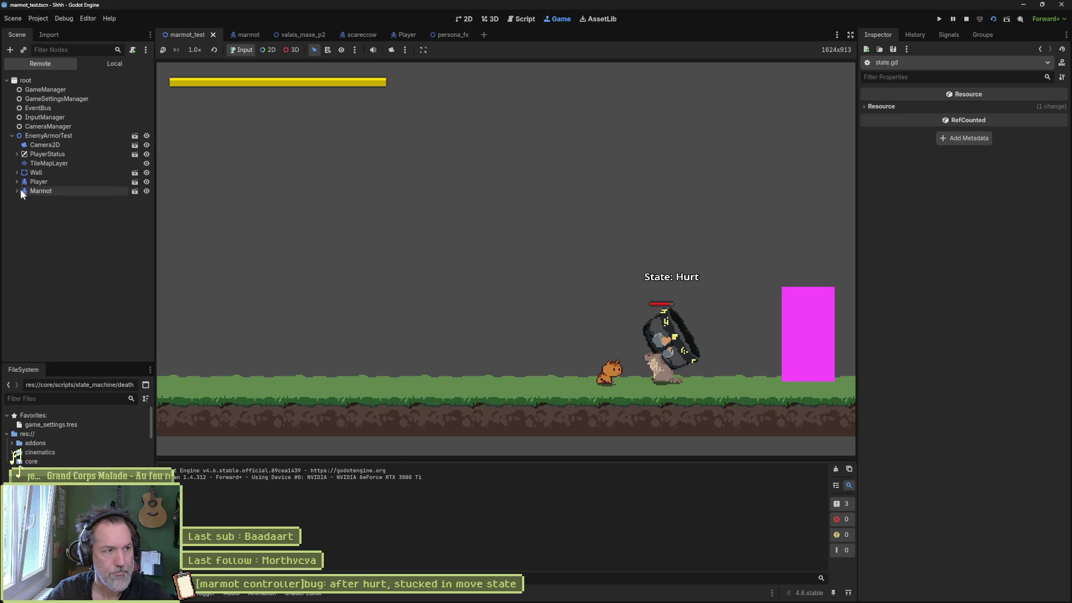
{"action": "left_click", "coordinate": [17, 191]}
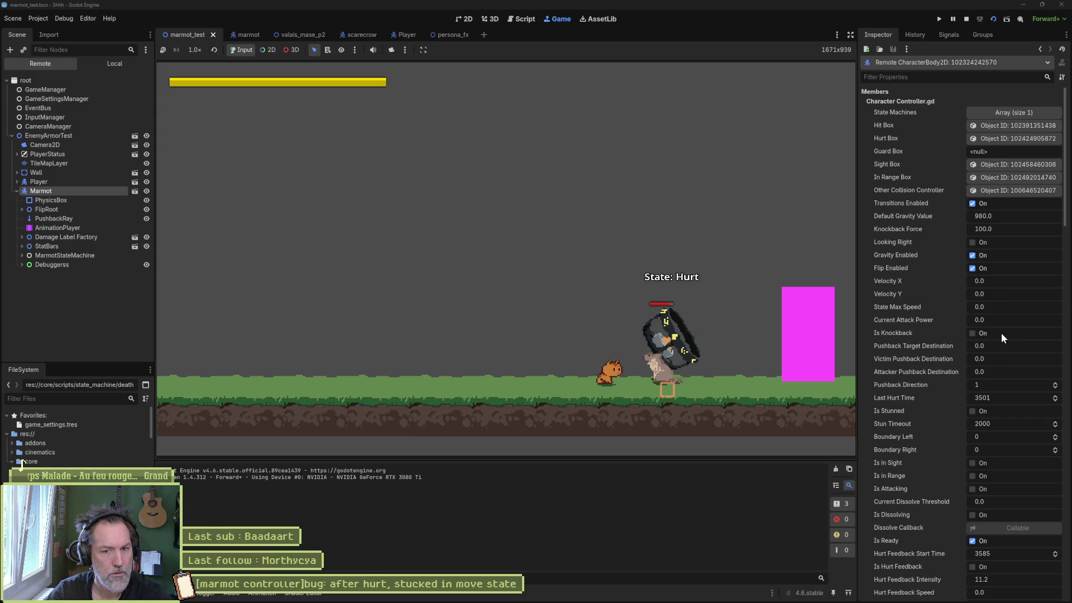
{"action": "scroll", "coordinate": [949, 338], "scroll_direction": "down", "scroll_amount": 3}
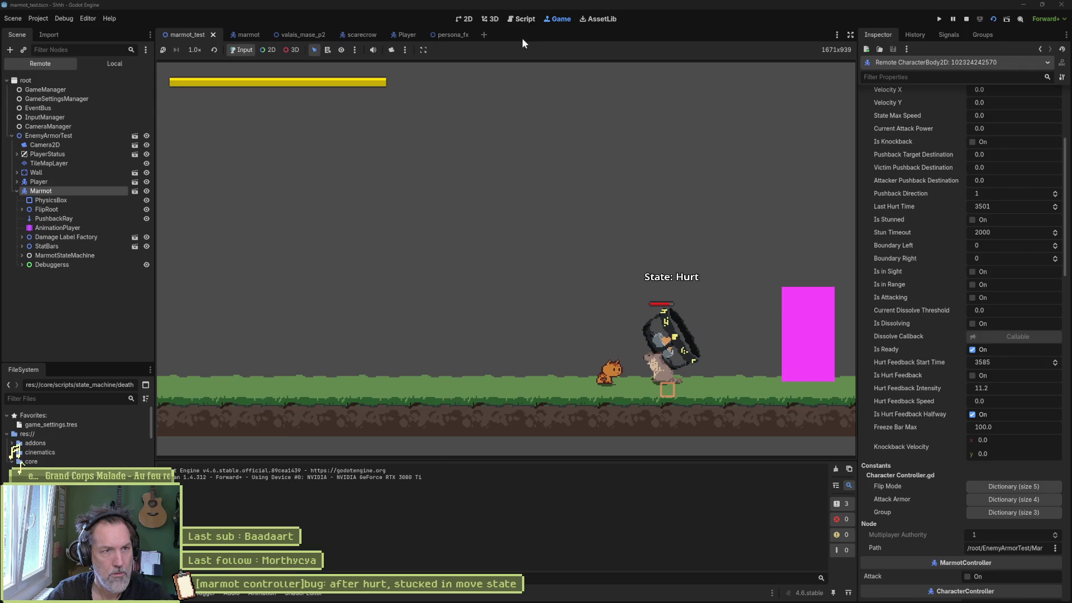
{"action": "left_click", "coordinate": [965, 19]}
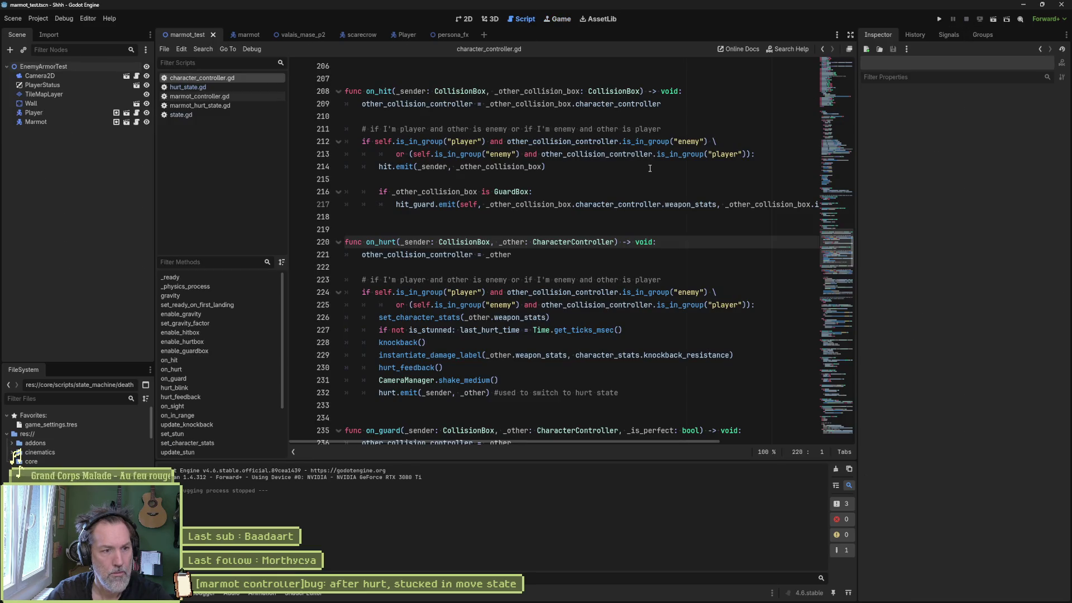
Run and stop the test scene, then check set_character_stats and return to on_hurt.
{"action": "key", "text": "F6"}
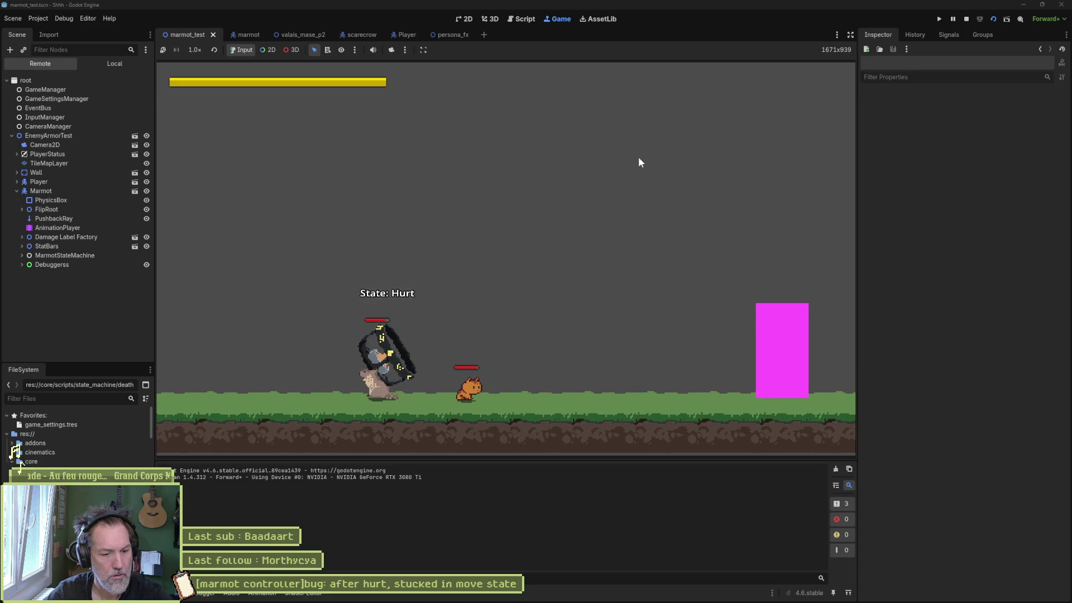
{"action": "key", "text": "F8"}
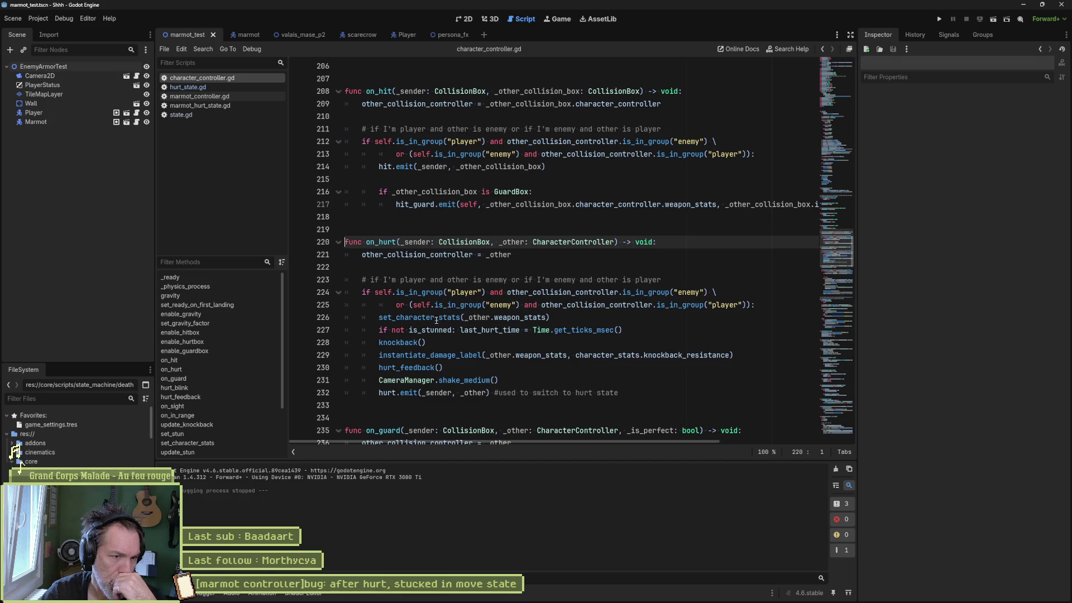
{"action": "mouse_move", "coordinate": [426, 318]}
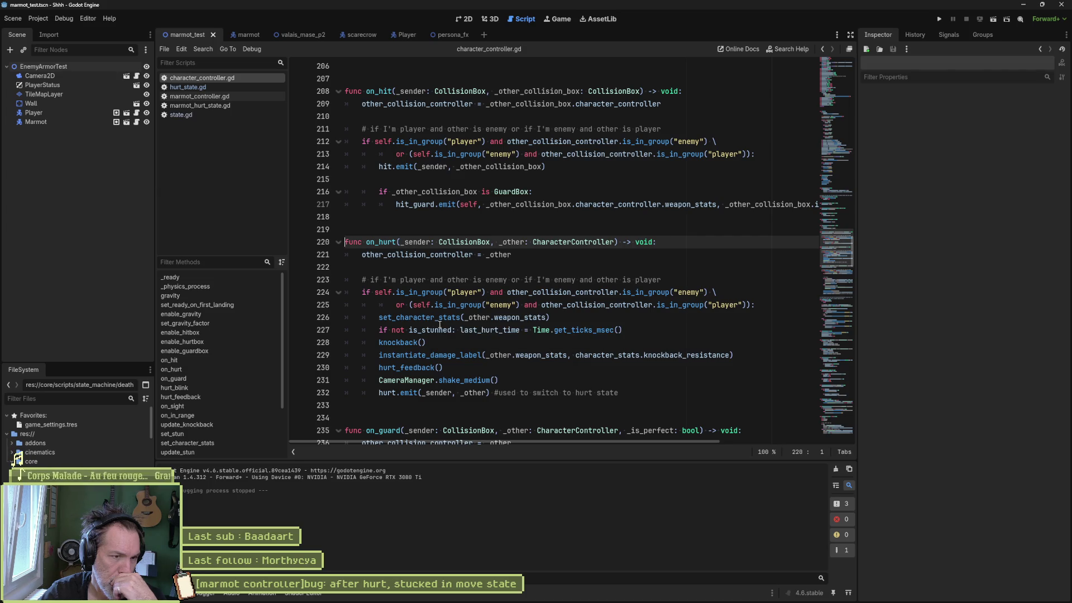
{"action": "left_click", "coordinate": [439, 318], "text": "ctrl"}
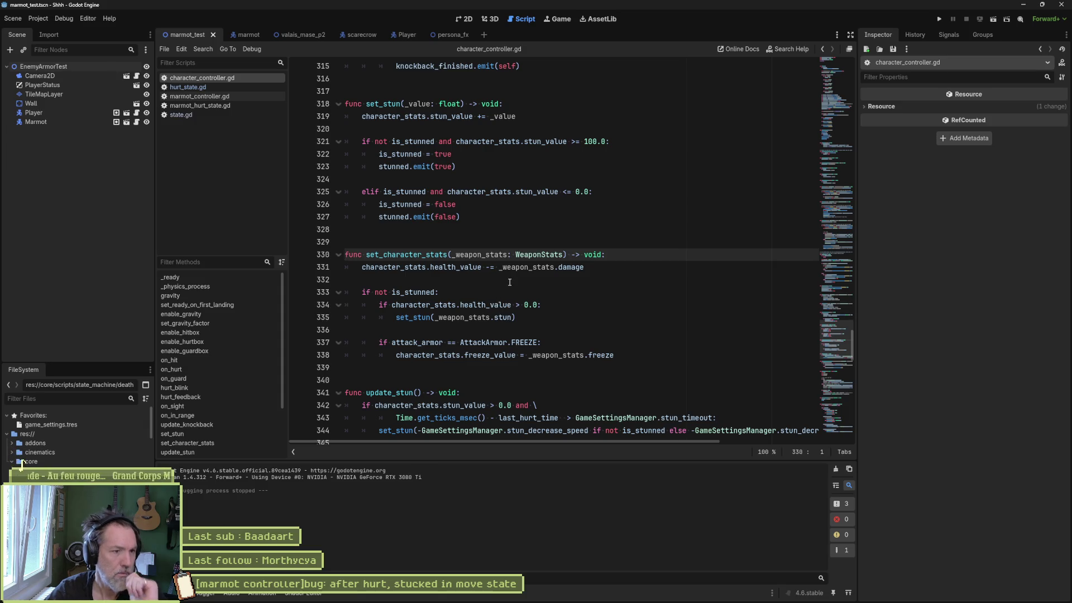
{"action": "key", "text": "alt+Left"}
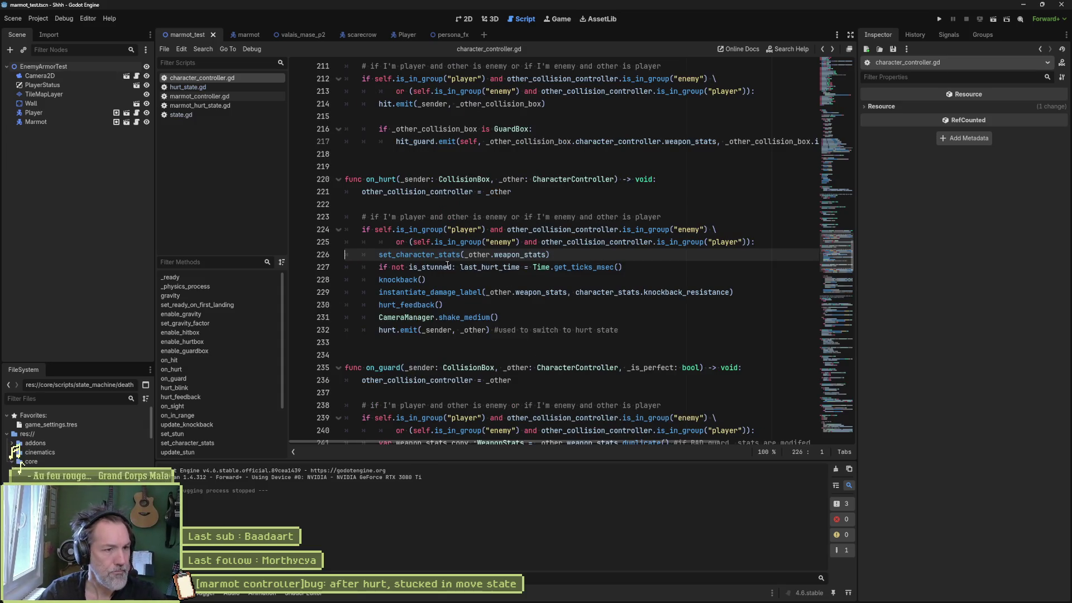
Comment out the knockback() call on line 228 and run the marmot test scene.
{"action": "left_click", "coordinate": [380, 280]}
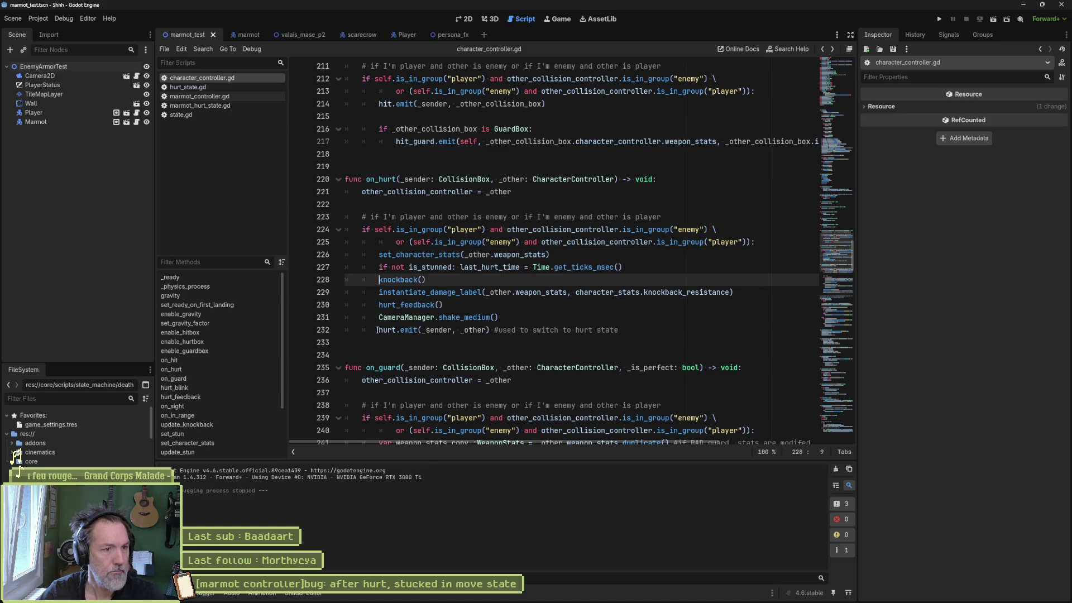
{"action": "type", "text": "#"}
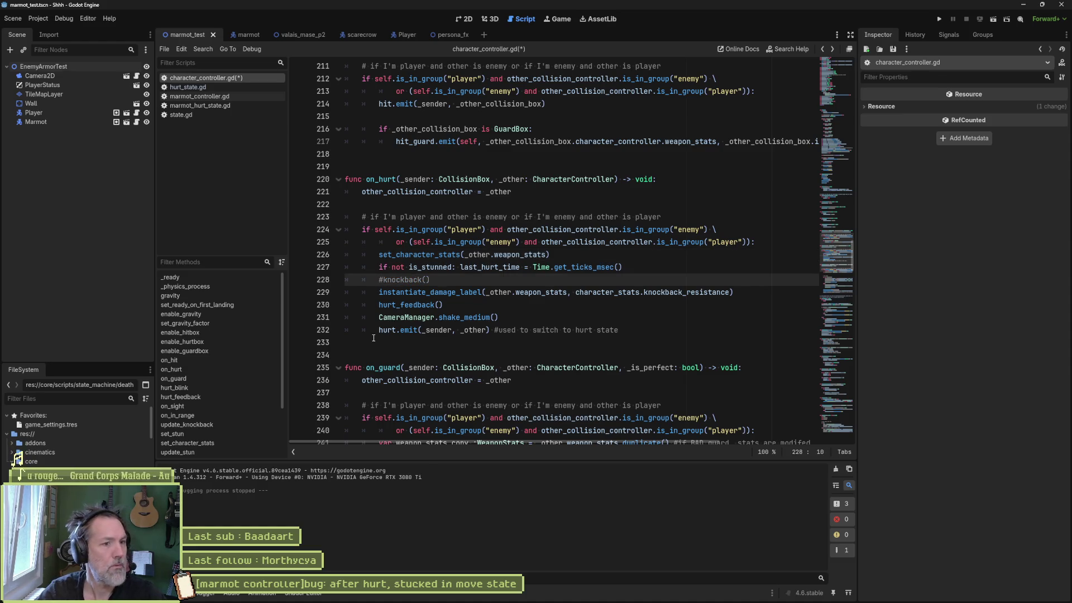
{"action": "key", "text": "F6"}
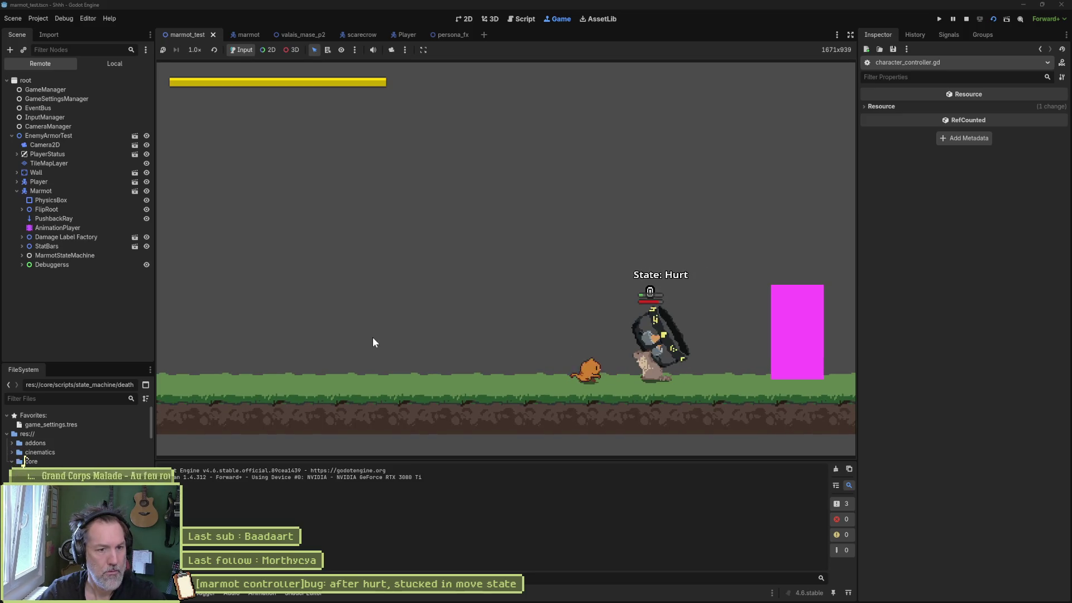
Stop the game, uncomment knockback() on line 228, and save character_controller.gd.
{"action": "key", "text": "F8"}
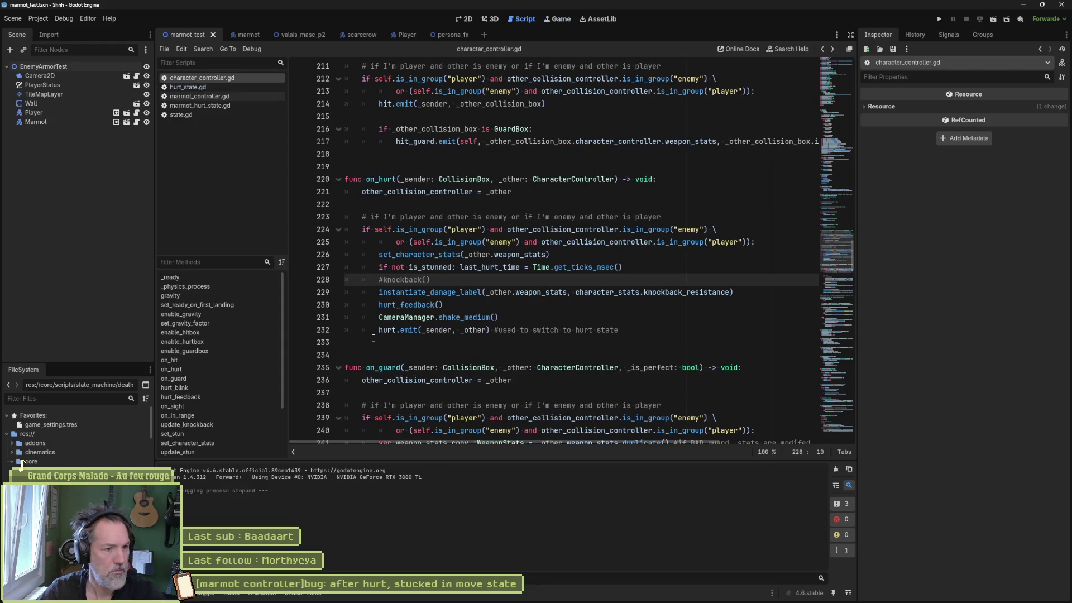
{"action": "key", "text": "ctrl+k"}
{"action": "key", "text": "Down"}
{"action": "key", "text": "Down"}
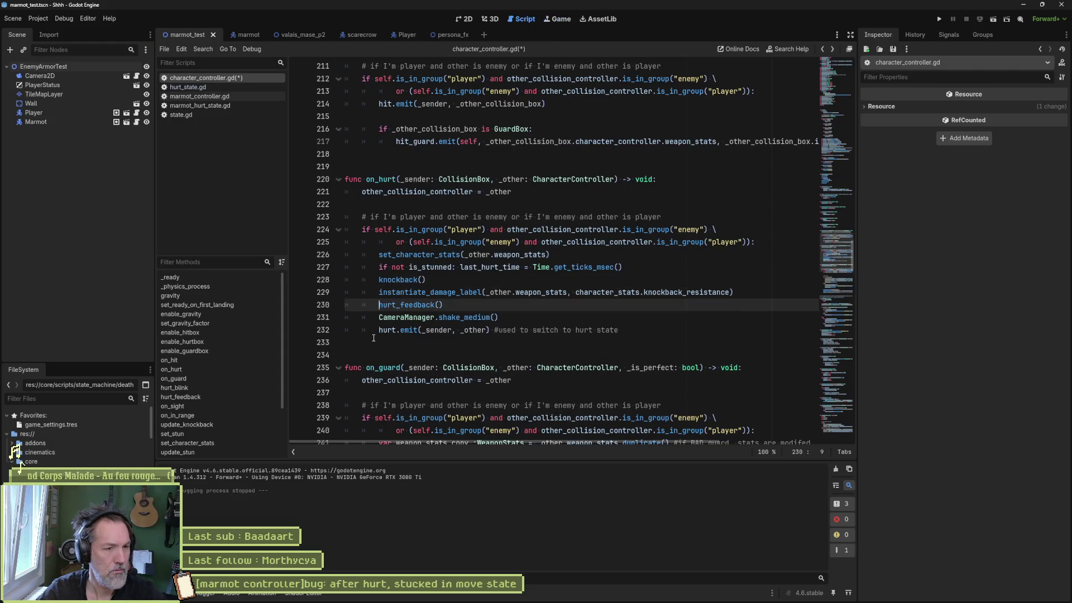
{"action": "key", "text": "Down"}
{"action": "key", "text": "Down"}
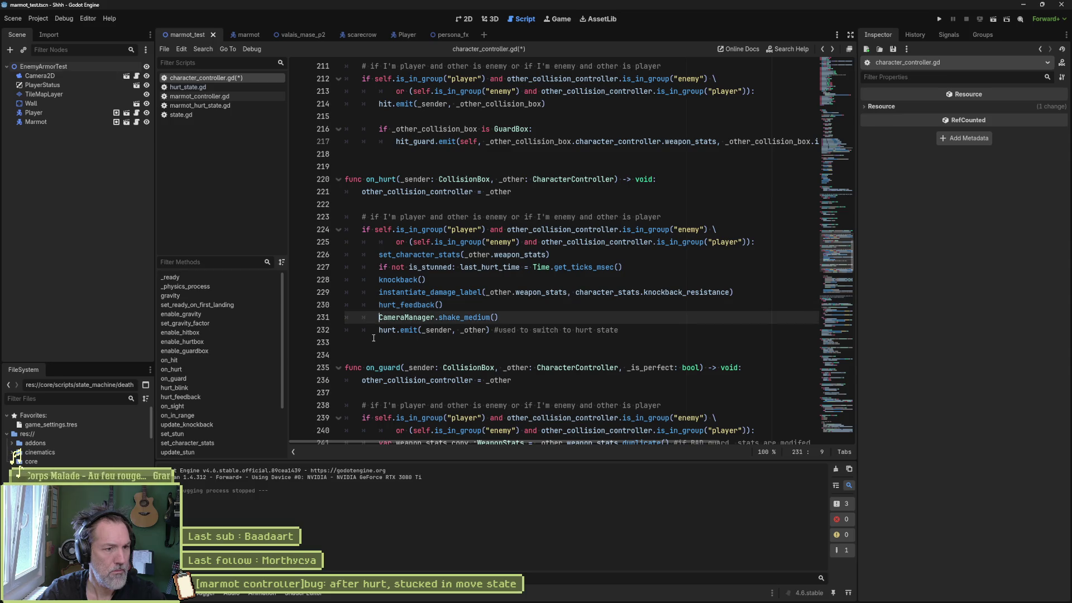
{"action": "key", "text": "ctrl+s"}
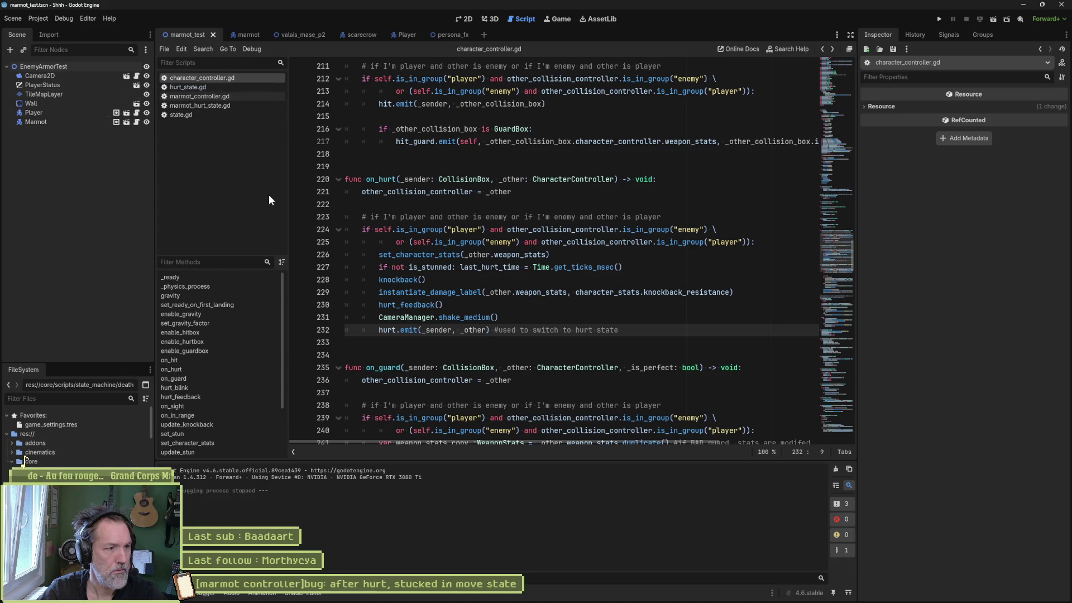
Open state_machine.gd at on_hurt and show the Marmot's properties, including Attack Armor Interrupt.
{"action": "key", "text": "alt+shift+o"}
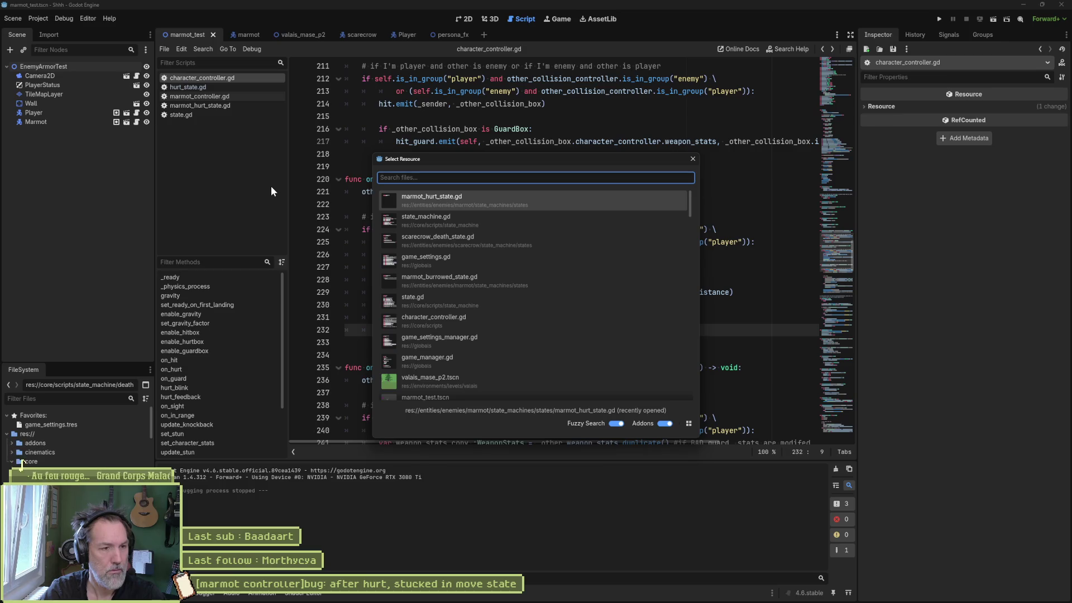
{"action": "type", "text": "state?"}
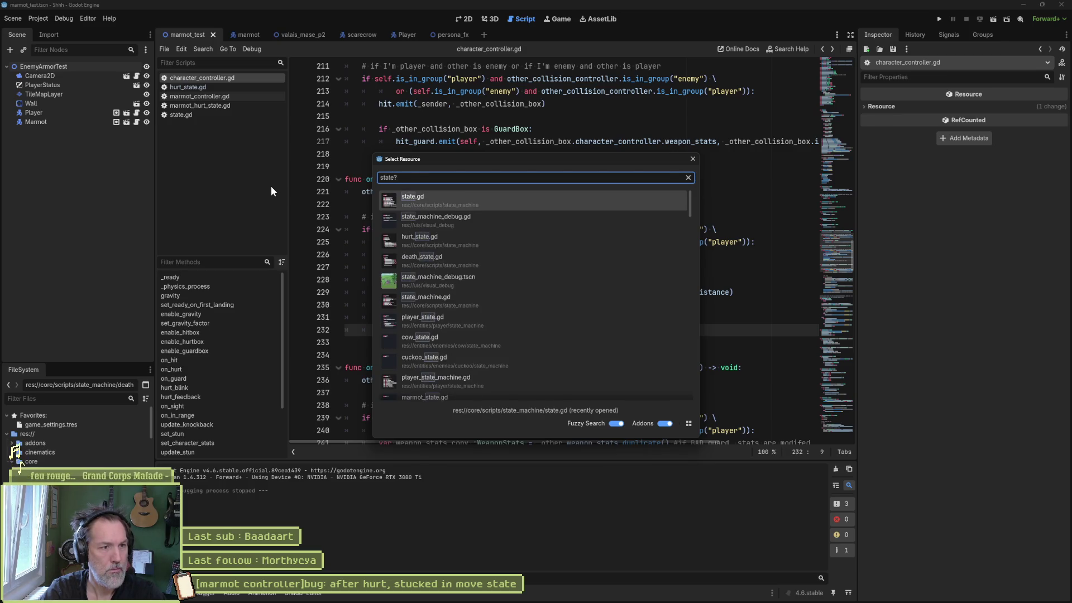
{"action": "key", "text": "BackSpace"}
{"action": "type", "text": "_ma"}
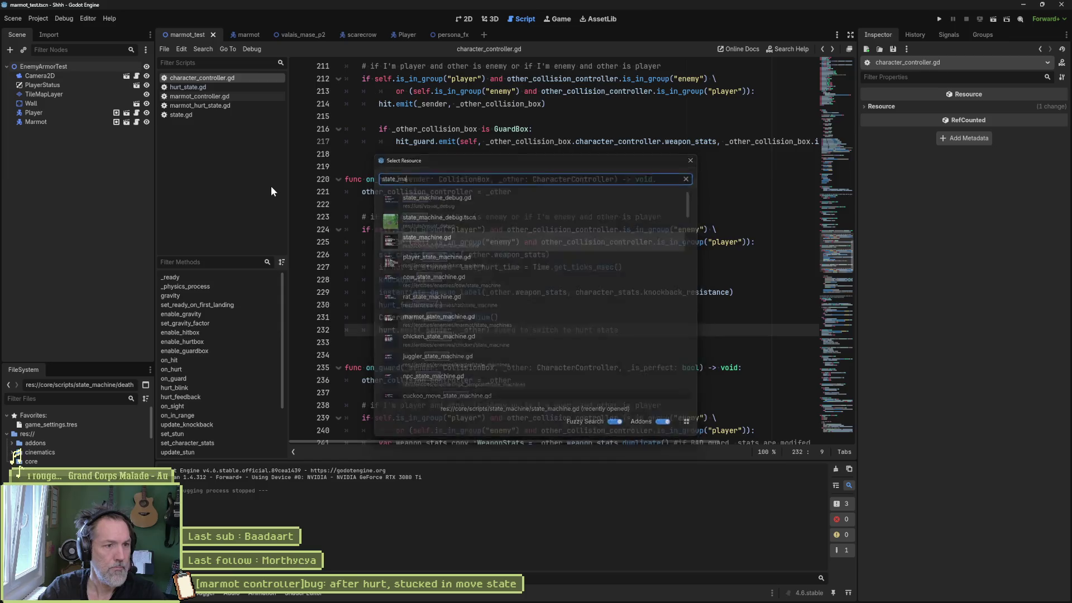
{"action": "key", "text": "Return"}
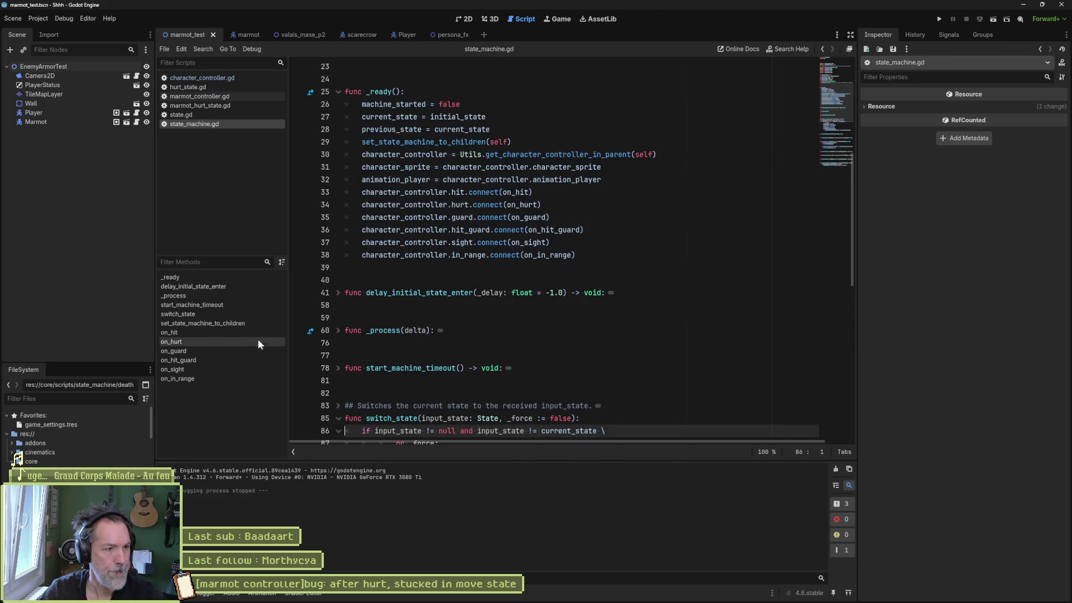
{"action": "left_click", "coordinate": [229, 341]}
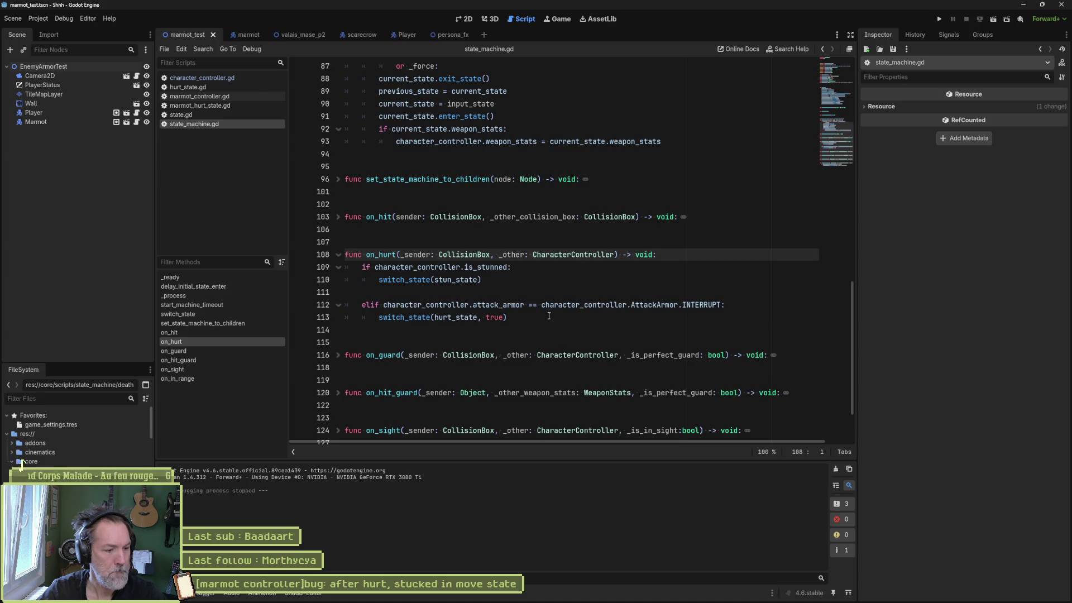
{"action": "left_click", "coordinate": [70, 120]}
{"action": "scroll", "coordinate": [927, 323], "scroll_direction": "down", "scroll_amount": 2}
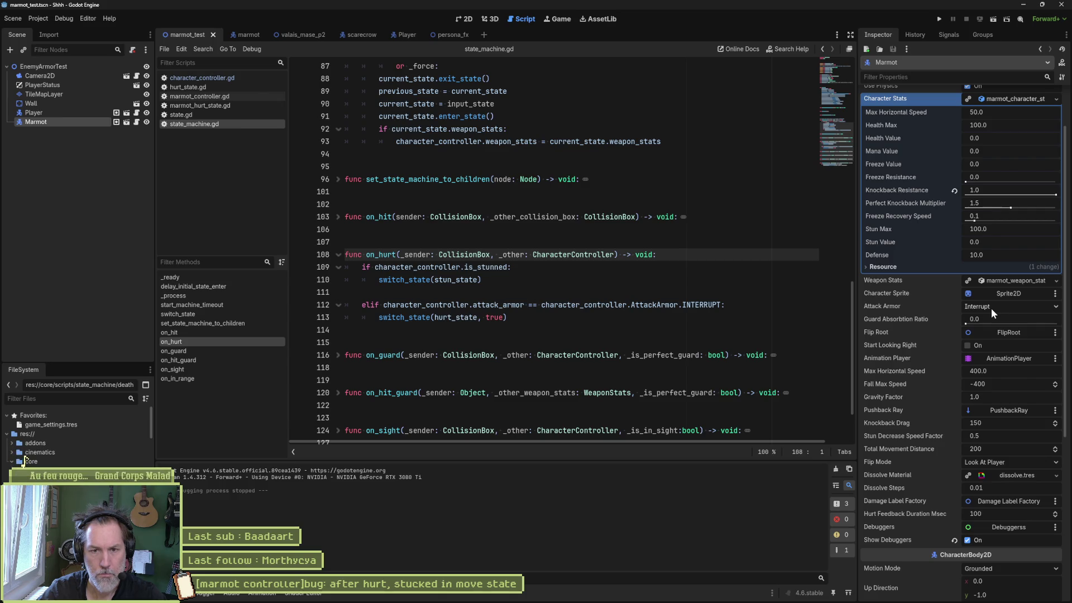
Revert Knockback Resistance to 0.0, save and rerun the test scene, then stop it.
{"action": "left_click", "coordinate": [954, 190]}
{"action": "left_click", "coordinate": [634, 268]}
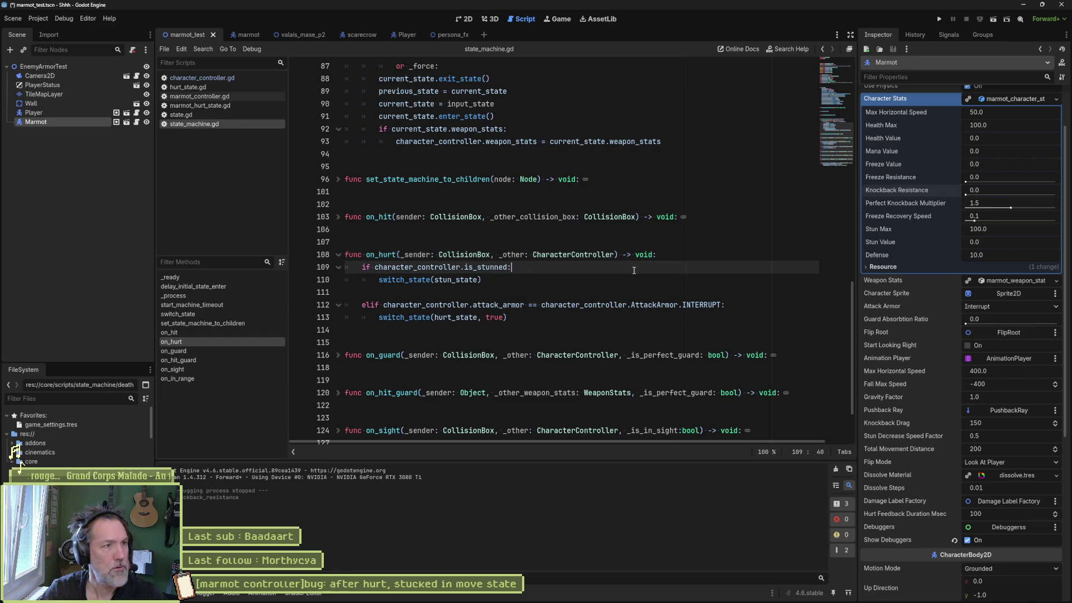
{"action": "key", "text": "F6"}
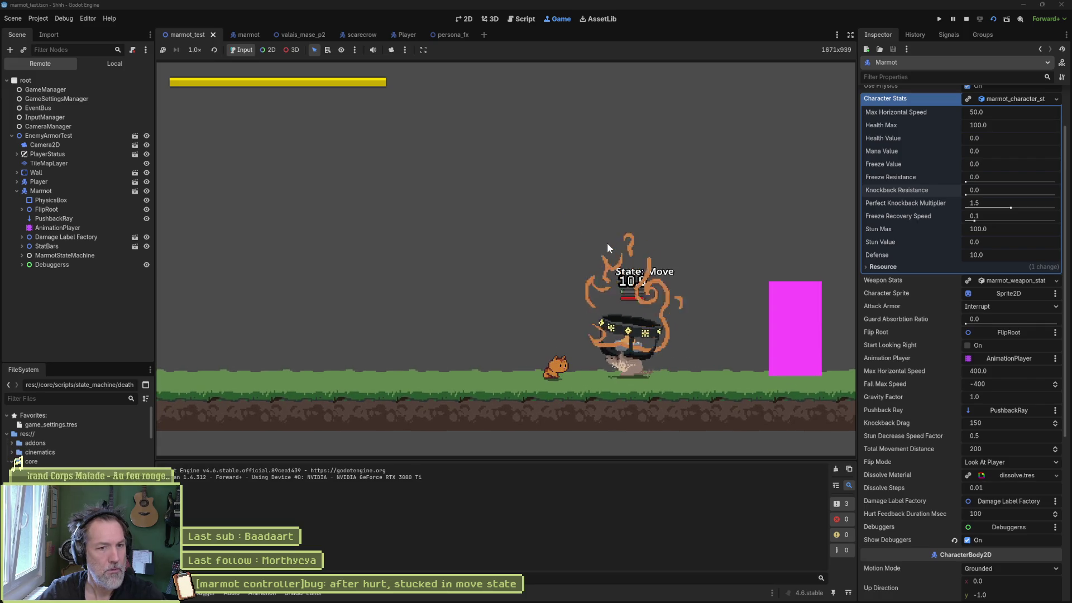
{"action": "key", "text": "F8"}
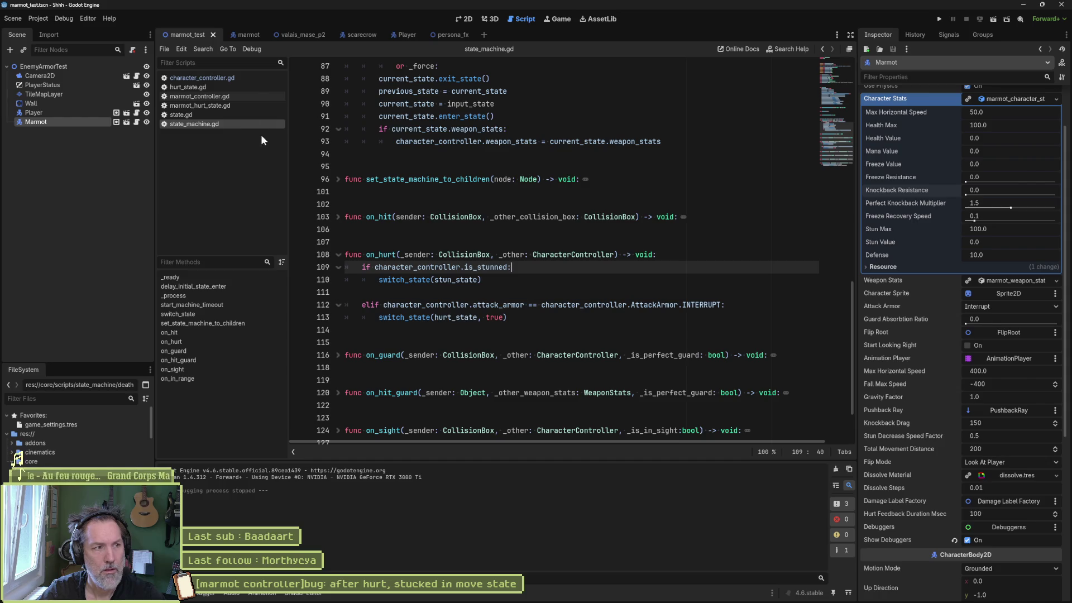
Go to the knockback function in character_controller.gd.
{"action": "left_click", "coordinate": [202, 78]}
{"action": "scroll", "coordinate": [216, 407], "scroll_direction": "down", "scroll_amount": 5}
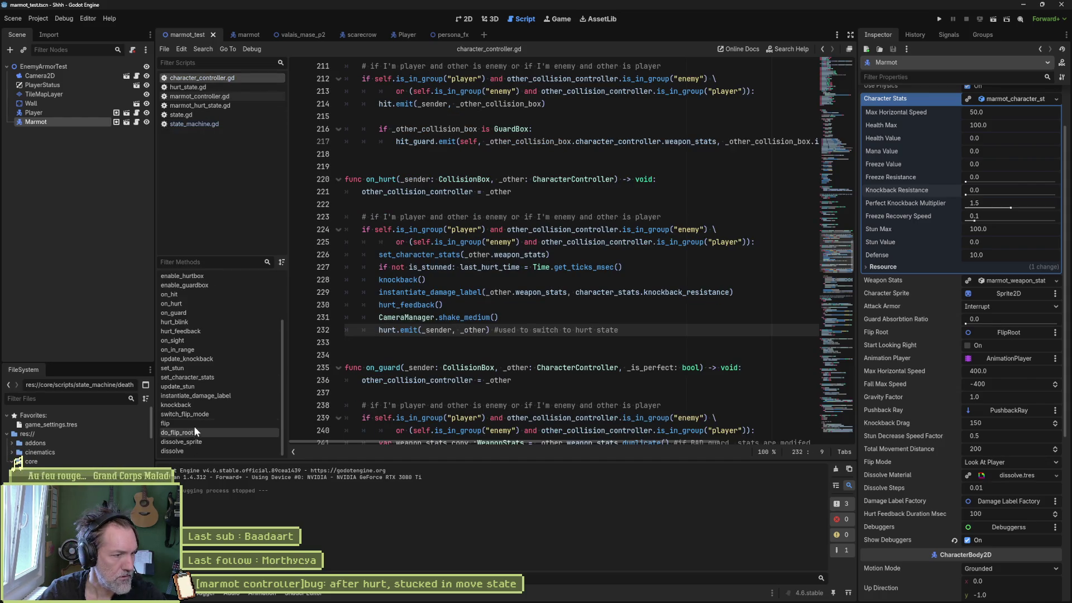
{"action": "left_click", "coordinate": [213, 405]}
{"action": "scroll", "coordinate": [488, 285], "scroll_direction": "down", "scroll_amount": 1}
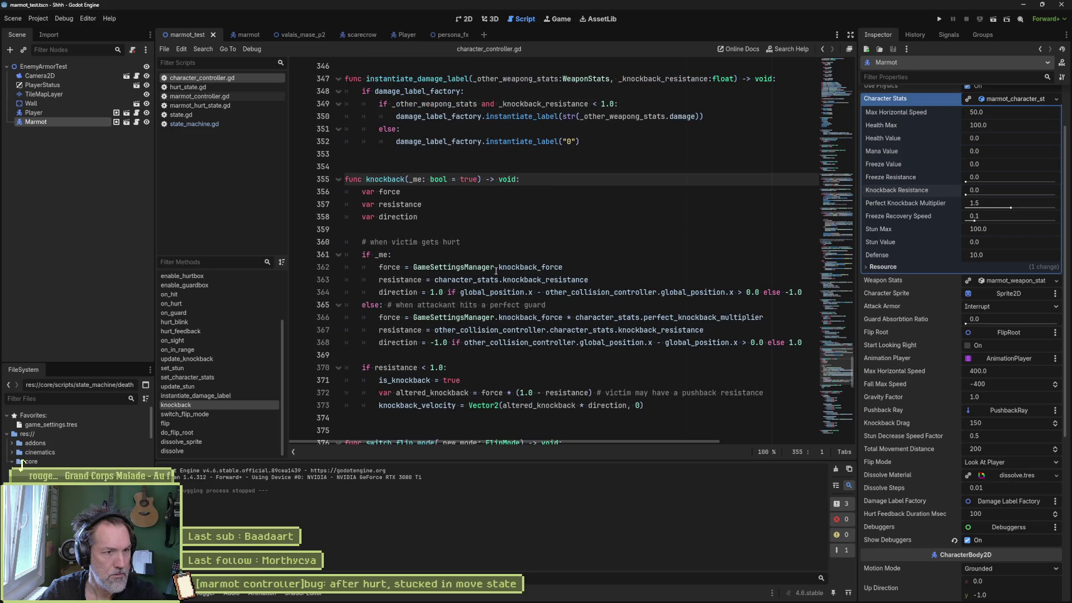
Examine knockback_resistance and the resistance < 1.0 check, then search the project for is_knockback.
{"action": "double_click", "coordinate": [530, 279]}
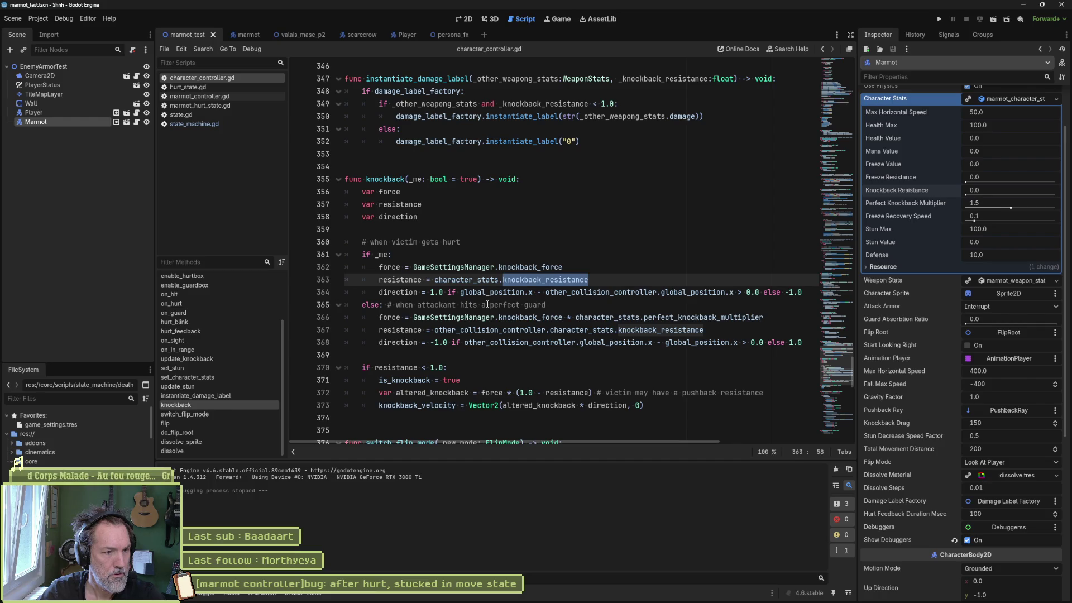
{"action": "left_click_drag", "start_coordinate": [446, 367], "coordinate": [375, 367]}
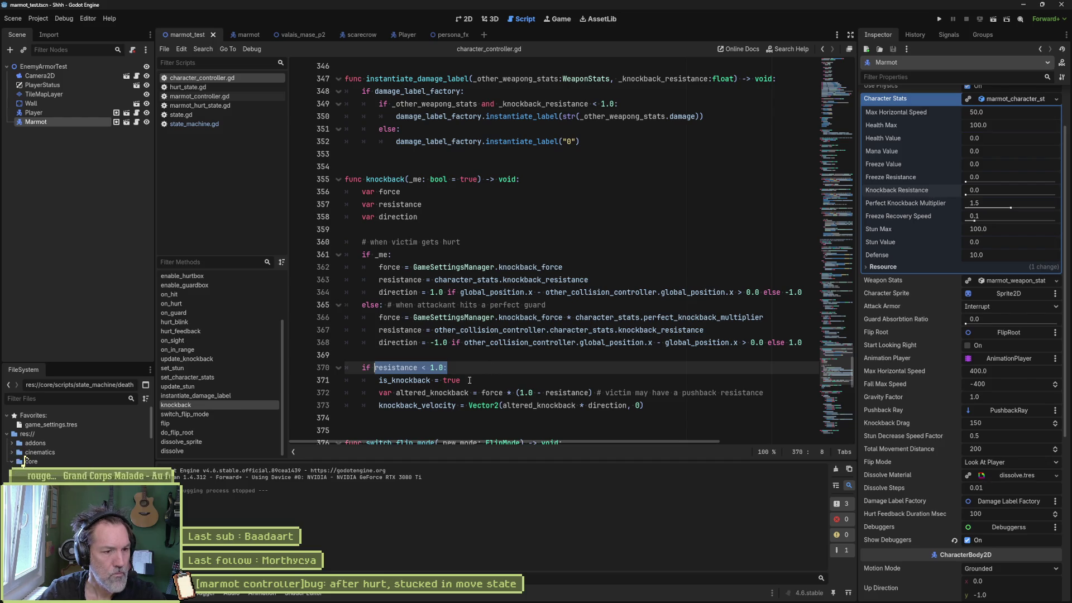
{"action": "double_click", "coordinate": [419, 380]}
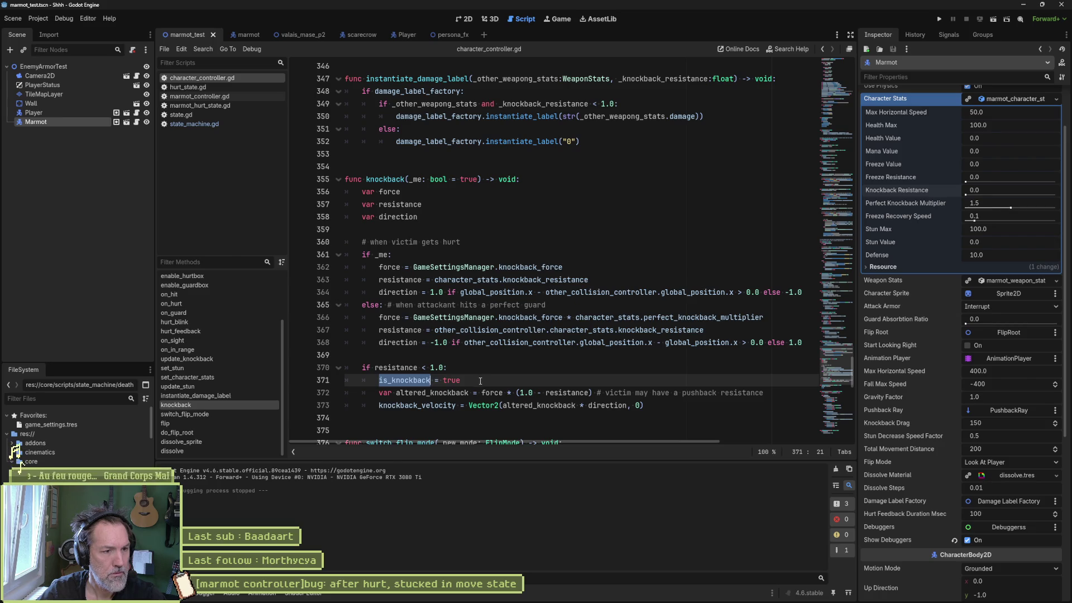
{"action": "key", "text": "ctrl+shift+f"}
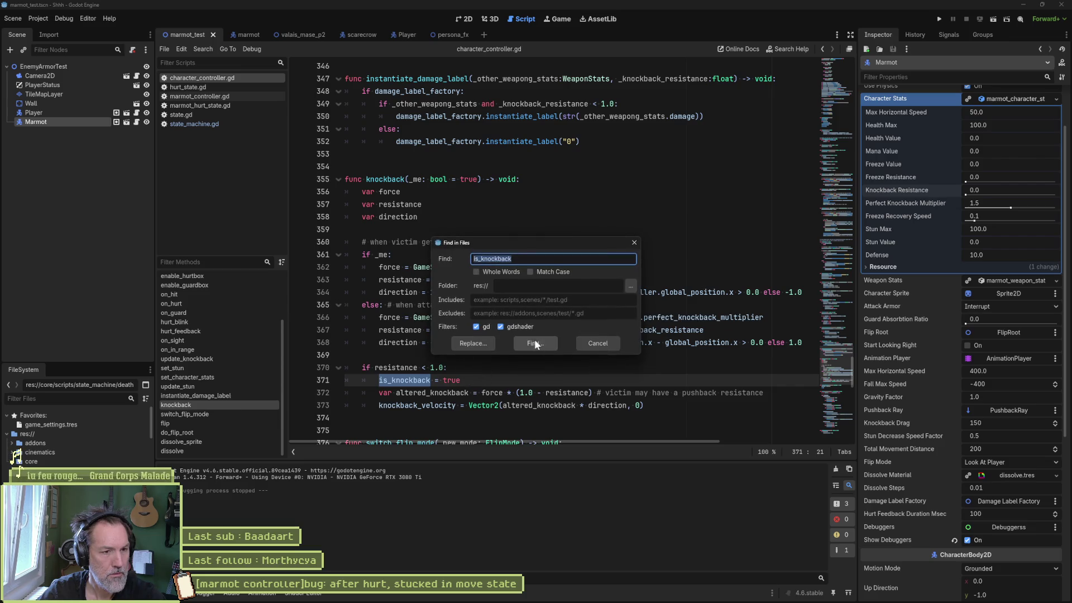
Find is_knockback (7 matches in 4 files) and highlight its reset and knockback_finished emit in update_knockback.
{"action": "left_click", "coordinate": [536, 340]}
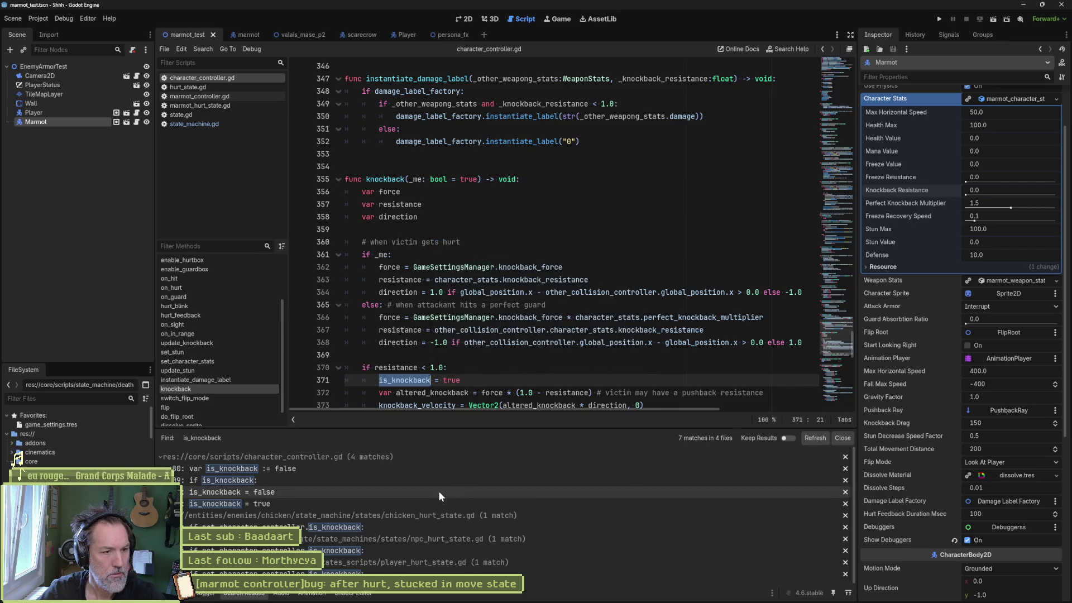
{"action": "left_click", "coordinate": [289, 479]}
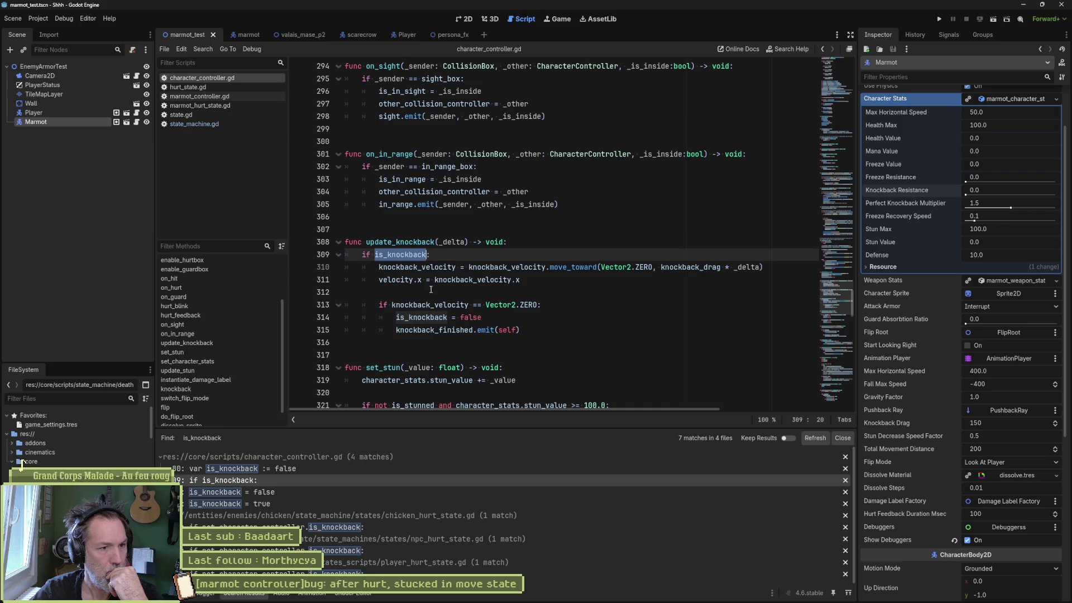
{"action": "left_click_drag", "start_coordinate": [443, 305], "coordinate": [441, 330]}
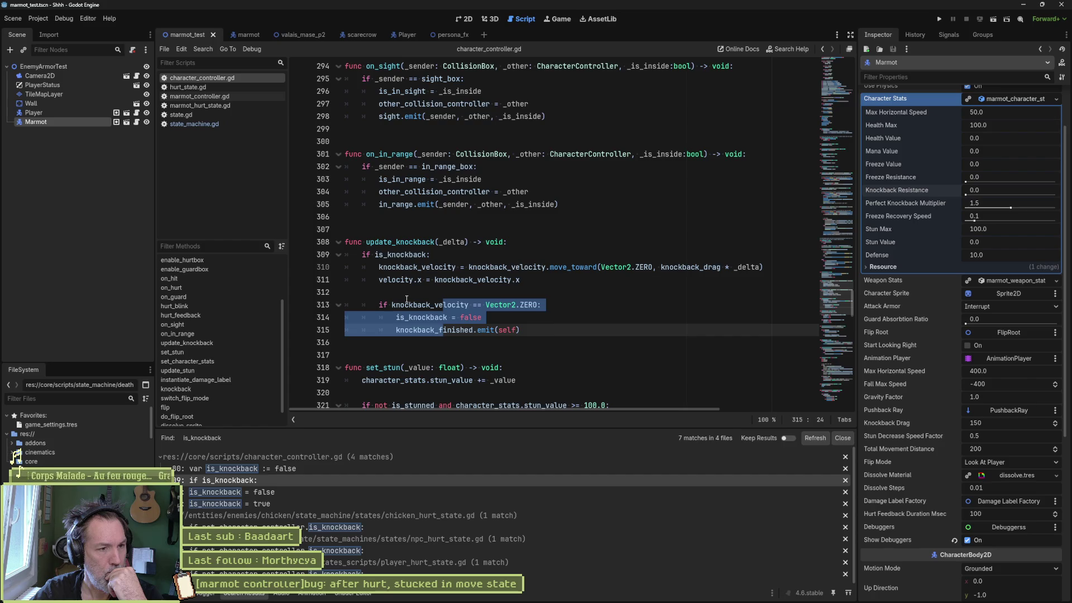
{"action": "double_click", "coordinate": [440, 330]}
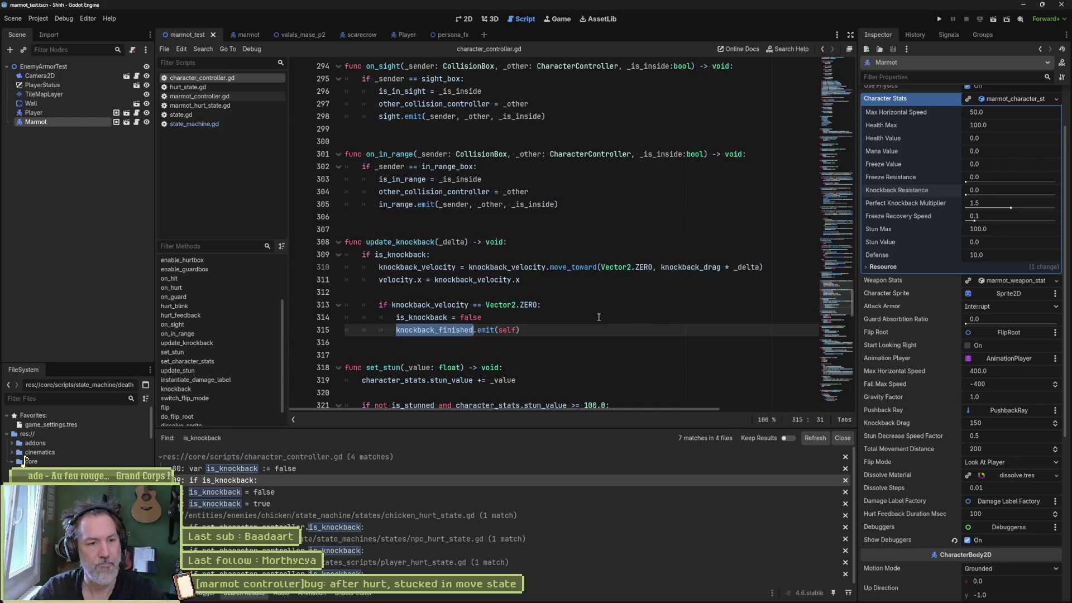
{"action": "left_click_drag", "start_coordinate": [532, 330], "coordinate": [533, 321]}
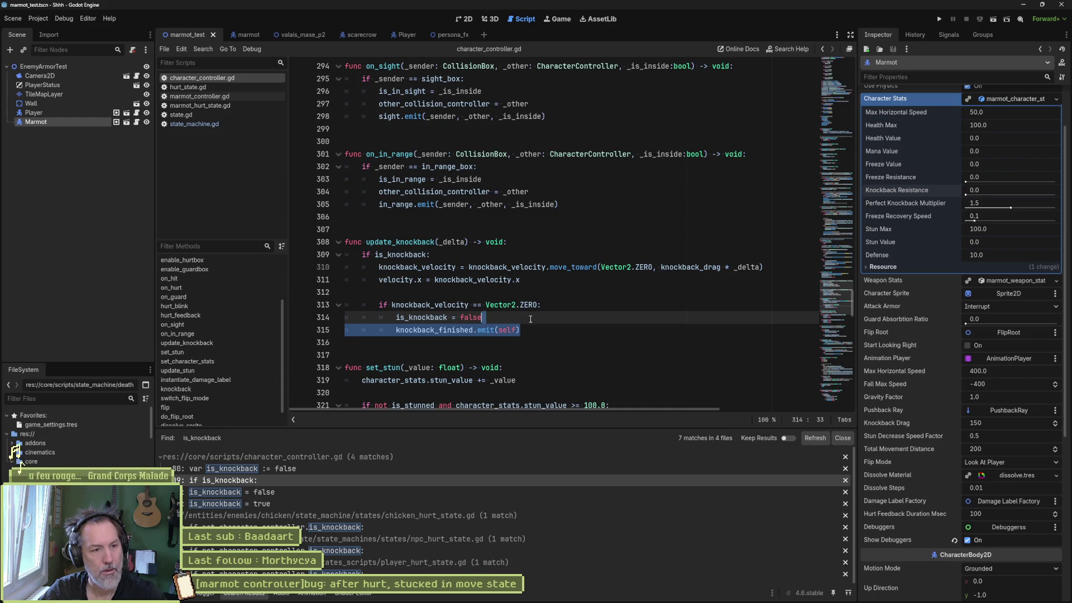
Add 'else: knockback_finished.emit(self)' after knockback's resistance check, save, and set Knockback Resistance to 1.0.
{"action": "scroll", "coordinate": [260, 360], "scroll_direction": "down", "scroll_amount": 2}
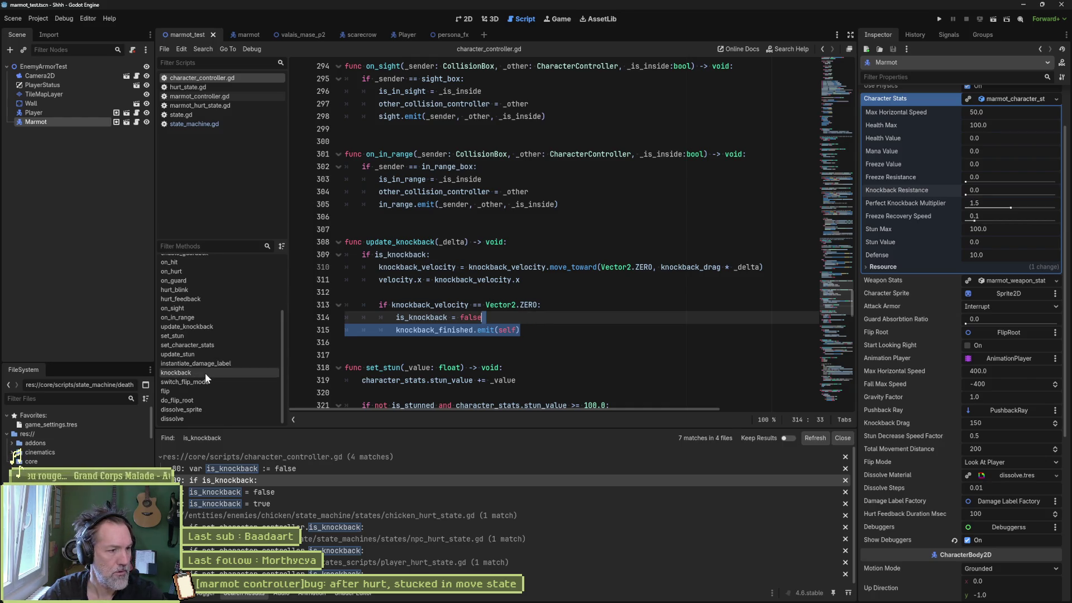
{"action": "left_click", "coordinate": [206, 373]}
{"action": "scroll", "coordinate": [408, 299], "scroll_direction": "down", "scroll_amount": 3}
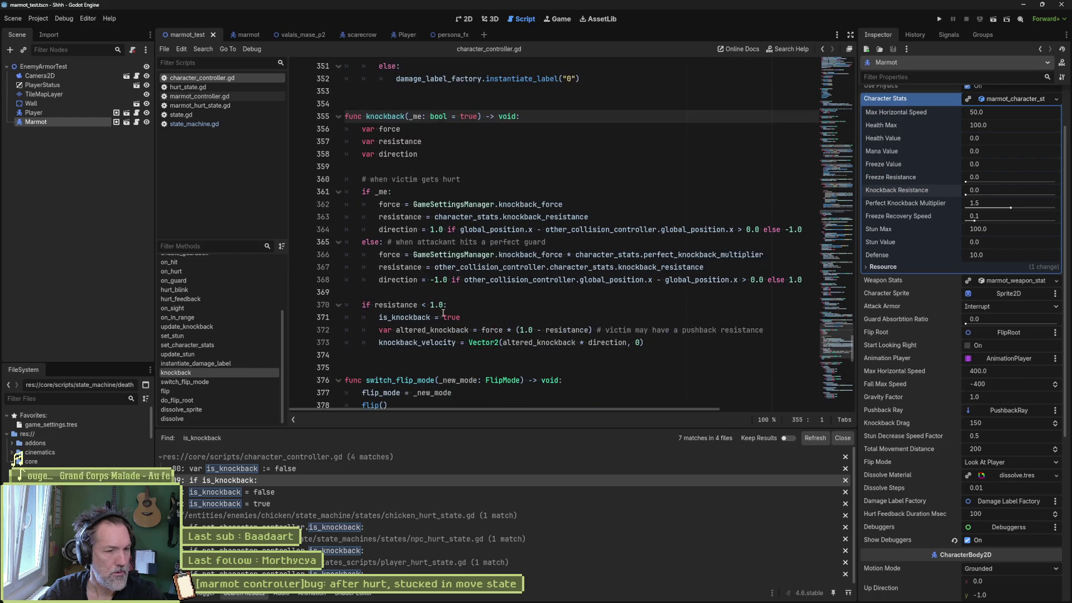
{"action": "left_click", "coordinate": [656, 343]}
{"action": "key", "text": "Return"}
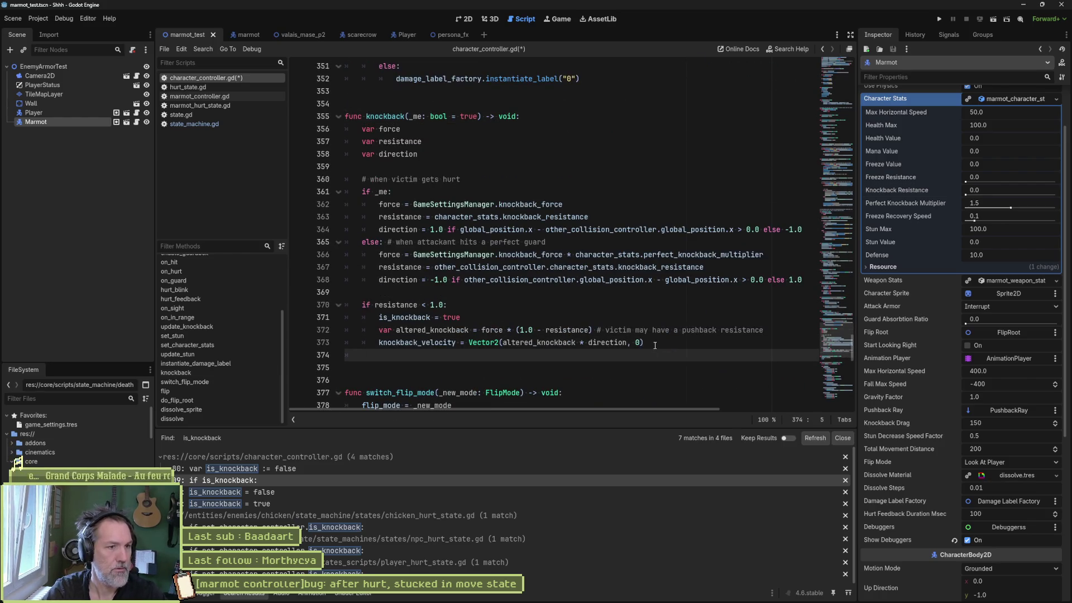
{"action": "type", "text": "else:"}
{"action": "key", "text": "Return"}
{"action": "type", "text": "knockback_finished.emit(self)"}
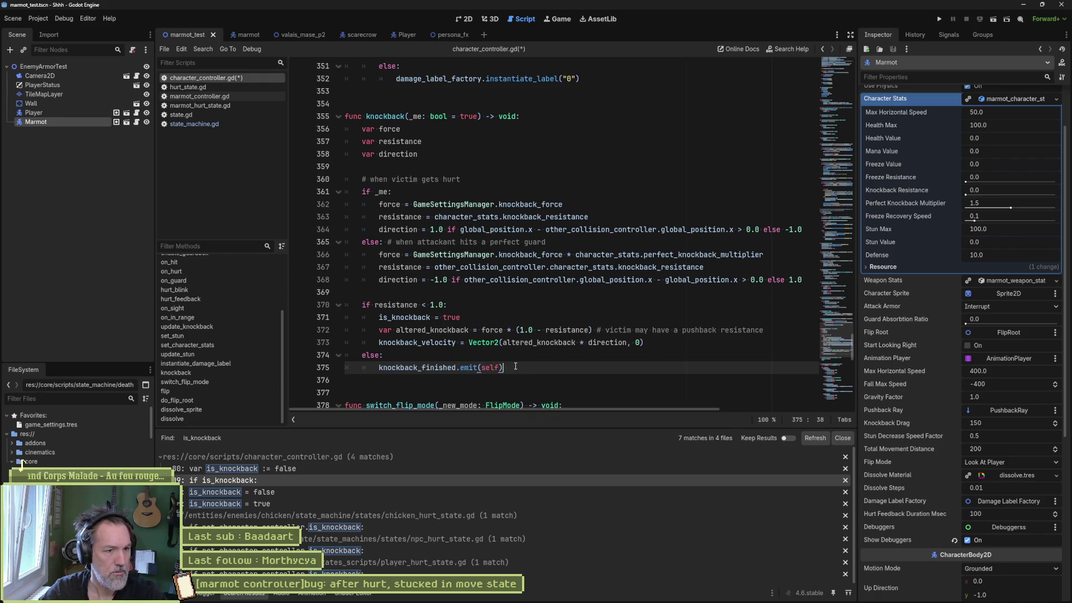
{"action": "key", "text": "ctrl+s"}
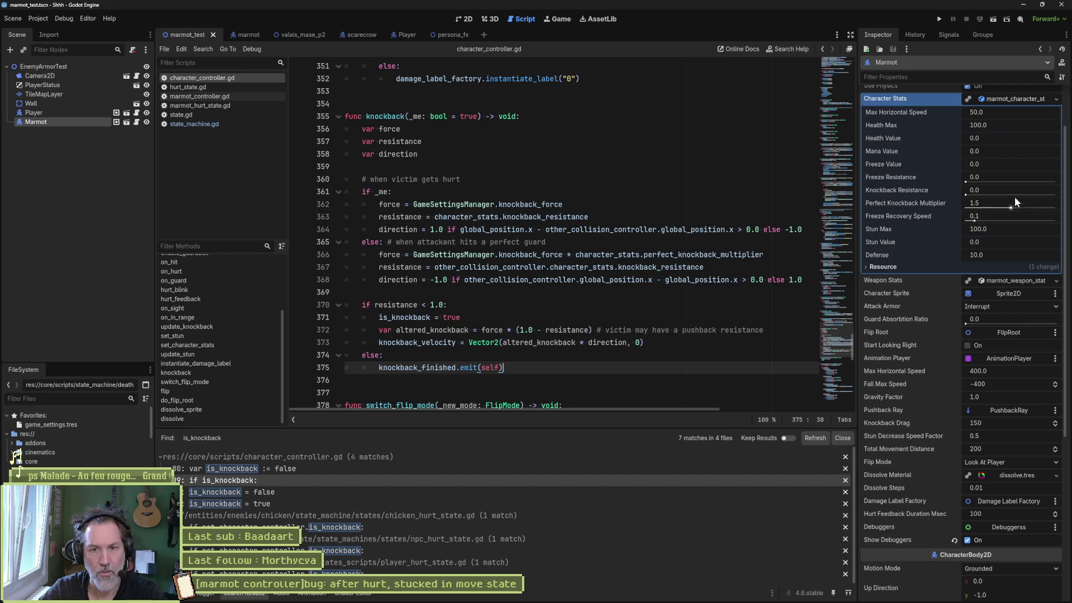
{"action": "left_click_drag", "start_coordinate": [973, 195], "coordinate": [1056, 195]}
{"action": "left_click", "coordinate": [672, 282]}
Run marmot_test, inspect the live Marmot in the Remote tree, then stop the game.
{"action": "key", "text": "F6"}
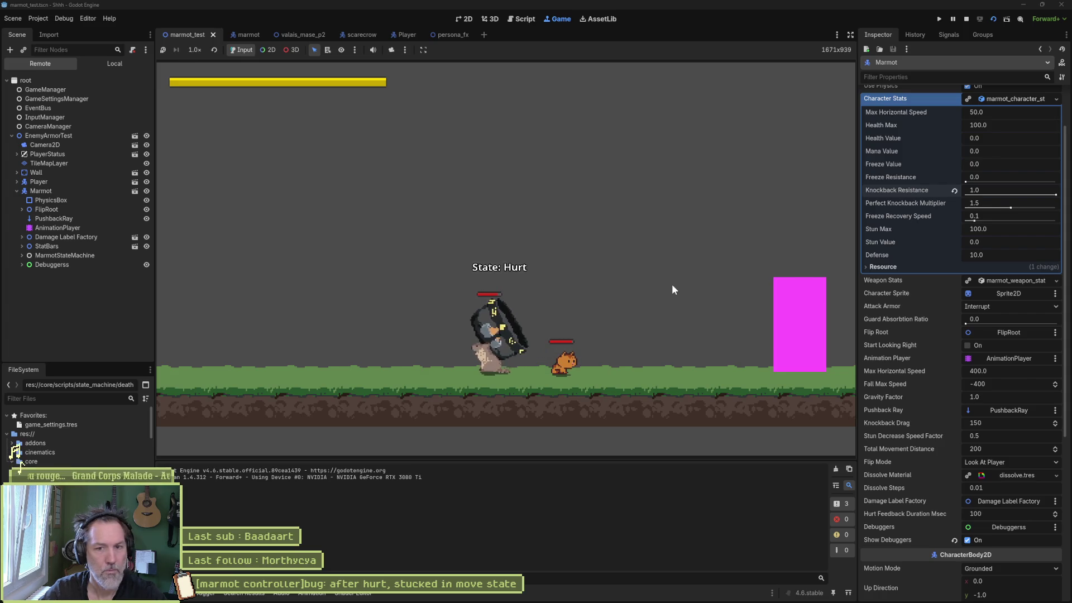
{"action": "left_click", "coordinate": [73, 191]}
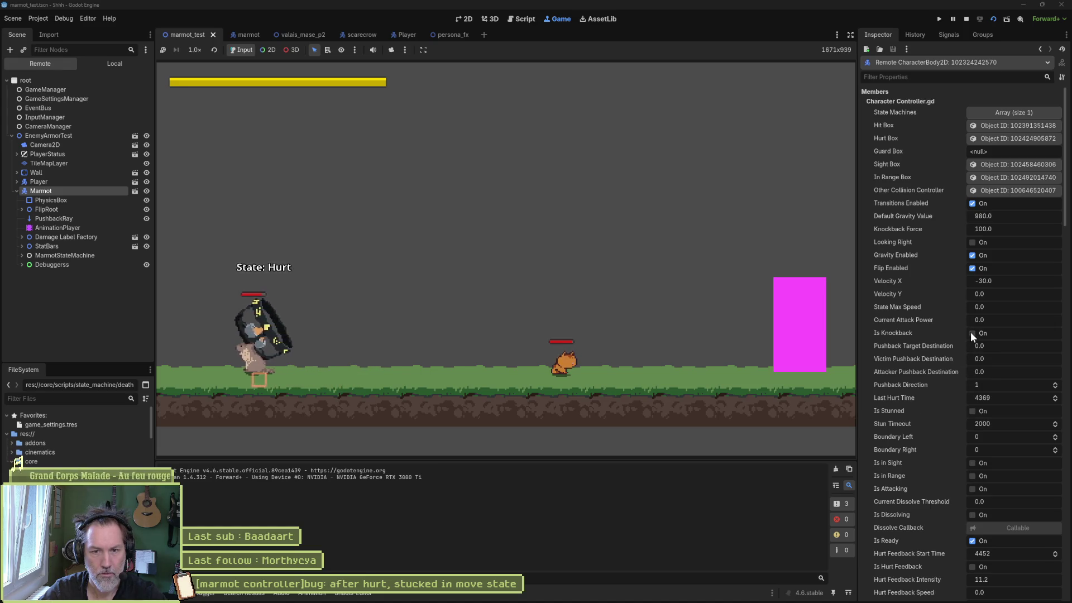
{"action": "key", "text": "F8"}
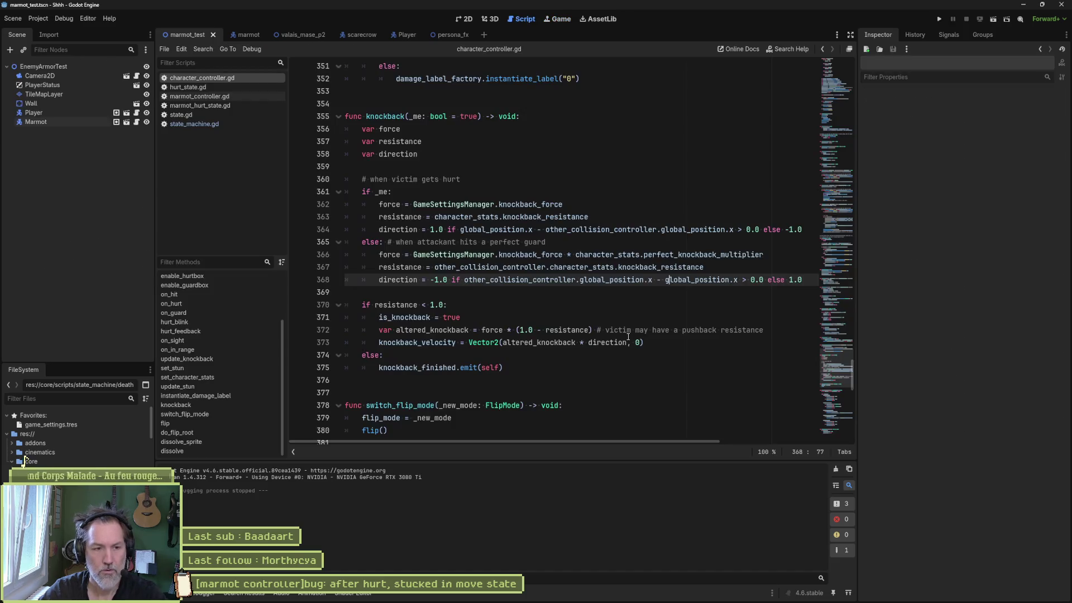
Select and cut the entire knockback function from character_controller.gd.
{"action": "left_click", "coordinate": [181, 406]}
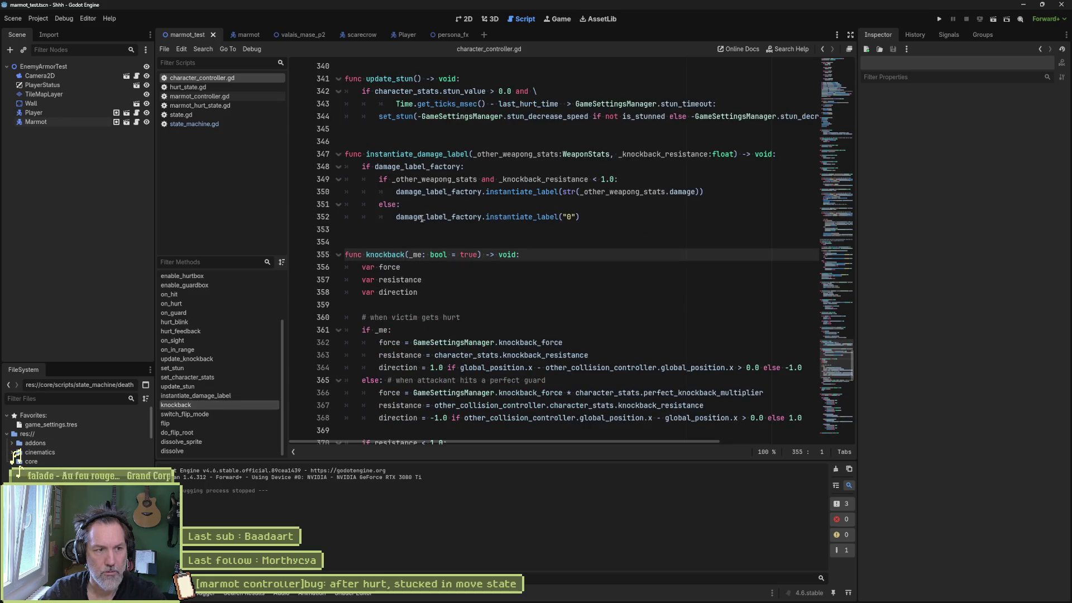
{"action": "scroll", "coordinate": [422, 218], "scroll_direction": "down", "scroll_amount": 5}
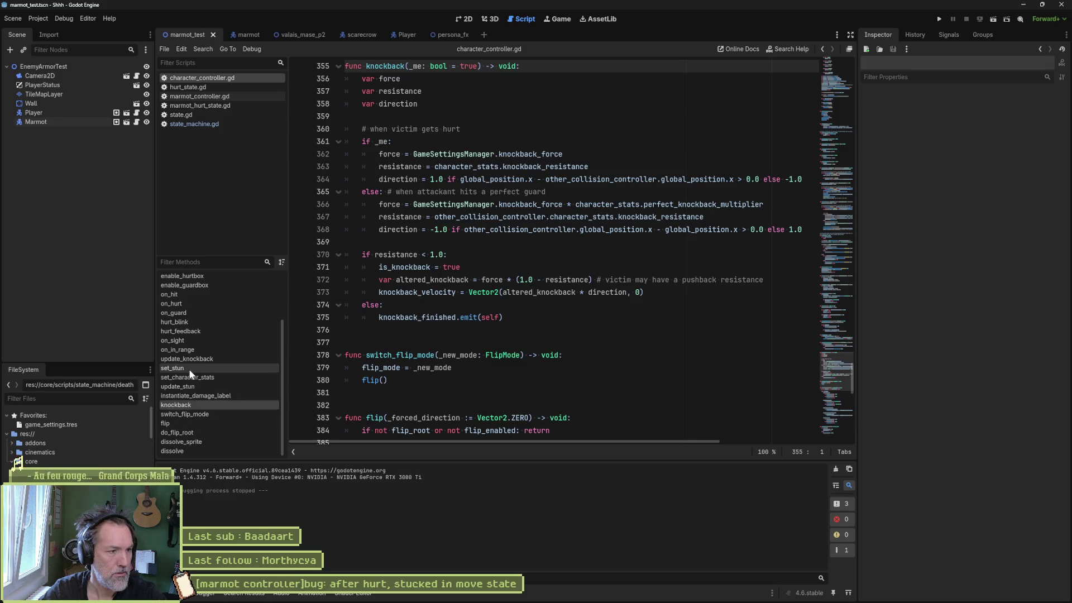
{"action": "left_click", "coordinate": [196, 402]}
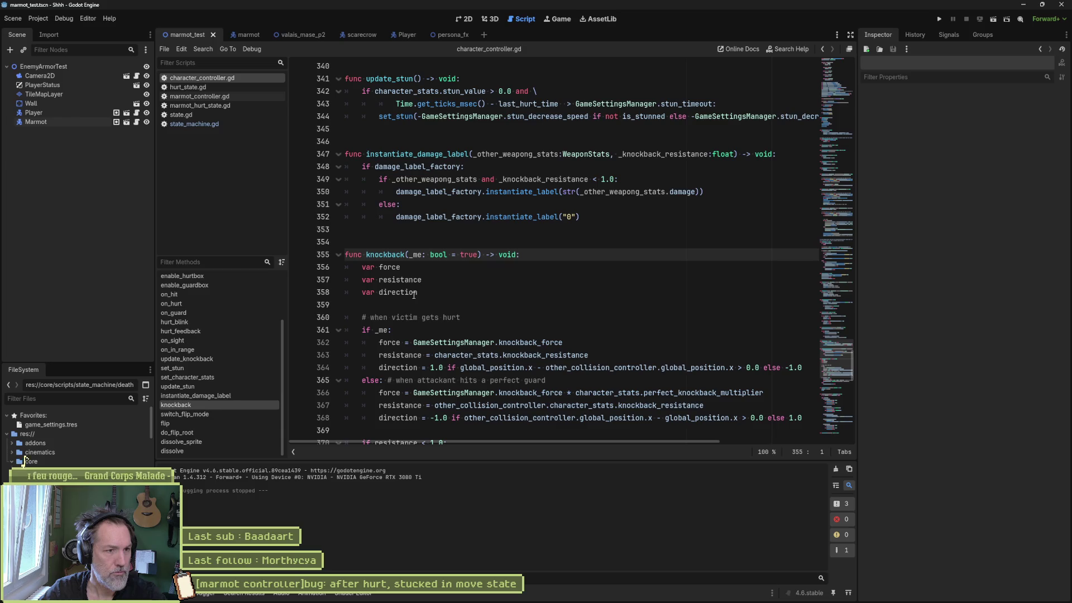
{"action": "scroll", "coordinate": [534, 330], "scroll_direction": "down", "scroll_amount": 4}
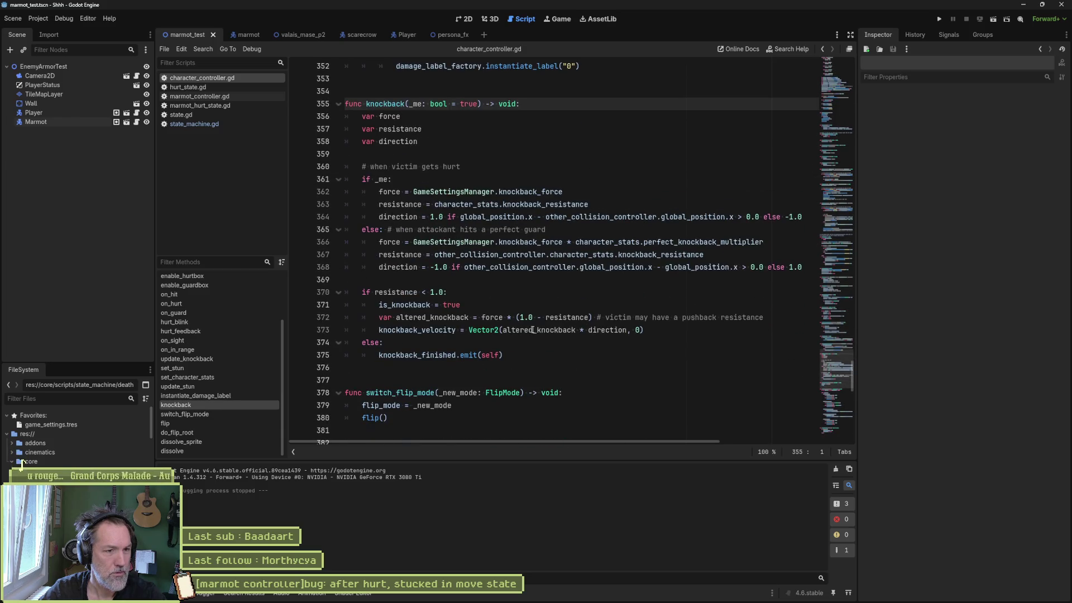
{"action": "left_click", "coordinate": [536, 356]}
{"action": "scroll", "coordinate": [611, 223], "scroll_direction": "up", "scroll_amount": 4}
{"action": "left_click", "coordinate": [611, 215], "text": "shift"}
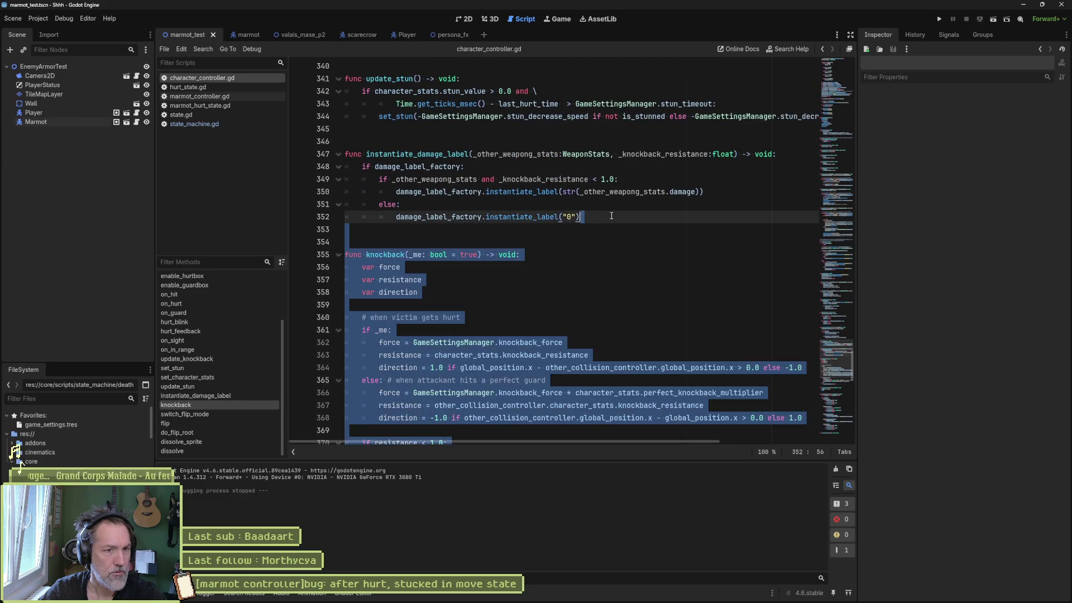
{"action": "key", "text": "Delete"}
Paste the knockback function just above update_knockback.
{"action": "left_click", "coordinate": [205, 387]}
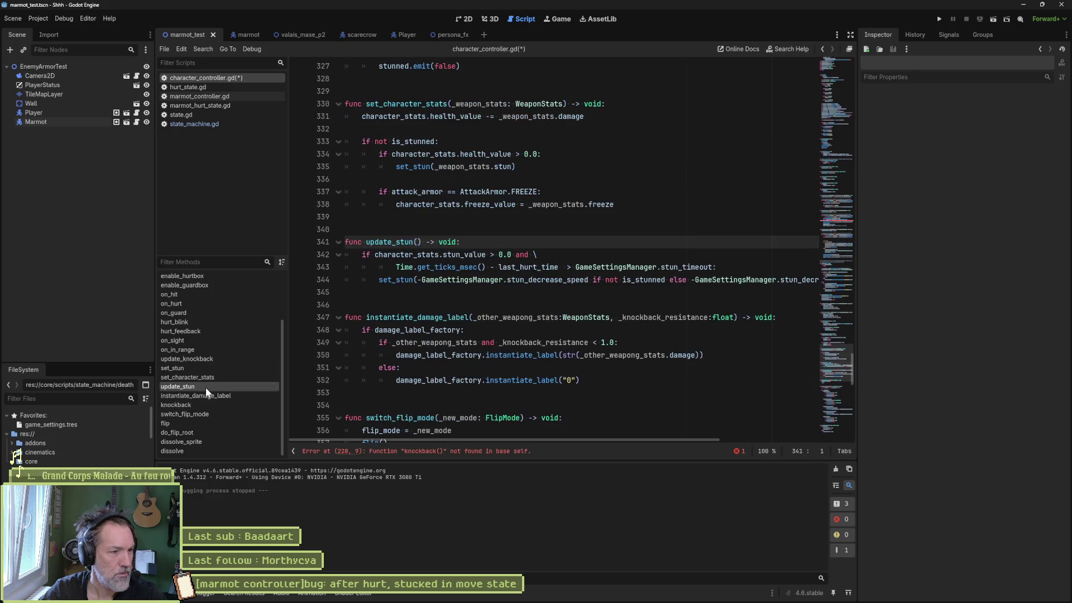
{"action": "left_click", "coordinate": [200, 359]}
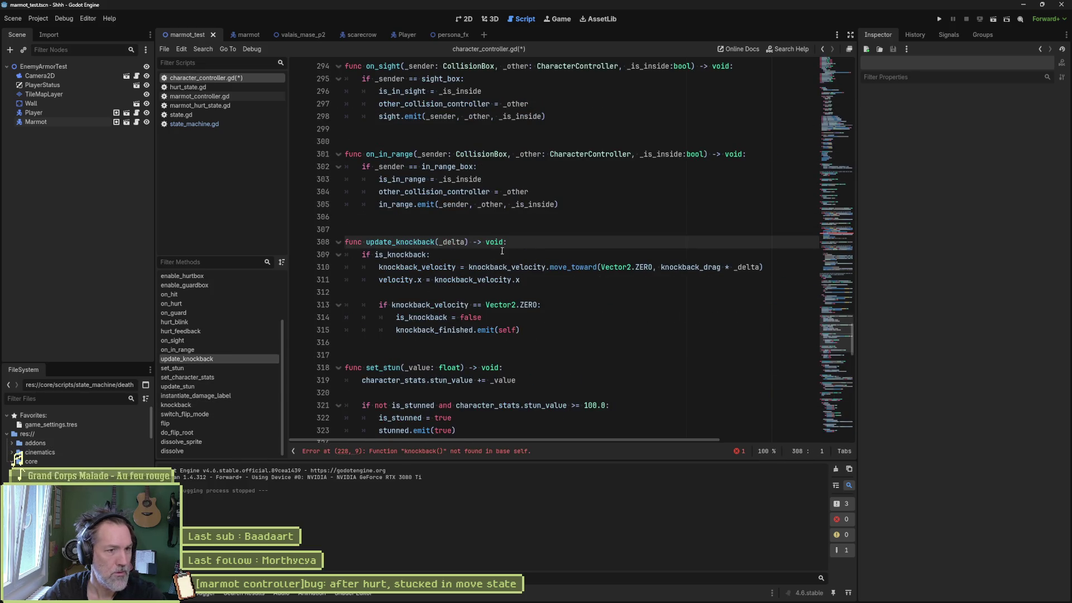
{"action": "left_click", "coordinate": [500, 208]}
{"action": "type", "text": "func knockback(_me: bool = true) -> void: \tvar force \tvar resistance \tvar direction  \t# when victim gets hurt \tif _me: \t\tforce = GameSettingsManager.knockback_force \t\tresistance = character_stats.knockback_resistance \t\tdirection = 1.0 if global_position.x - other_collision_controller.global_position.x > 0.0 else -1.0 \telse: # when attackant hits a perfect guard \t\tforce = GameSettingsManager.knockback_force * character_stats.perfect_knockback_multiplier \t\tresistance = other_collision_controller.character_stats.knockback_resistance \t\tdirection = -1.0 if other_collision_controller.global_position.x - global_position.x > 0.0 else 1.0  \tif resistance < 1.0: \t\tis_knockback = true \t\tvar altered_knockback = force * (1.0 - resistance) # victim may have a pushback resistance \t\tknockback_velocity = Vector2(altered_knockback * direction, 0) \telse: \t\tknockback_finished.emit(self)"}
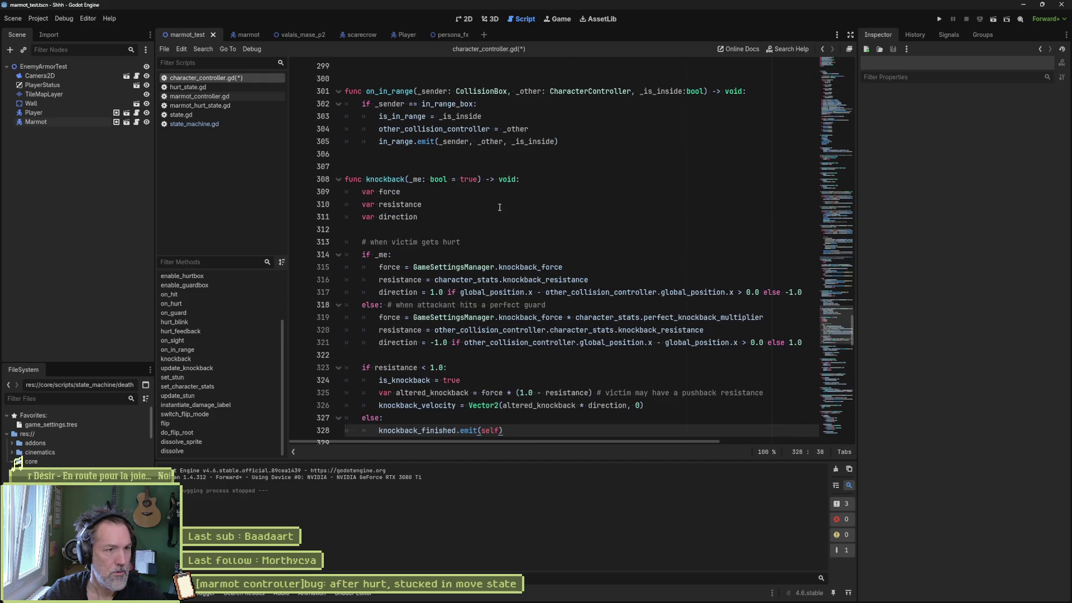
Search the whole project for 'knockback', finding 63 matches in 15 files.
{"action": "scroll", "coordinate": [500, 207], "scroll_direction": "down", "scroll_amount": 4}
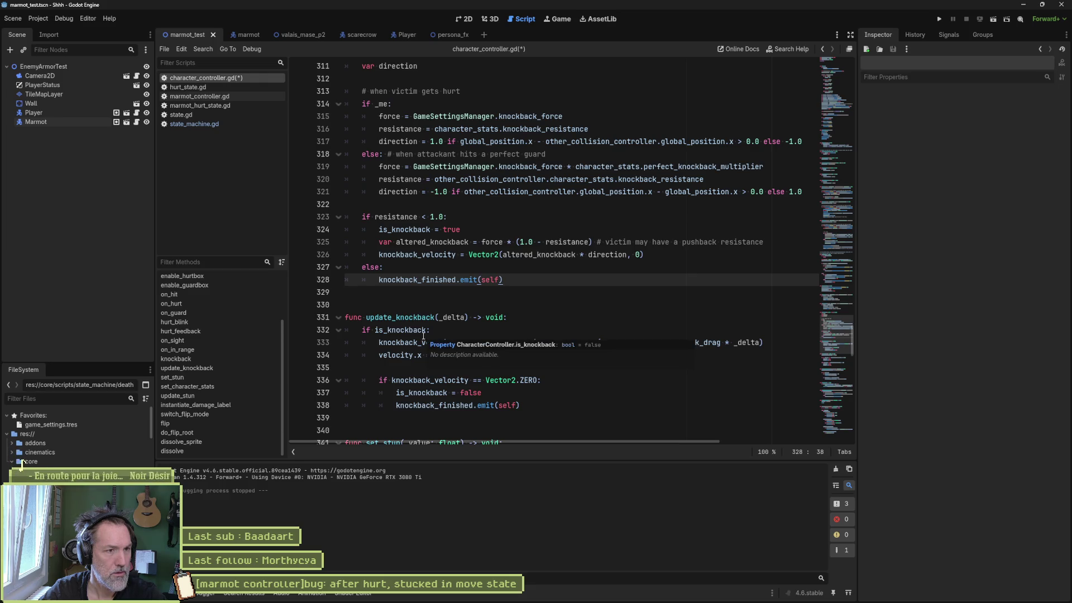
{"action": "scroll", "coordinate": [423, 335], "scroll_direction": "up", "scroll_amount": 2}
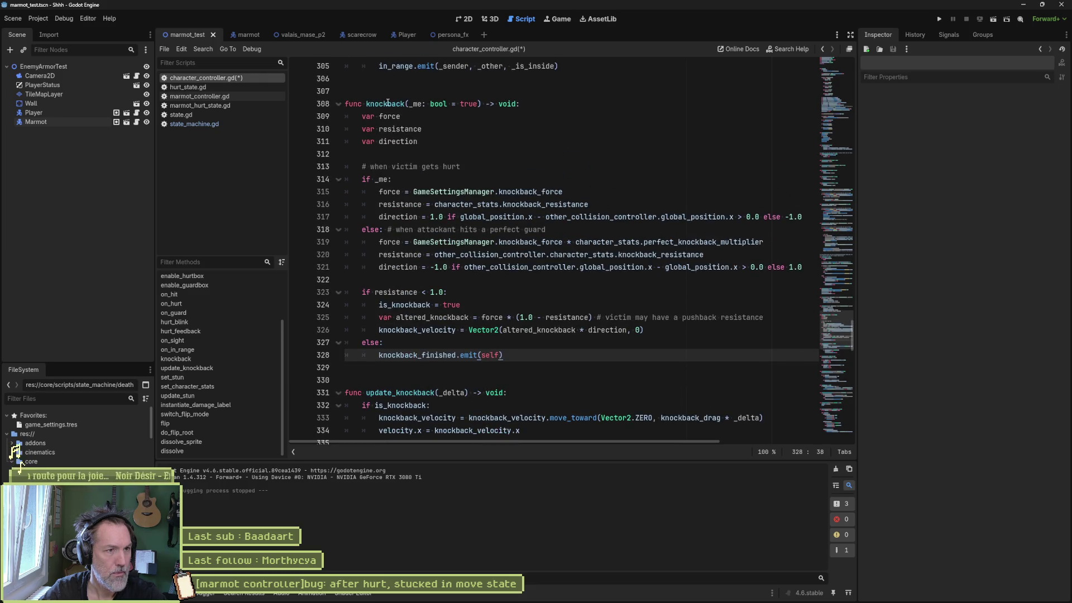
{"action": "double_click", "coordinate": [388, 103]}
{"action": "key", "text": "ctrl+shift+f"}
{"action": "left_click", "coordinate": [524, 343]}
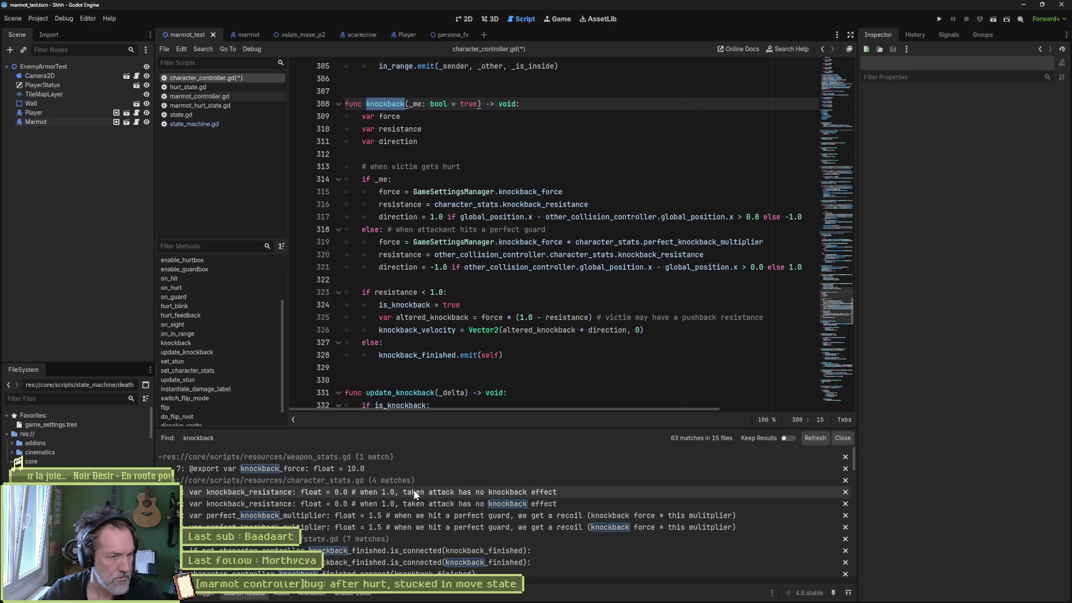
Follow on_hurt's knockback() call from the search results to knockback's force, resistance and direction lines.
{"action": "scroll", "coordinate": [425, 491], "scroll_direction": "down", "scroll_amount": 5}
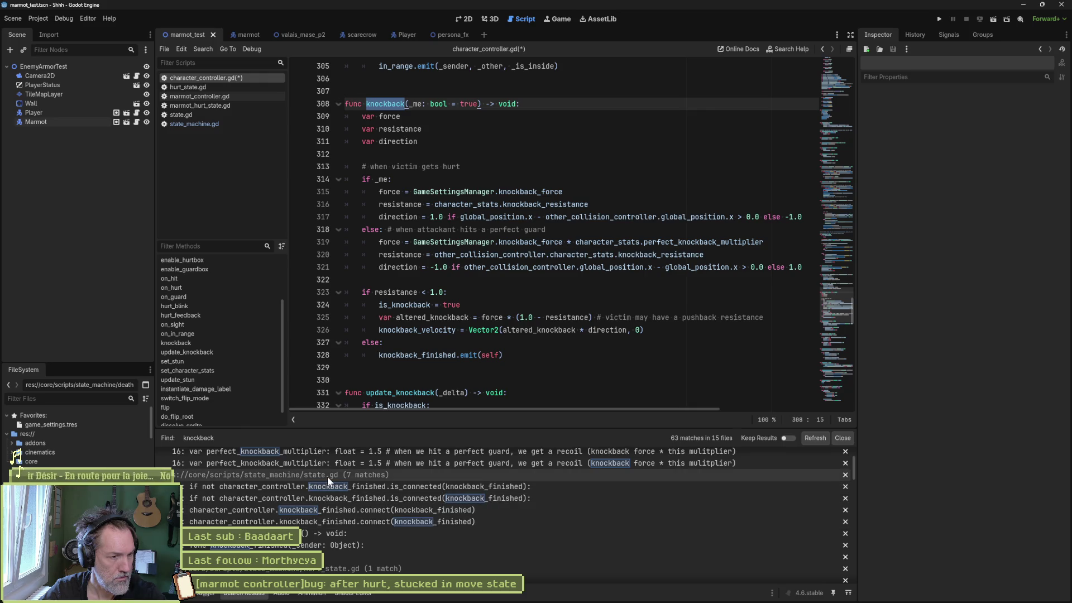
{"action": "scroll", "coordinate": [328, 477], "scroll_direction": "down", "scroll_amount": 3}
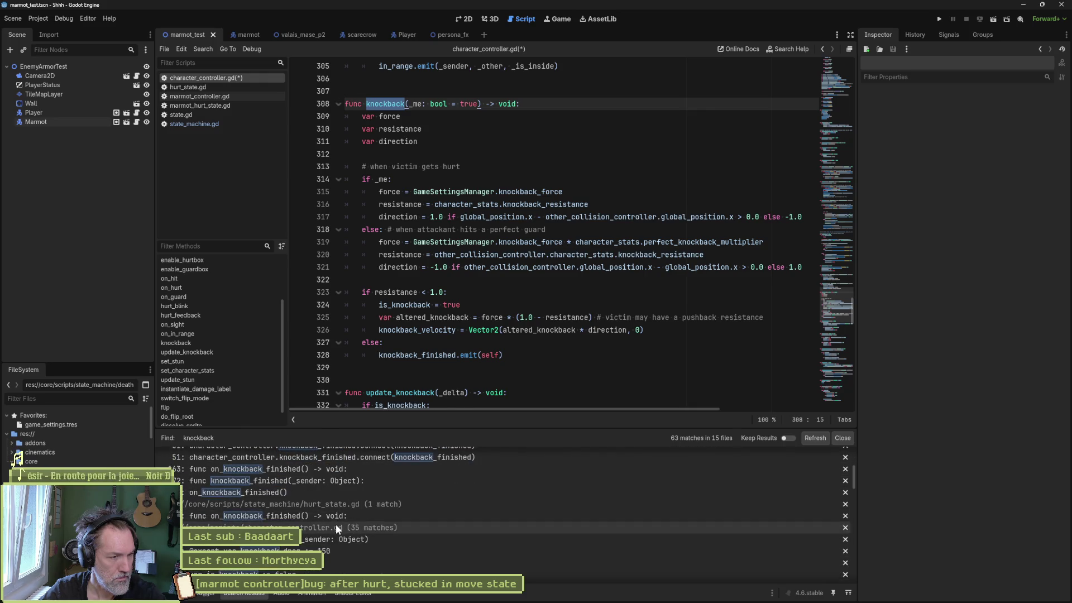
{"action": "scroll", "coordinate": [332, 530], "scroll_direction": "down", "scroll_amount": 1}
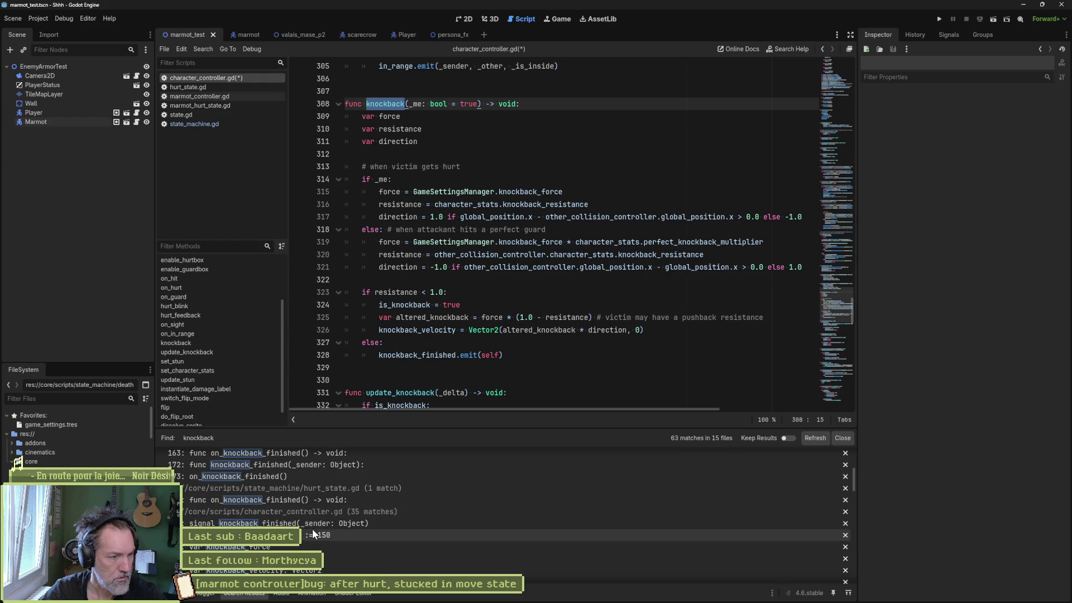
{"action": "scroll", "coordinate": [342, 541], "scroll_direction": "down", "scroll_amount": 4}
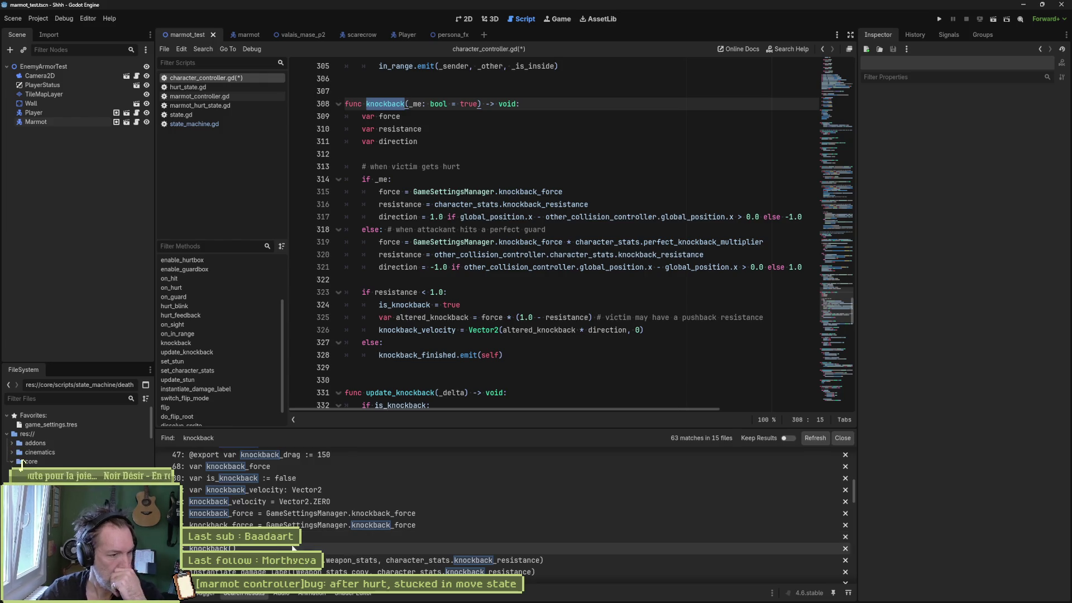
{"action": "left_click", "coordinate": [374, 549]}
{"action": "scroll", "coordinate": [506, 218], "scroll_direction": "up", "scroll_amount": 4}
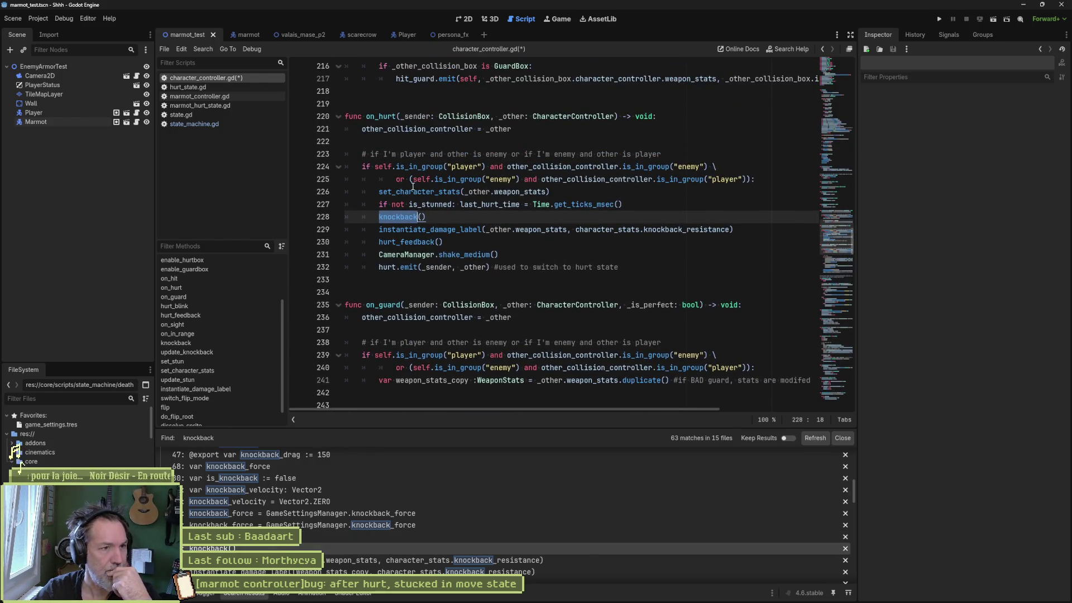
{"action": "left_click", "coordinate": [414, 223], "text": "ctrl"}
{"action": "scroll", "coordinate": [451, 226], "scroll_direction": "down", "scroll_amount": 2}
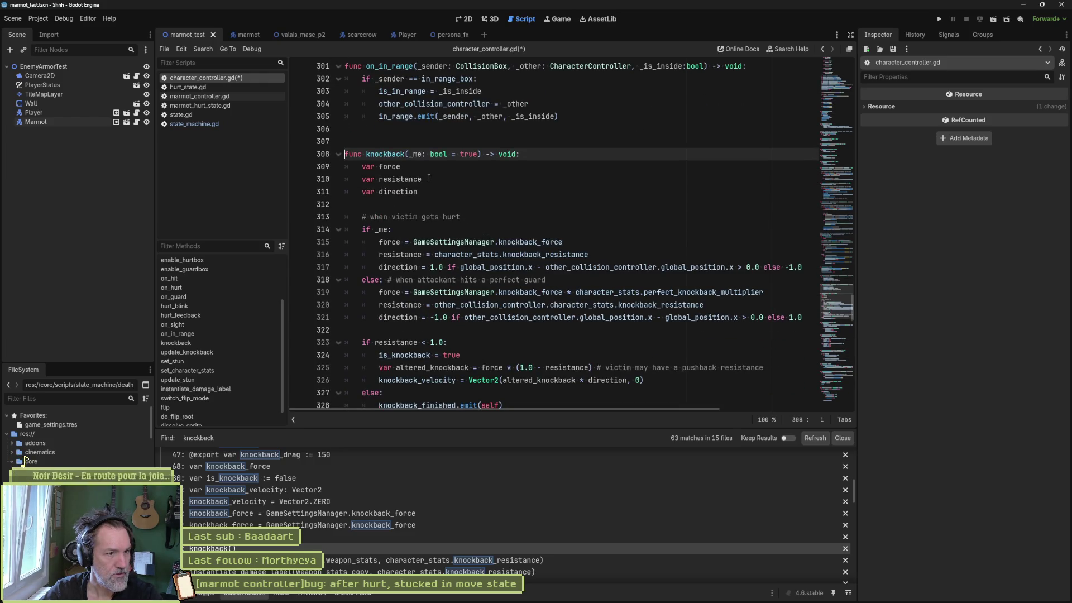
{"action": "left_click_drag", "start_coordinate": [430, 180], "coordinate": [428, 170]}
{"action": "scroll", "coordinate": [458, 198], "scroll_direction": "down", "scroll_amount": 2}
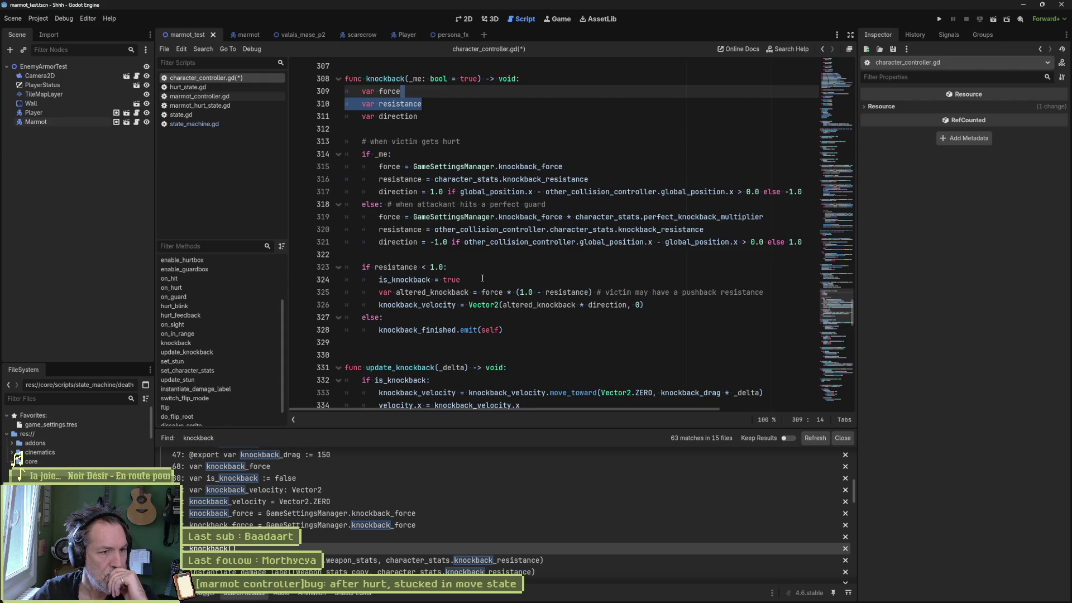
Break on line 328's knockback_finished emit, run until it pauses, then open state.gd.
{"action": "left_click", "coordinate": [298, 330]}
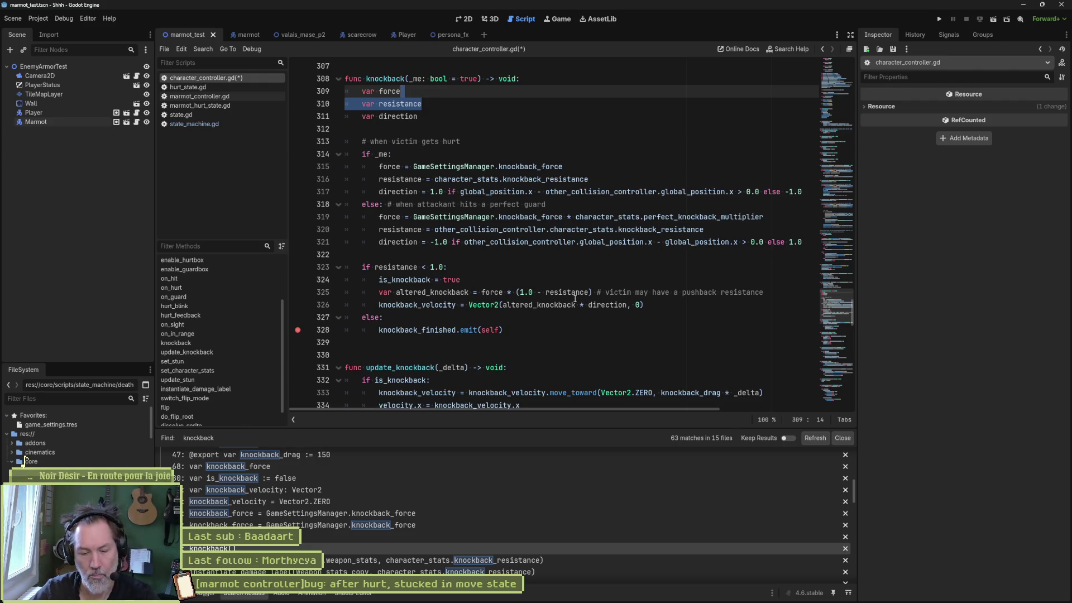
{"action": "key", "text": "F6"}
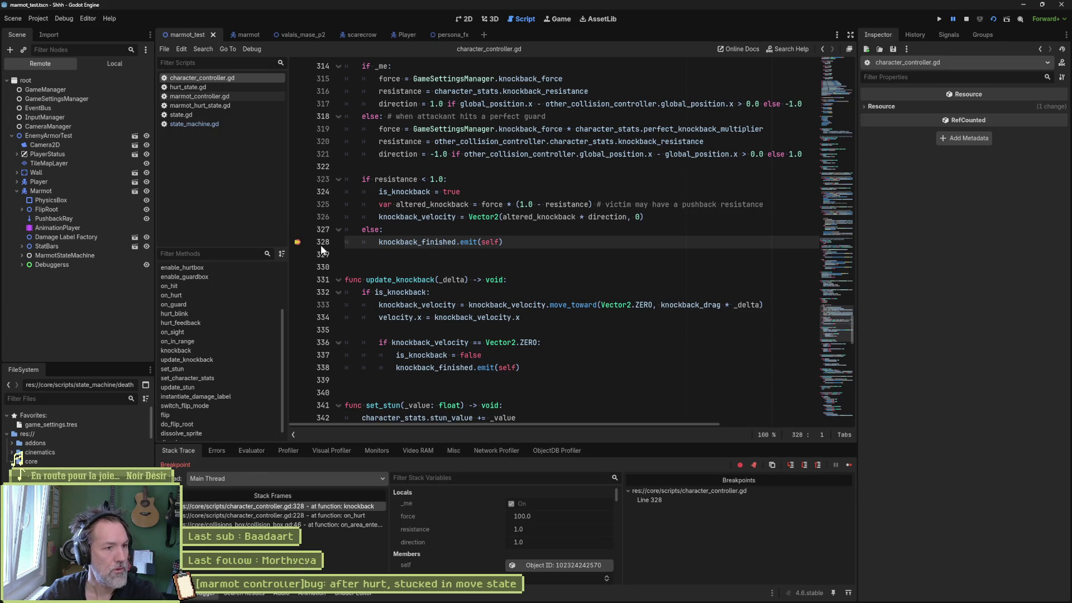
{"action": "left_click", "coordinate": [184, 115]}
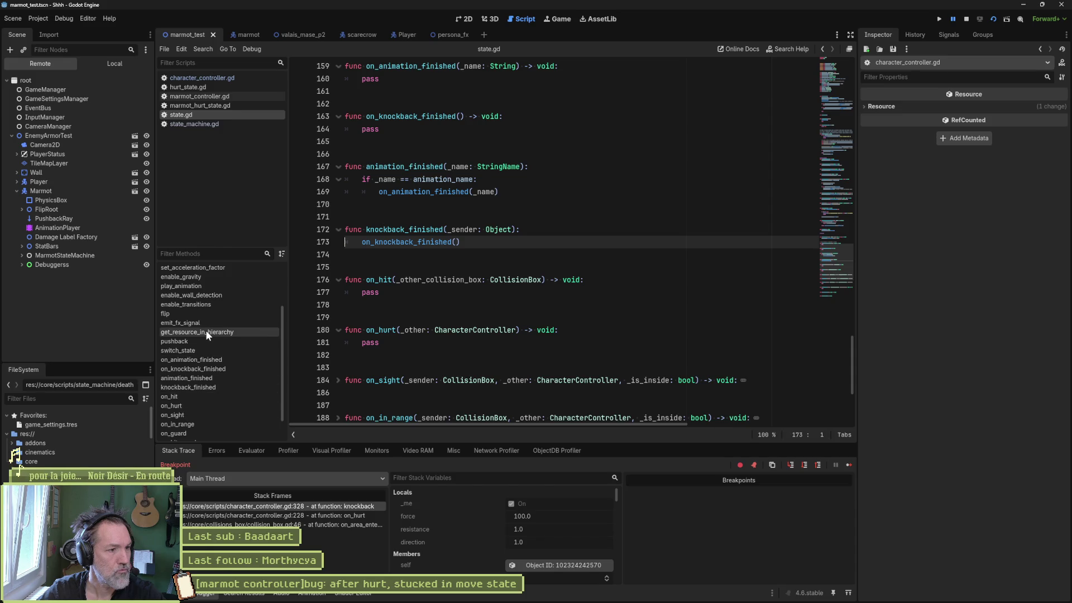
Breakpoint line 173 in state.gd's knockback_finished, continue until hit, then remove it.
{"action": "left_click", "coordinate": [195, 388]}
{"action": "left_click", "coordinate": [297, 255]}
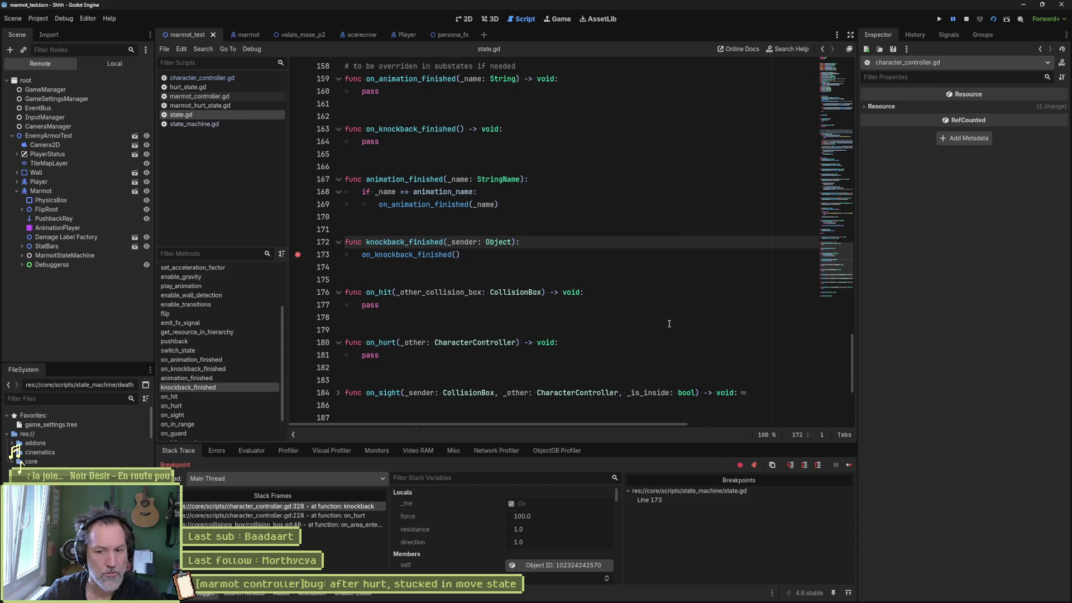
{"action": "left_click", "coordinate": [848, 465]}
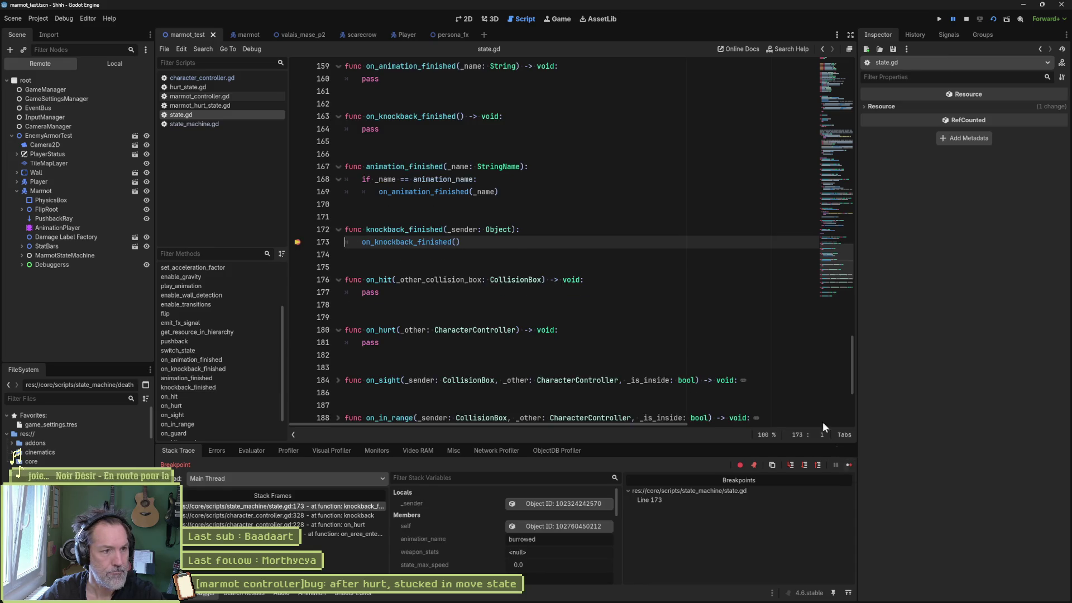
{"action": "left_click", "coordinate": [297, 243]}
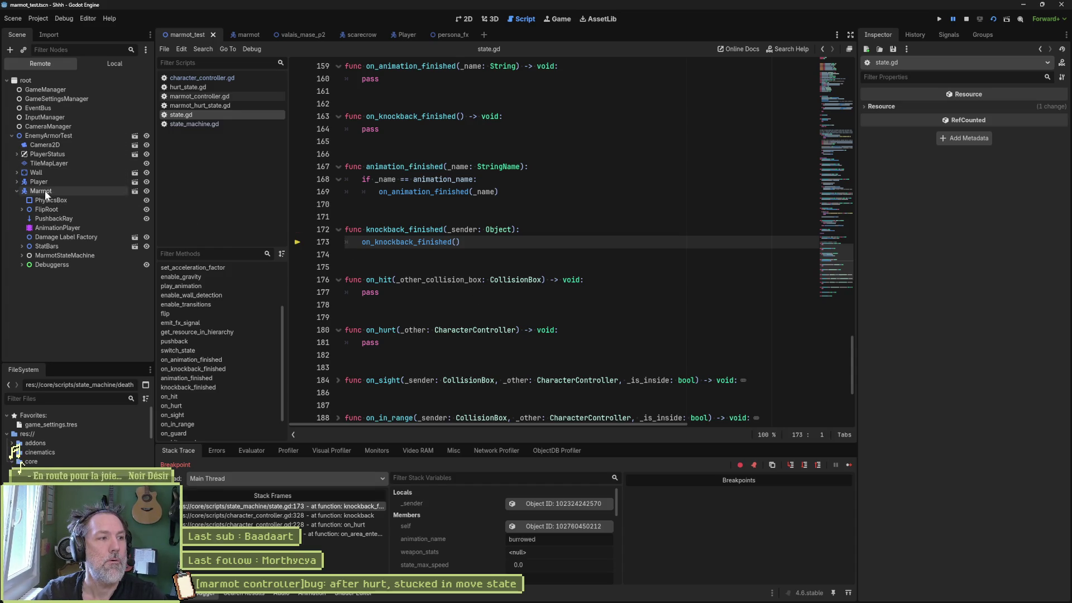
Inspect the live MarmotStateMachine's Unburrow state in the Remote tree, then end the debug session.
{"action": "left_click", "coordinate": [41, 254]}
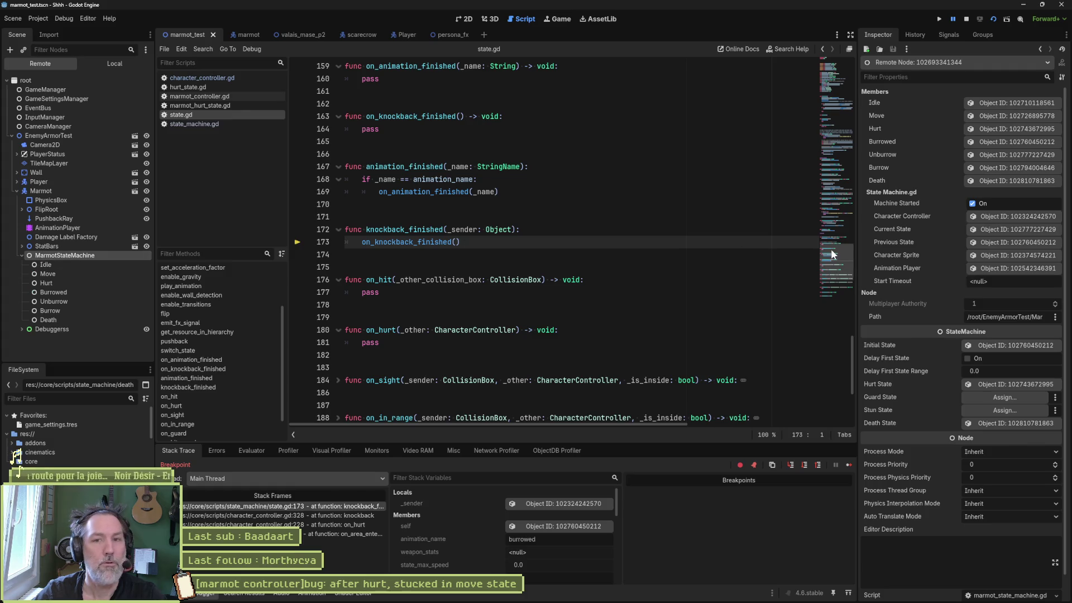
{"action": "left_click", "coordinate": [999, 228]}
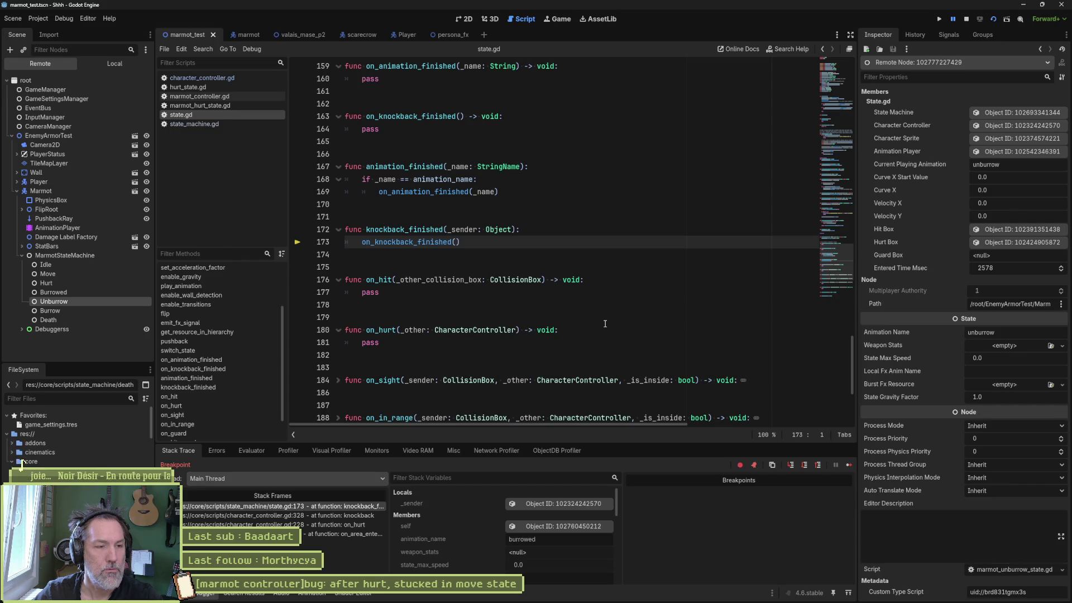
{"action": "right_click", "coordinate": [132, 301]}
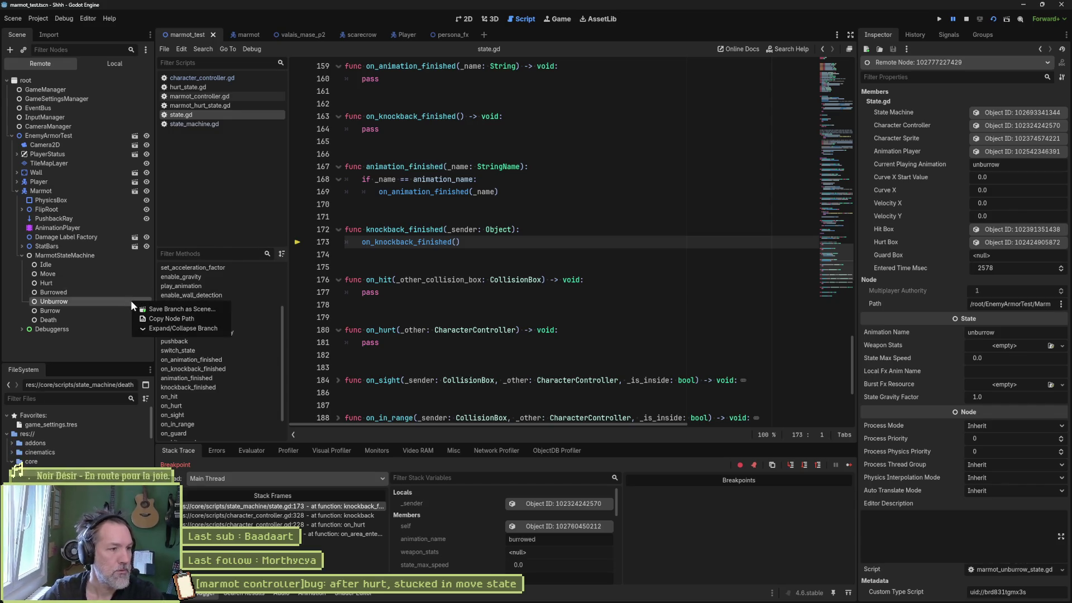
{"action": "left_click", "coordinate": [101, 304]}
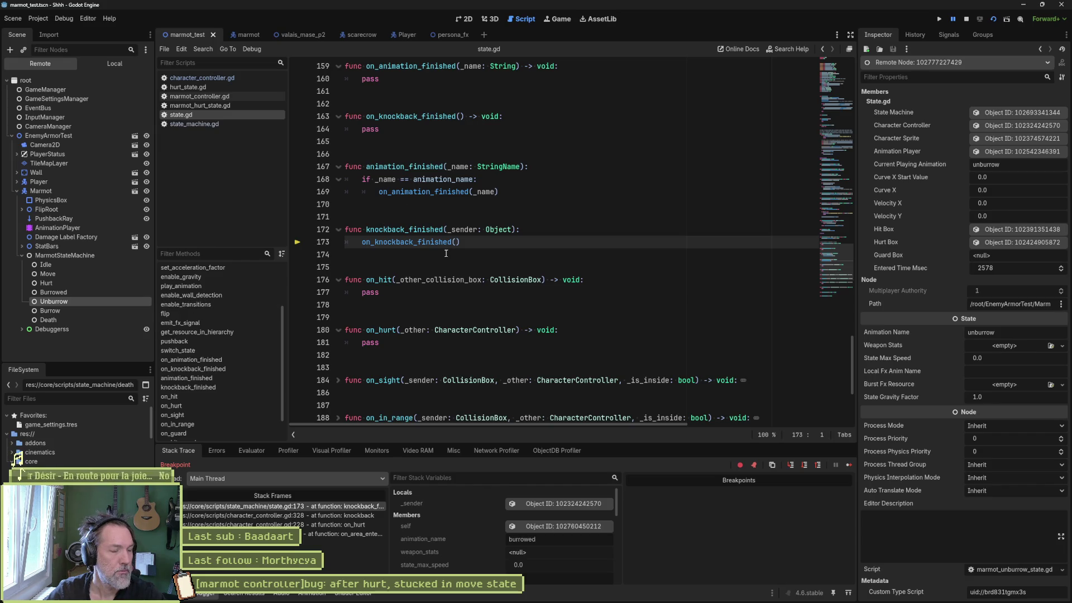
{"action": "left_click", "coordinate": [963, 21]}
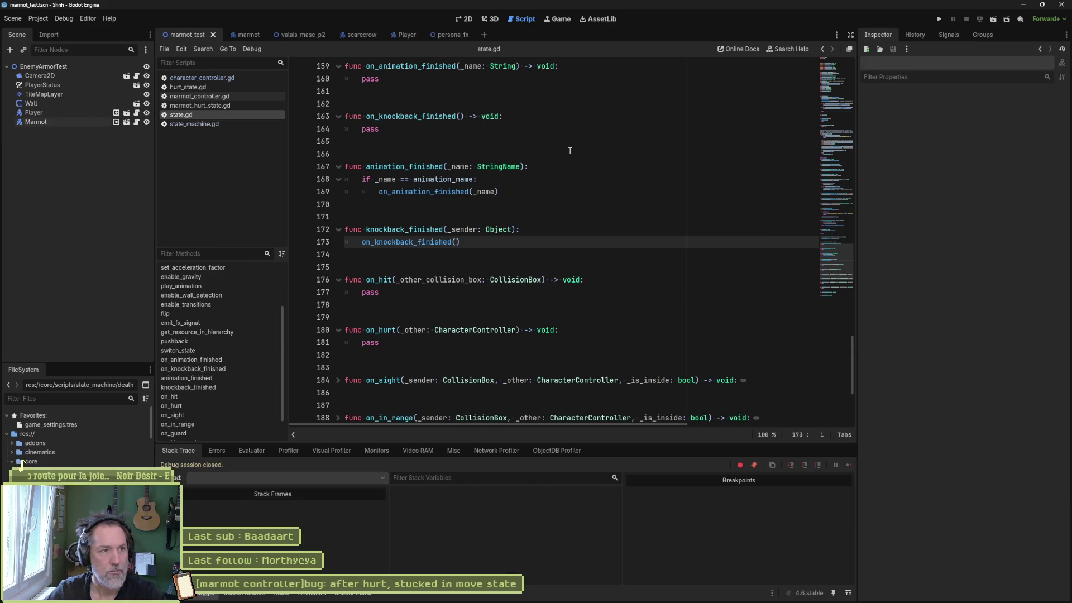
Rerun marmot_test, move right and attack with x to hurt the marmot, then open marmot_controller.gd.
{"action": "key", "text": "F6"}
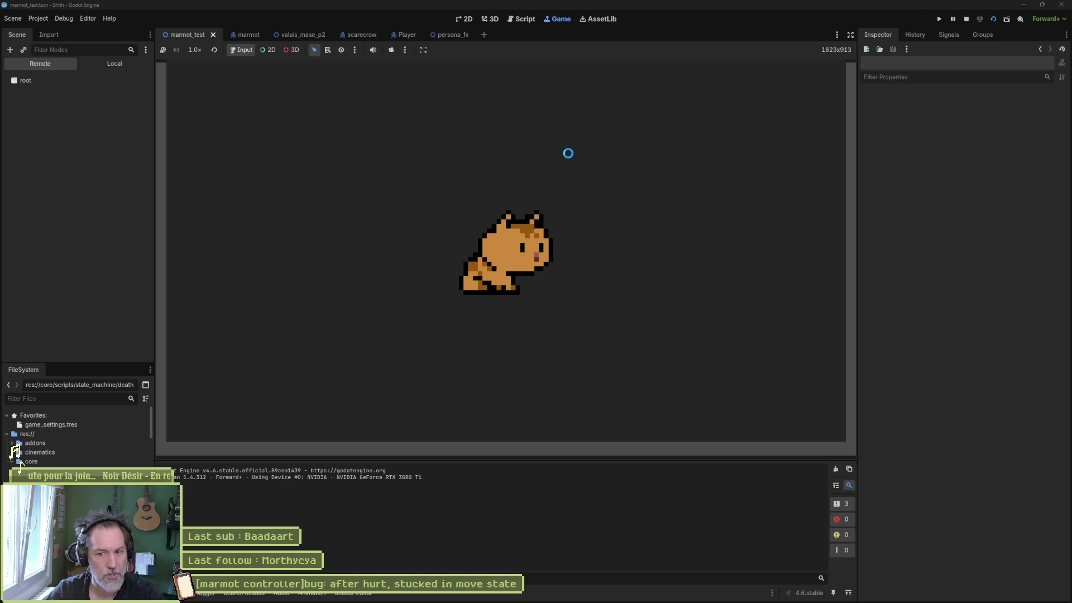
{"action": "key", "text": "Right"}
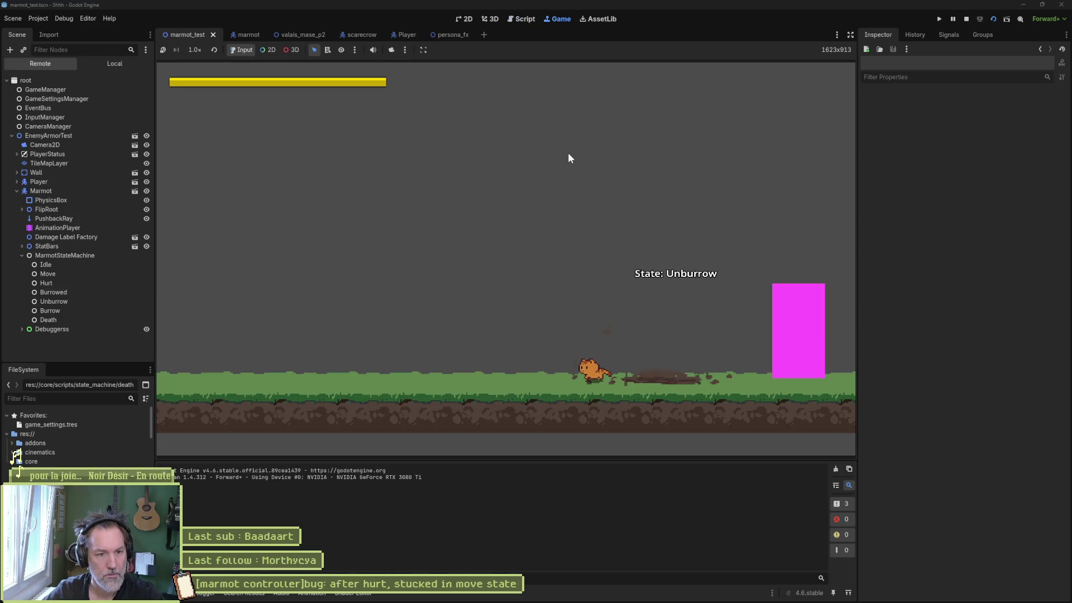
{"action": "key", "text": "x"}
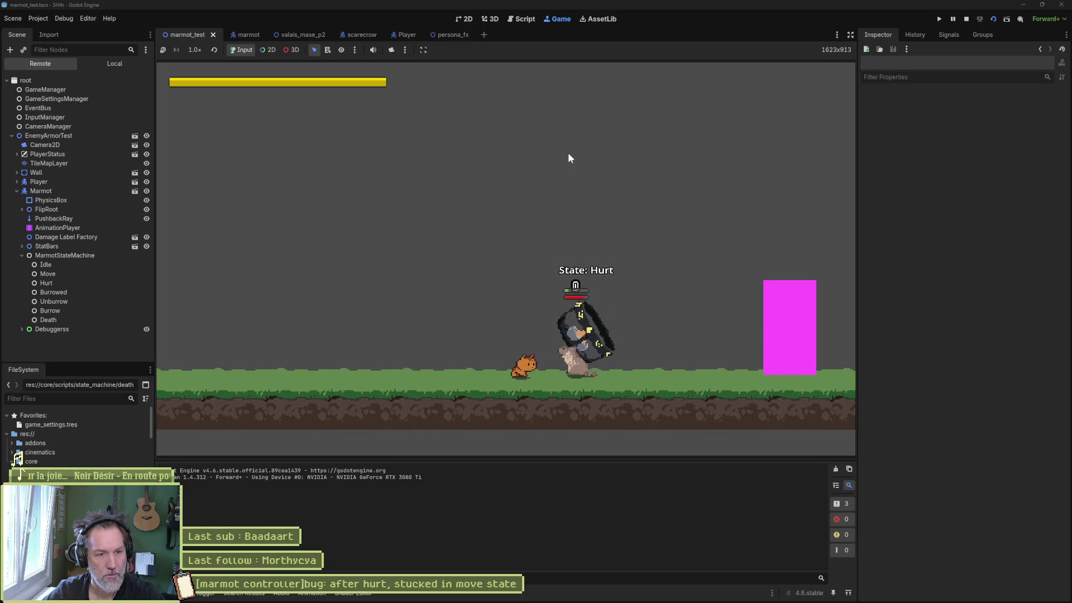
{"action": "key", "text": "F8"}
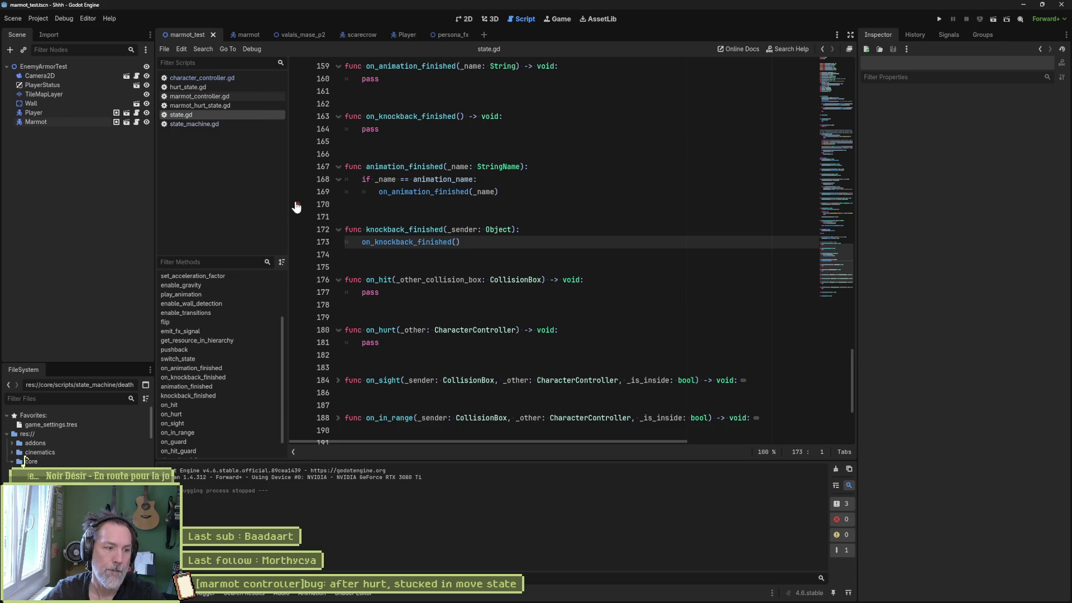
{"action": "left_click", "coordinate": [237, 35]}
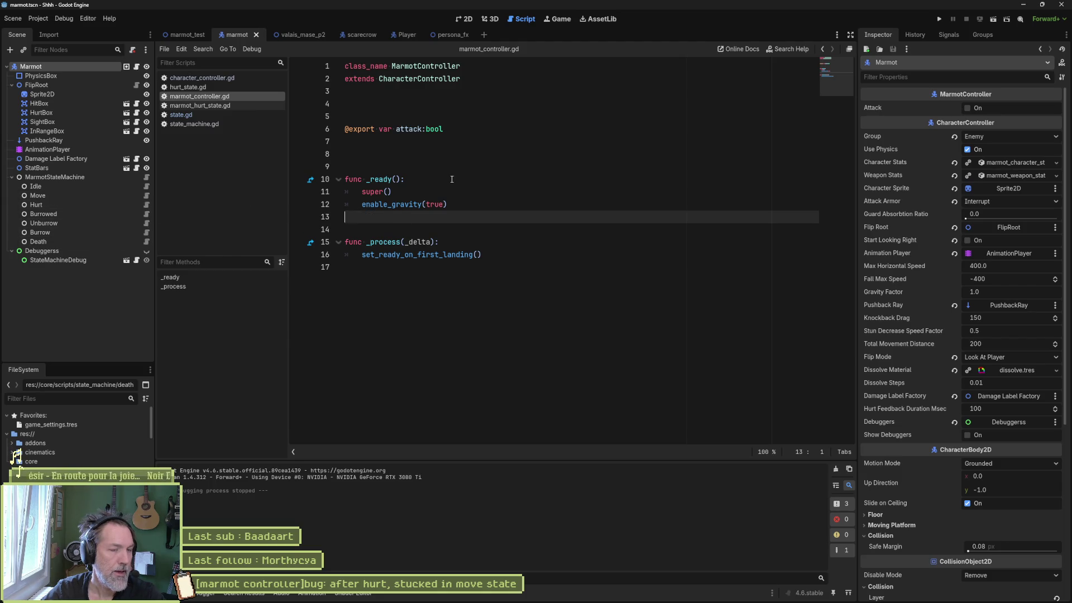
{"action": "left_click", "coordinate": [416, 180]}
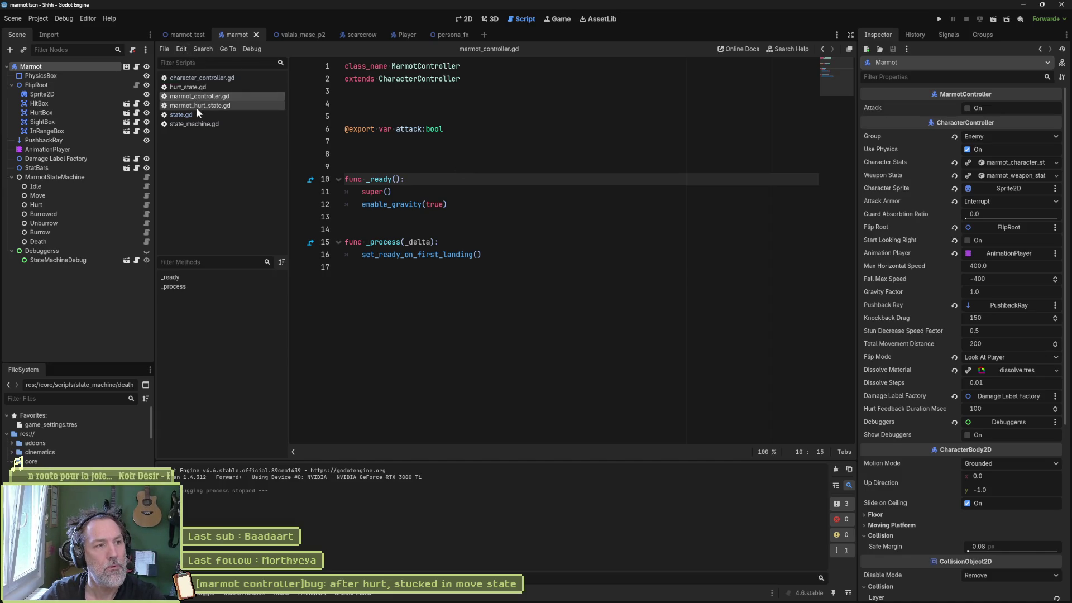
Review on_hurt's hurt.emit call on line 232 in character_controller.gd, then switch to hurt_state.gd.
{"action": "left_click", "coordinate": [196, 78]}
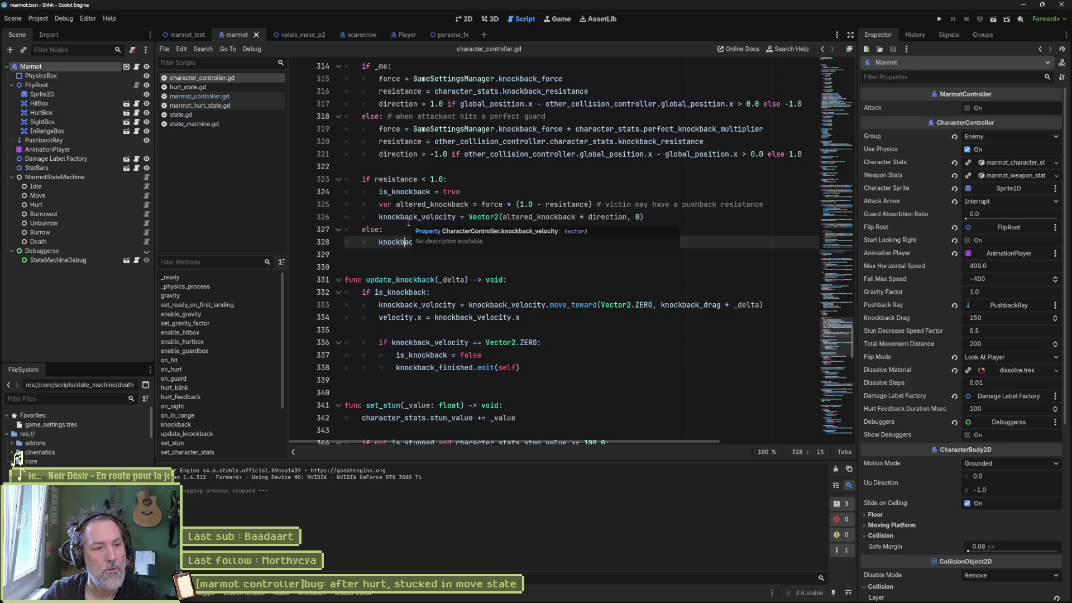
{"action": "scroll", "coordinate": [408, 222], "scroll_direction": "up", "scroll_amount": 6}
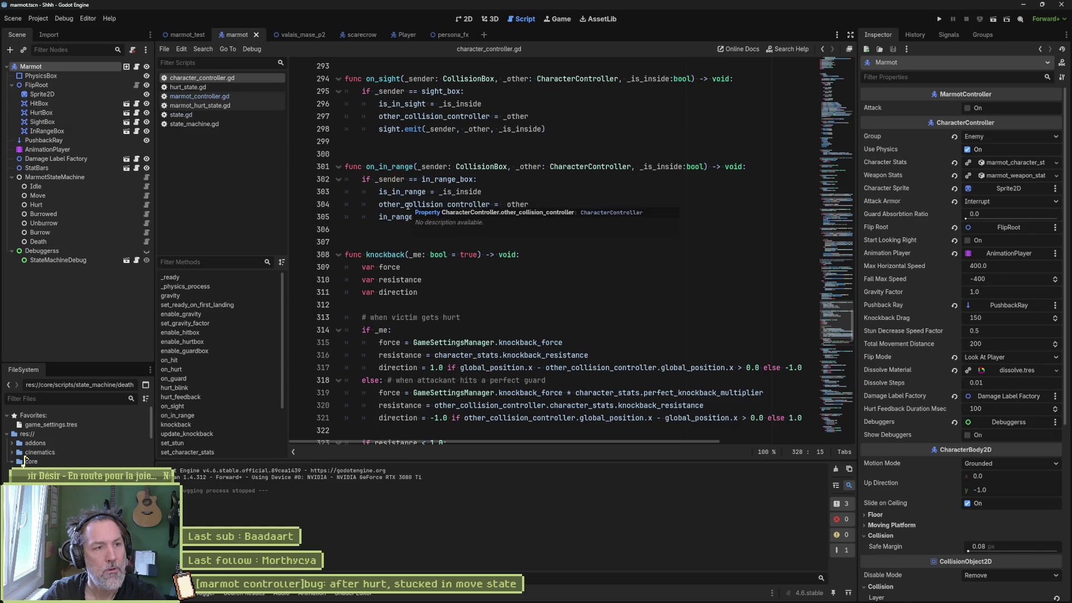
{"action": "scroll", "coordinate": [441, 245], "scroll_direction": "down", "scroll_amount": 7}
{"action": "scroll", "coordinate": [449, 257], "scroll_direction": "down", "scroll_amount": 4}
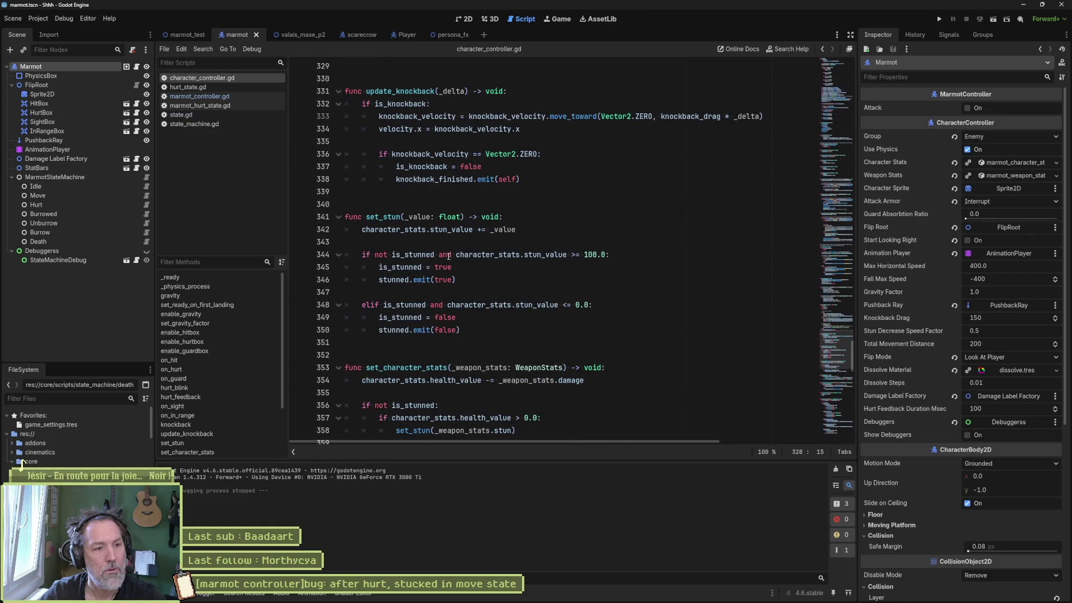
{"action": "left_click", "coordinate": [217, 369]}
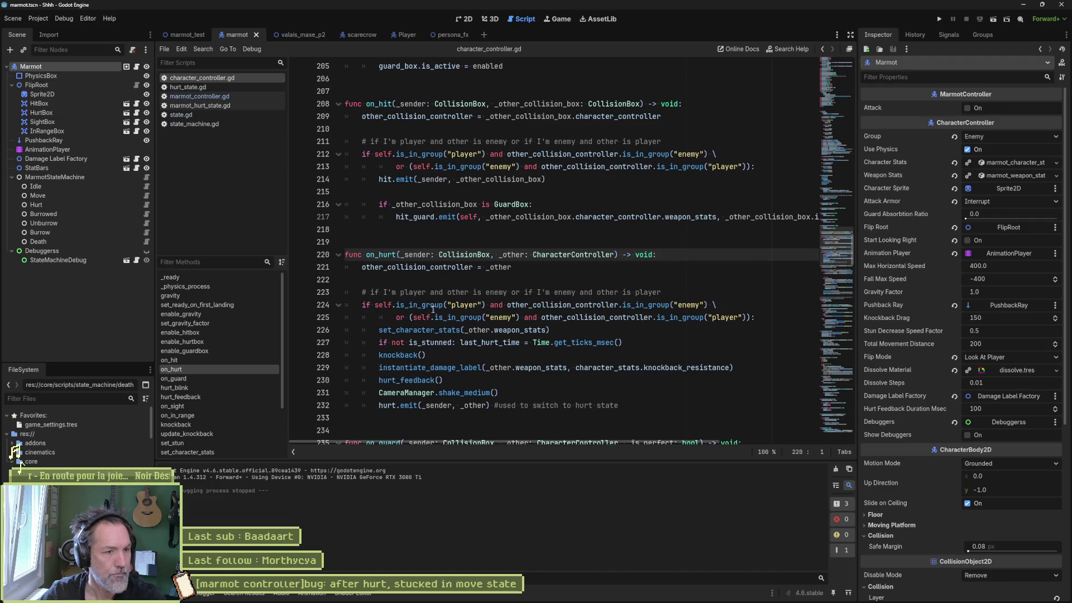
{"action": "left_click_drag", "start_coordinate": [383, 406], "coordinate": [445, 406]}
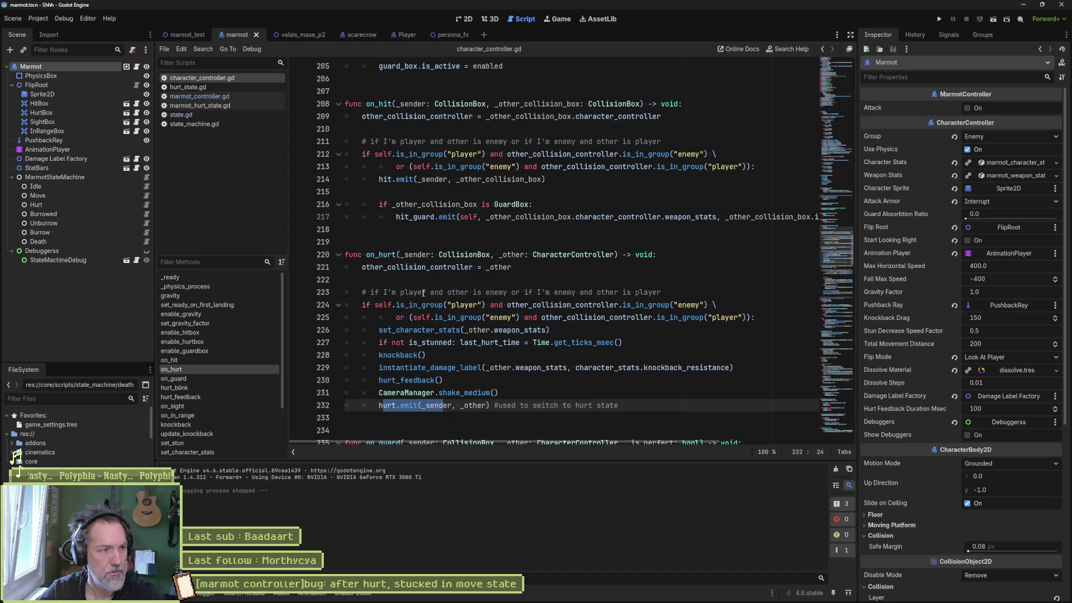
{"action": "left_click", "coordinate": [224, 87]}
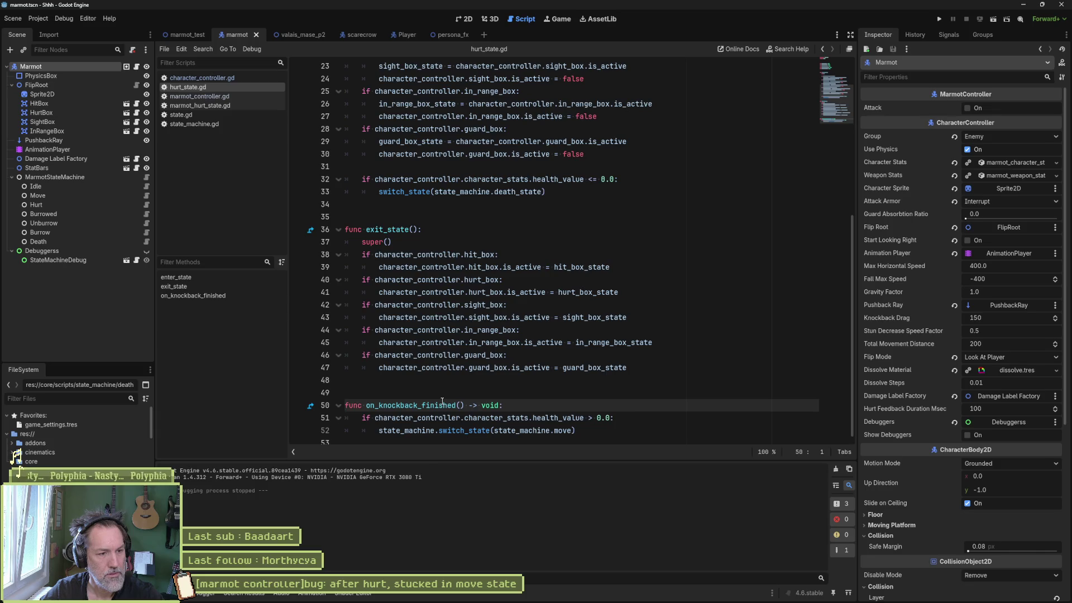
Leave character_controller.gd and look over the on_hurt function in state_machine.gd.
{"action": "scroll", "coordinate": [441, 414], "scroll_direction": "down", "scroll_amount": 1}
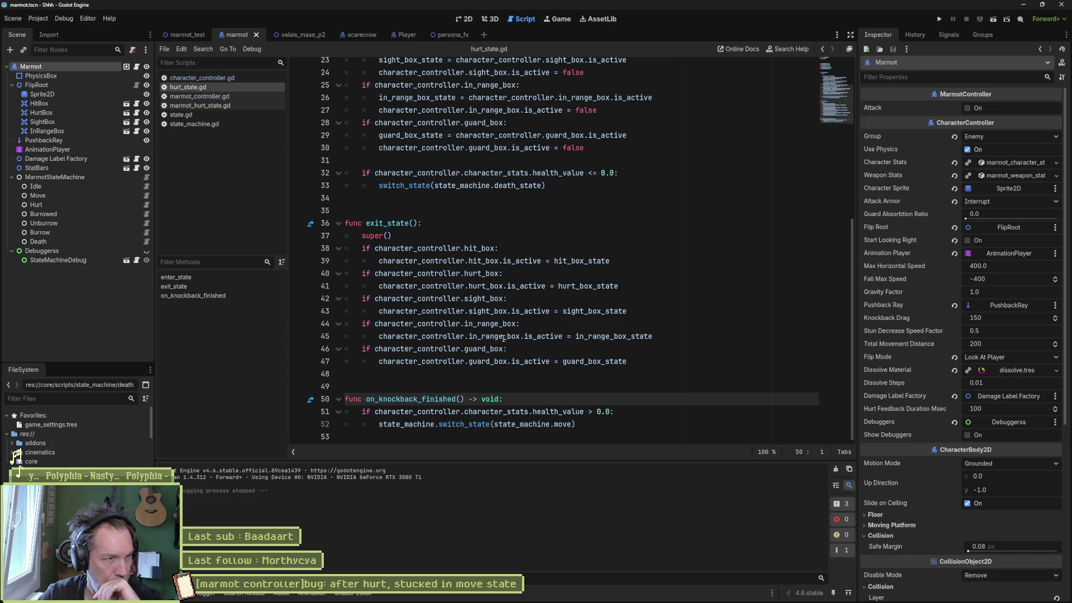
{"action": "left_click", "coordinate": [210, 79]}
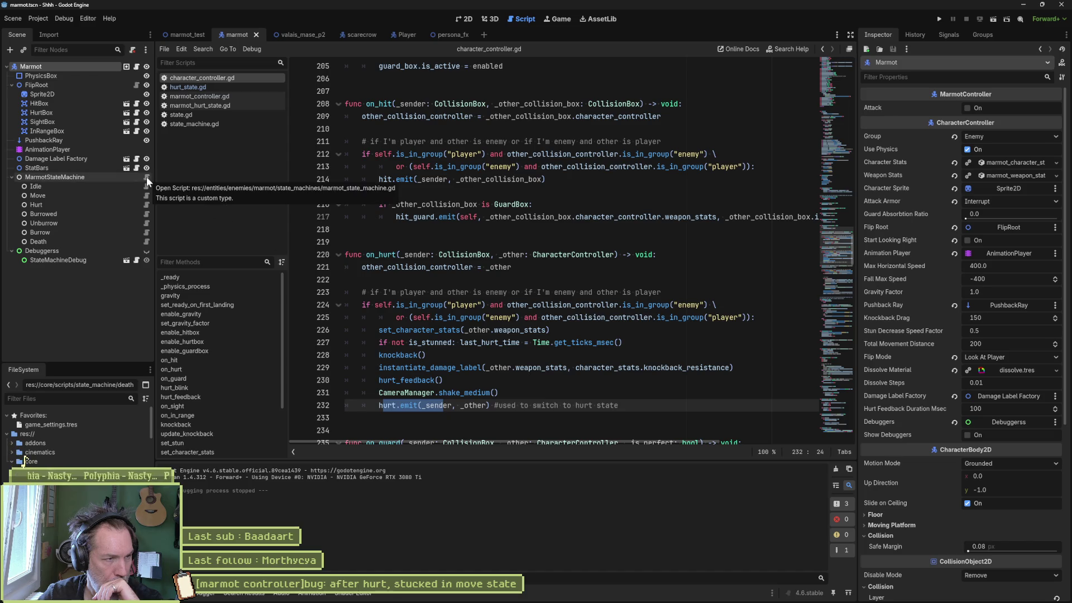
{"action": "left_click", "coordinate": [200, 124]}
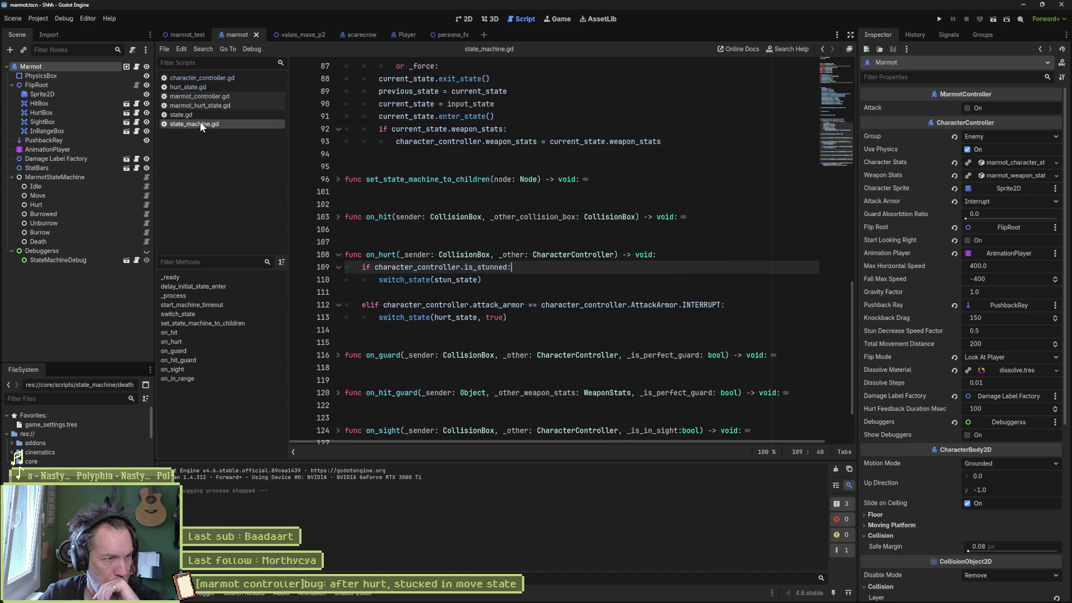
{"action": "left_click", "coordinate": [211, 343]}
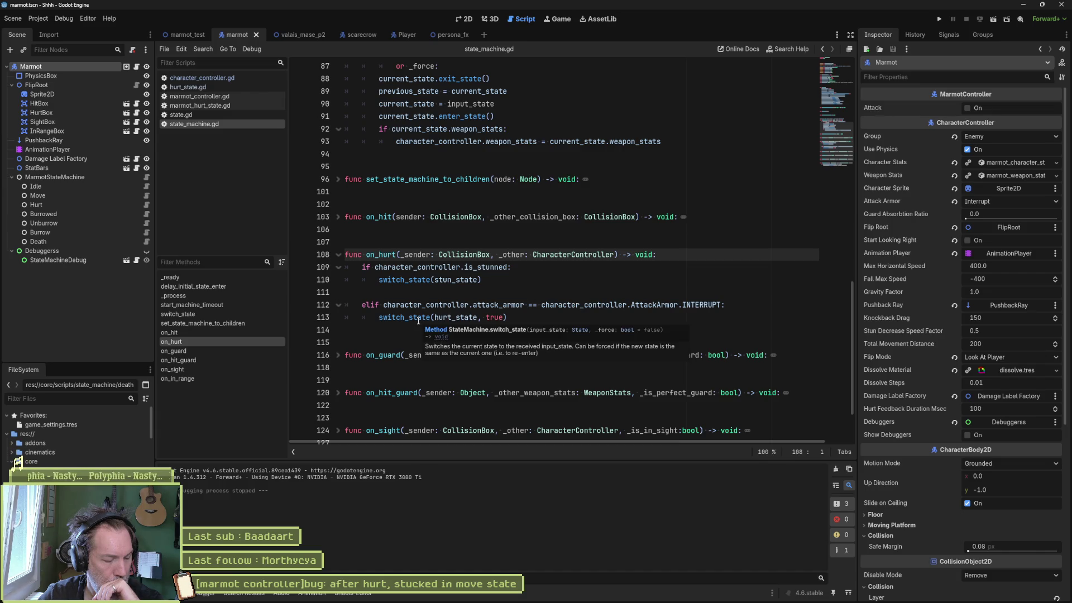
Back in character_controller.gd's on_hurt, comment out the knockback() call on line 228.
{"action": "left_click", "coordinate": [219, 79]}
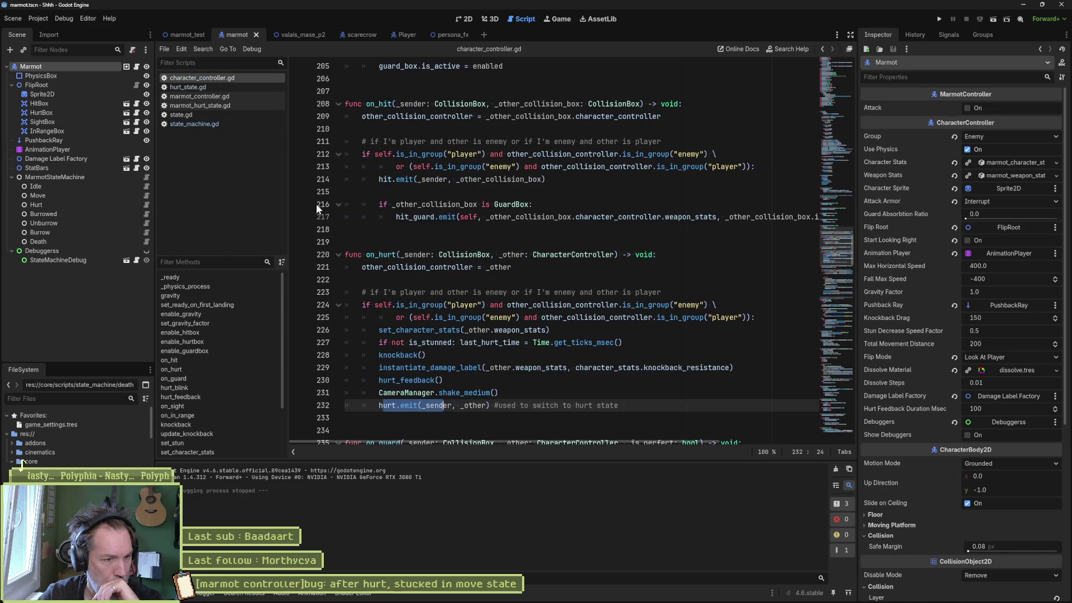
{"action": "mouse_move", "coordinate": [537, 305]}
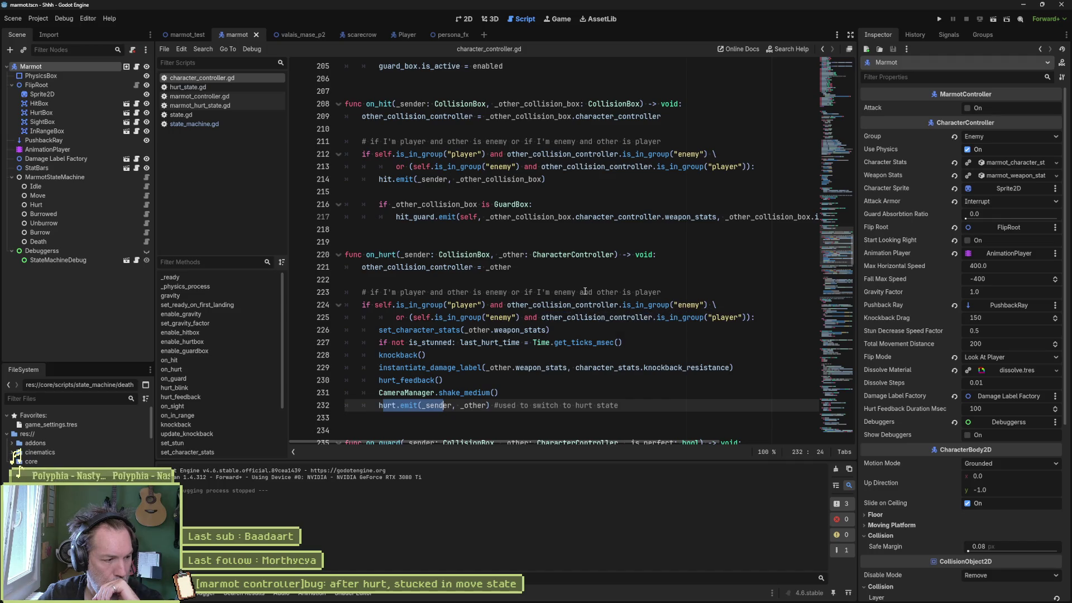
{"action": "left_click_drag", "start_coordinate": [629, 356], "coordinate": [630, 349]}
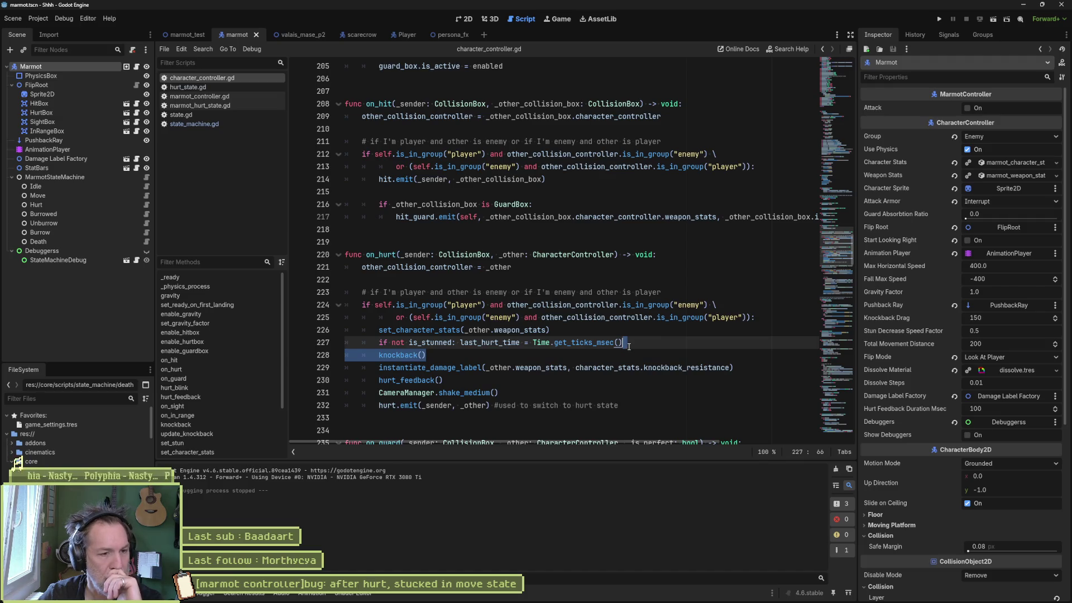
{"action": "left_click", "coordinate": [380, 355]}
{"action": "type", "text": "#"}
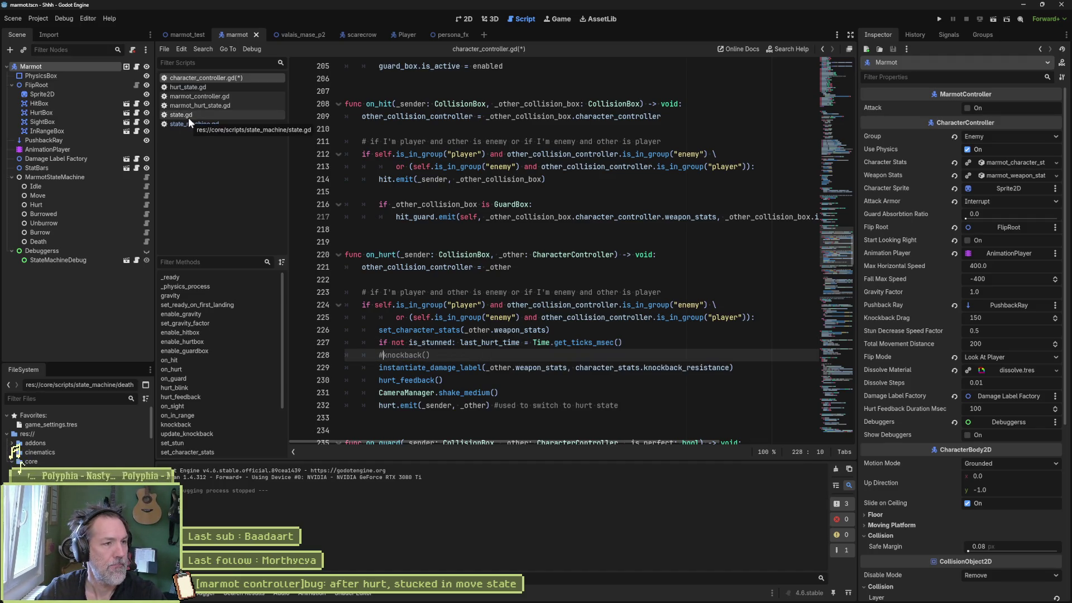
Add character_controller.knockback() after super() in hurt_state.gd's enter_state, and save it.
{"action": "left_click", "coordinate": [188, 87]}
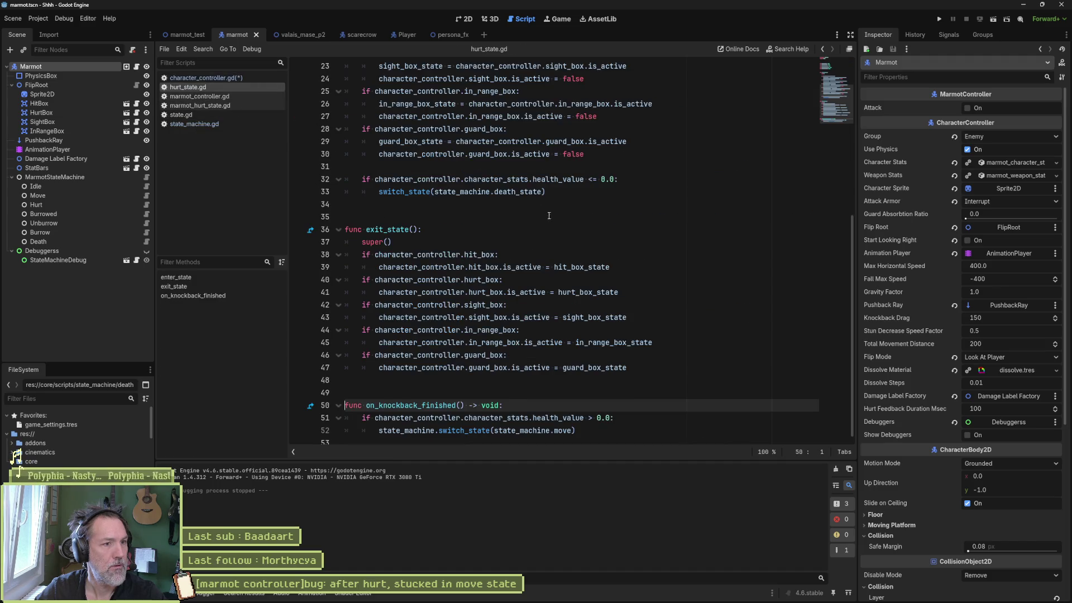
{"action": "scroll", "coordinate": [545, 144], "scroll_direction": "up", "scroll_amount": 5}
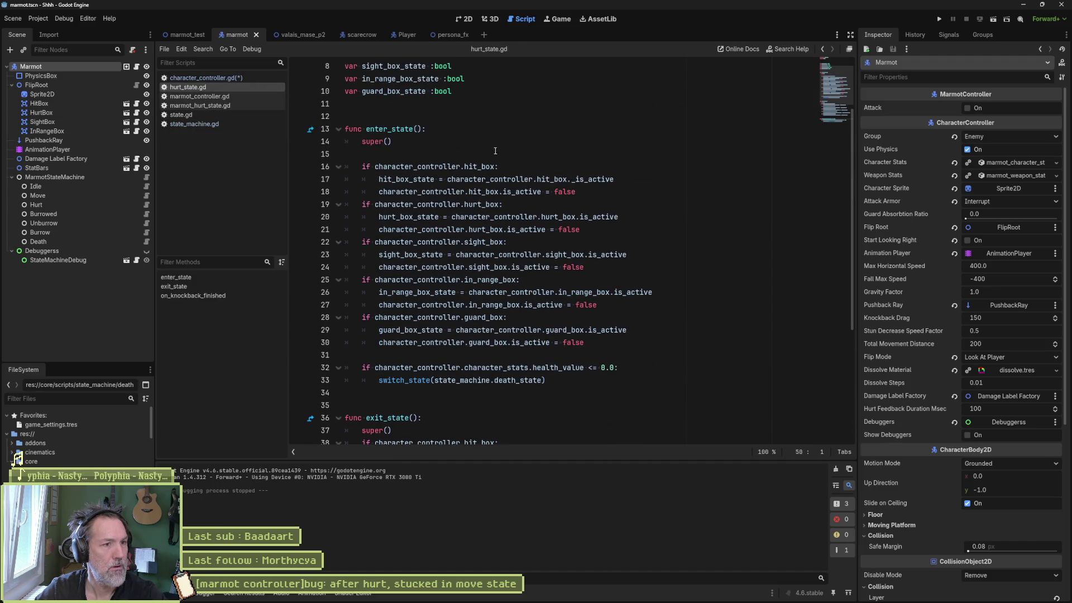
{"action": "left_click", "coordinate": [545, 143]}
{"action": "key", "text": "Return"}
{"action": "key", "text": "Return"}
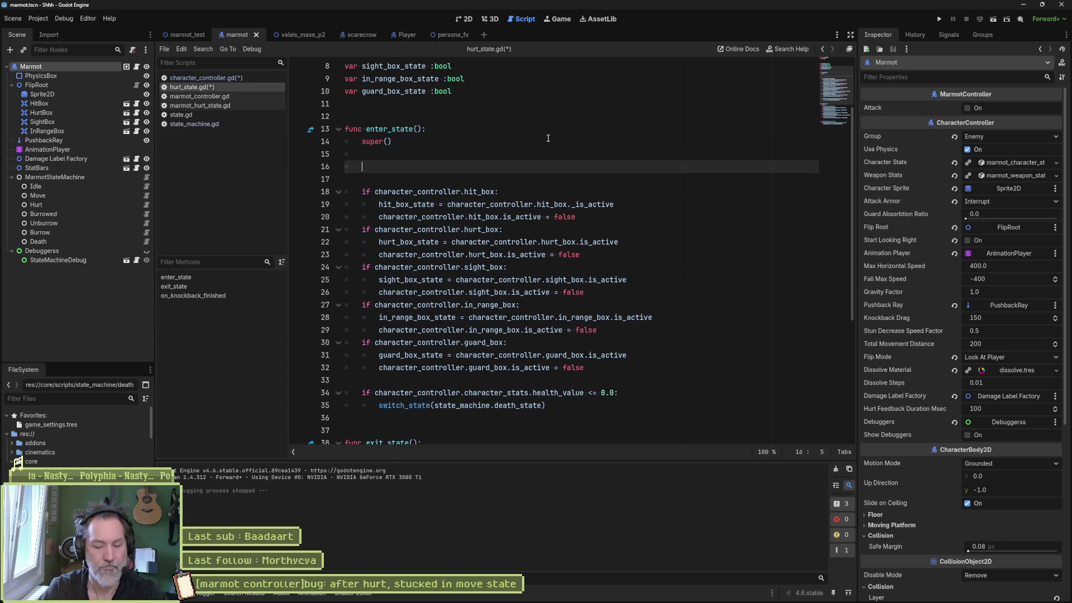
{"action": "type", "text": "cha"}
{"action": "key", "text": "Return"}
{"action": "type", "text": ".kno"}
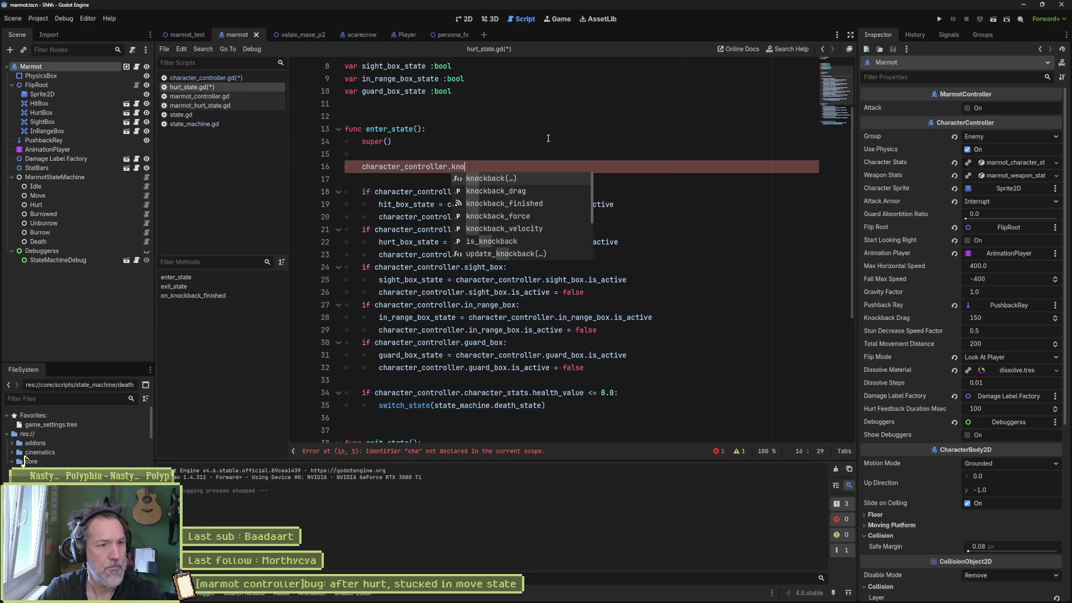
{"action": "key", "text": "Return"}
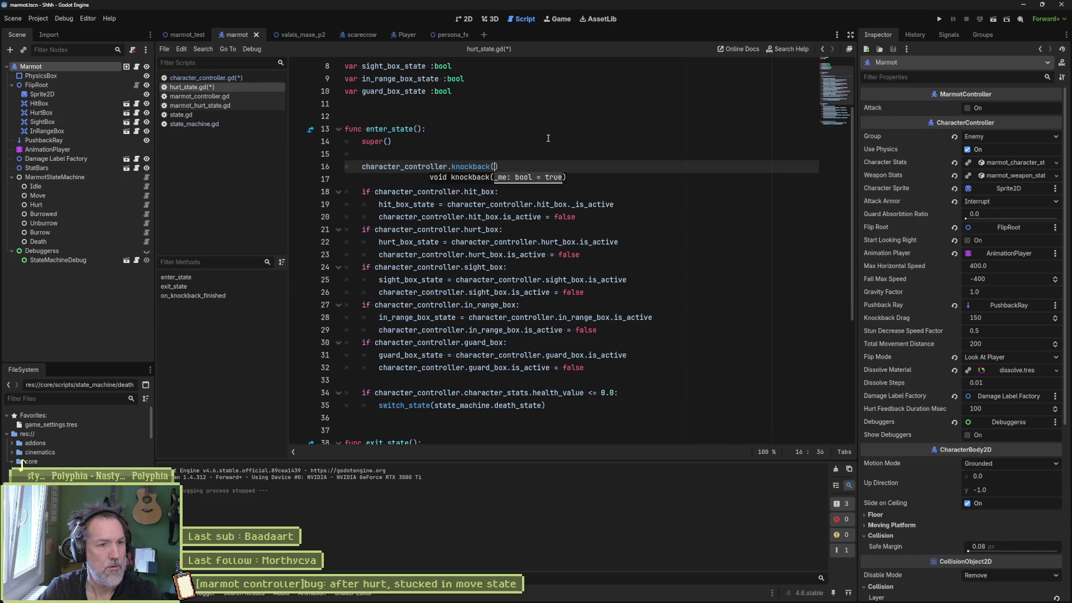
{"action": "key", "text": "ctrl+s"}
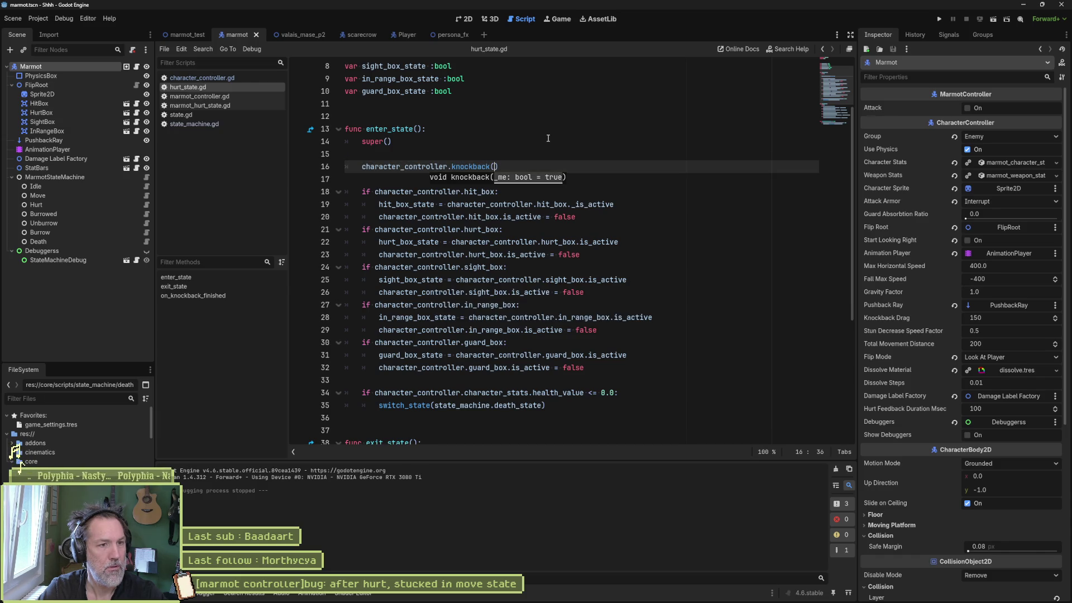
{"action": "left_click", "coordinate": [249, 79]}
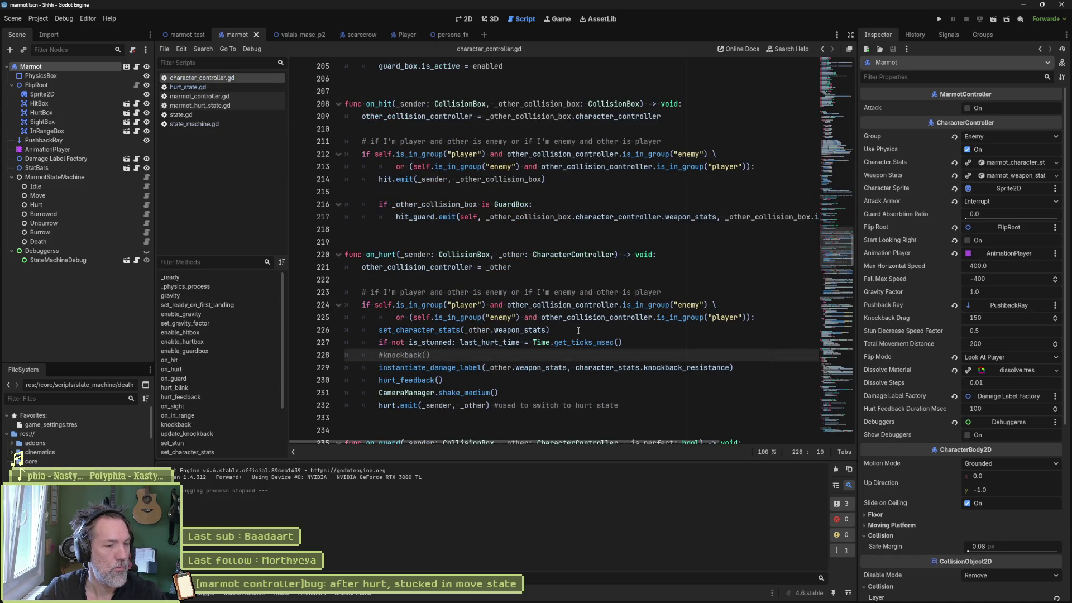
Run the marmot_test scene, walk the player into the marmot, then stop the game.
{"action": "key", "text": "F6"}
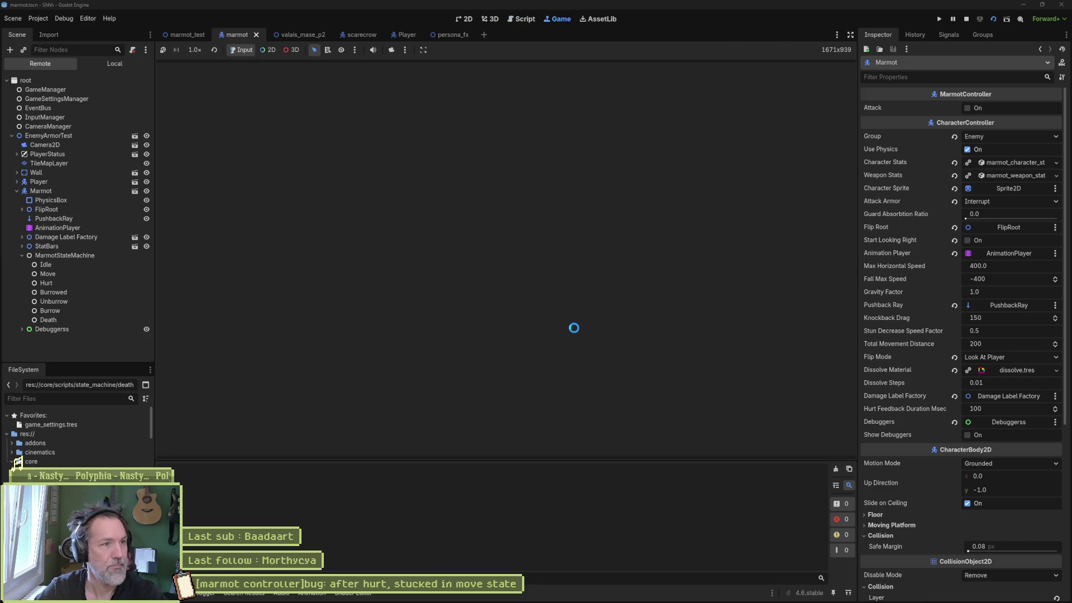
{"action": "key", "text": "F8"}
{"action": "left_click", "coordinate": [190, 32]}
{"action": "key", "text": "F6"}
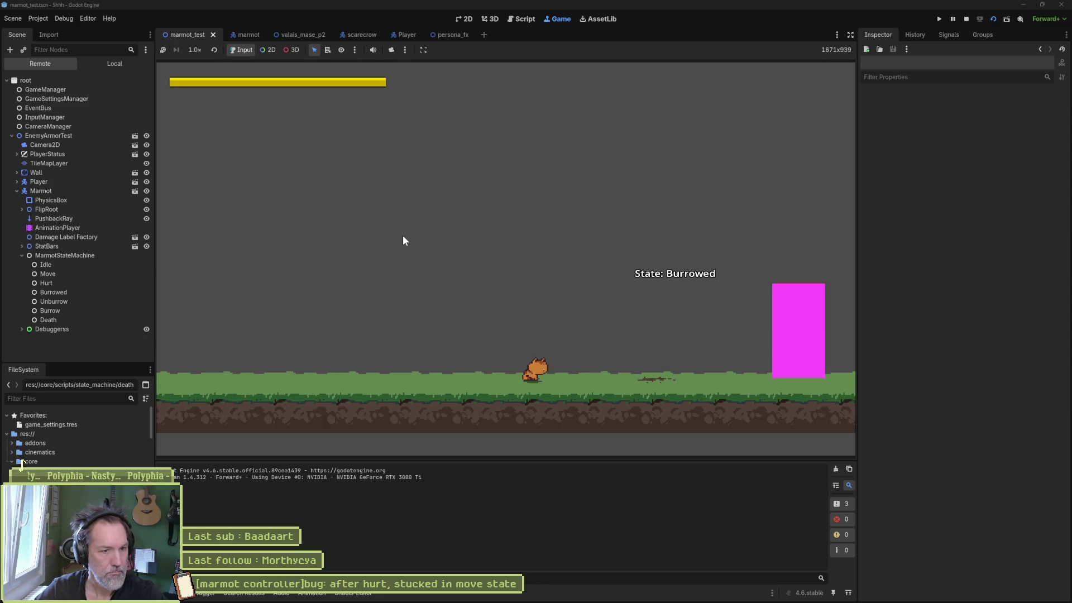
{"action": "key", "text": "d"}
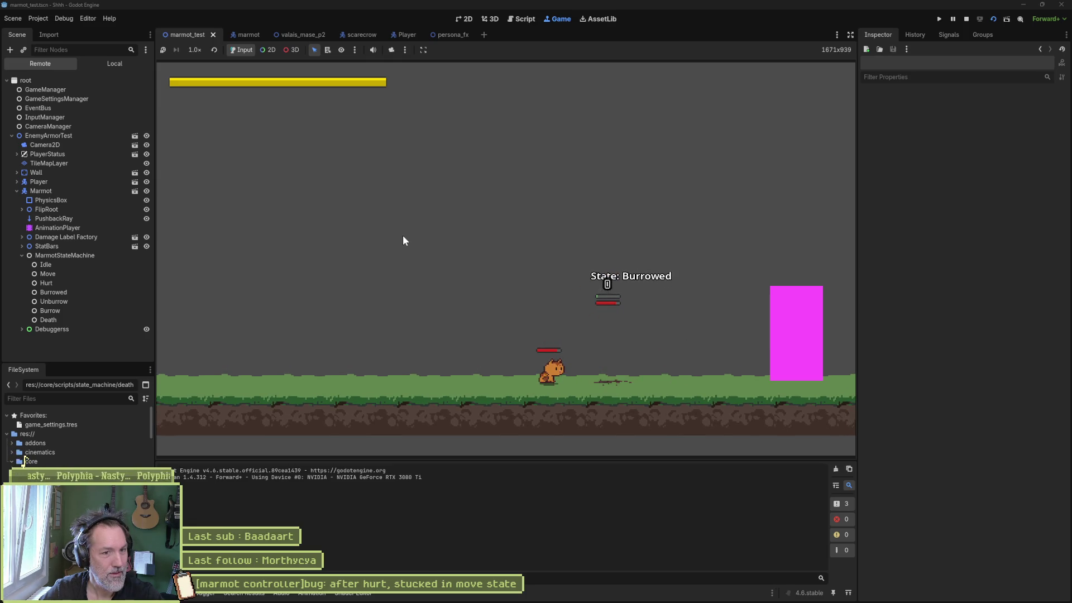
{"action": "key", "text": "F8"}
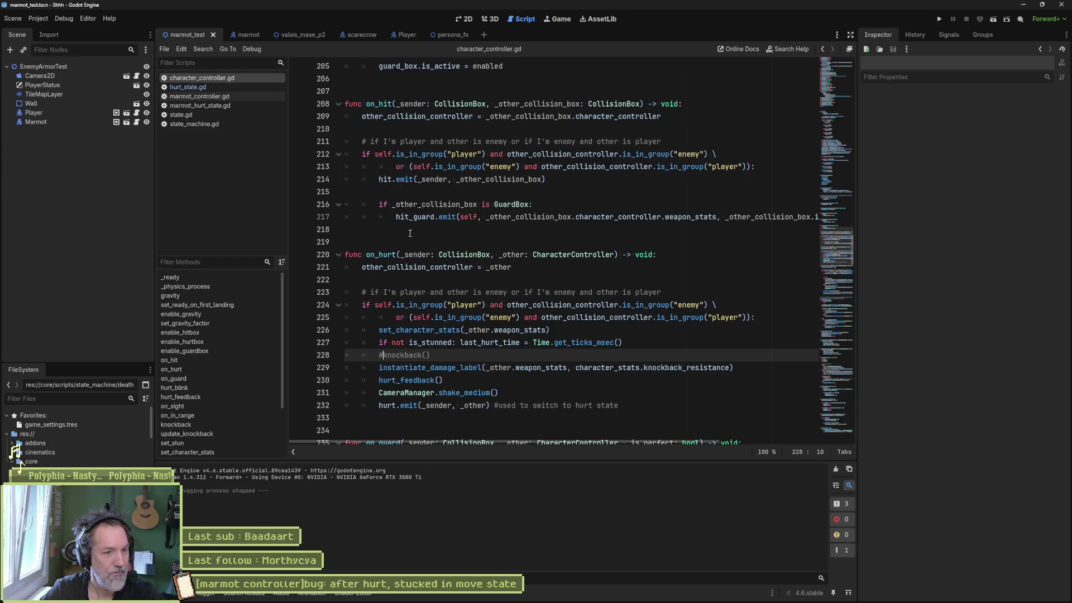
Review hurt_state.gd, then switch back to the marmot scene's marmot_controller.gd.
{"action": "left_click", "coordinate": [193, 88]}
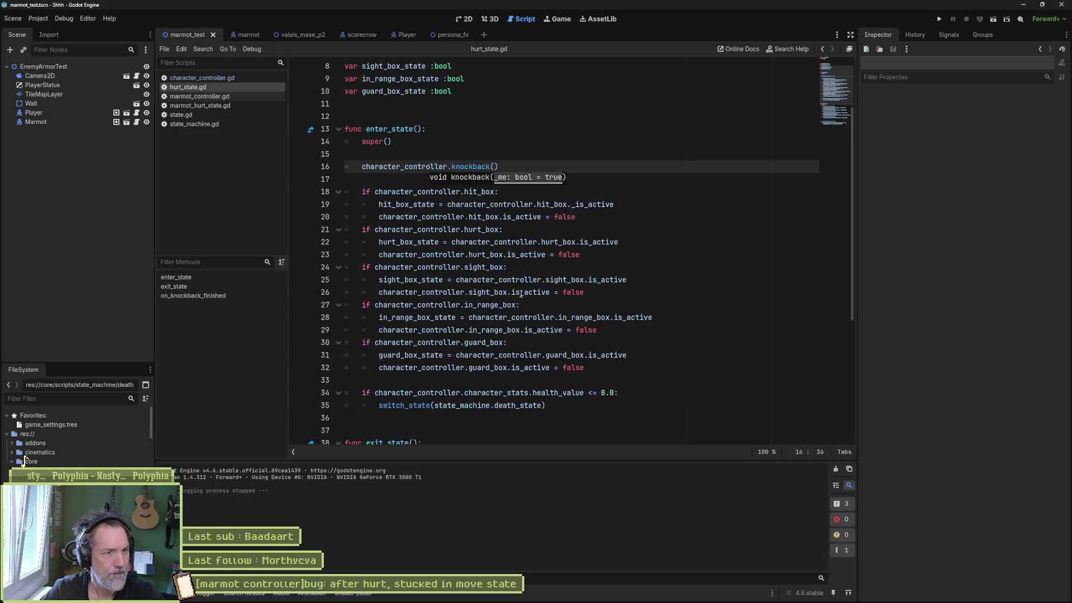
{"action": "mouse_move", "coordinate": [521, 294]}
{"action": "scroll", "coordinate": [521, 294], "scroll_direction": "down", "scroll_amount": 6}
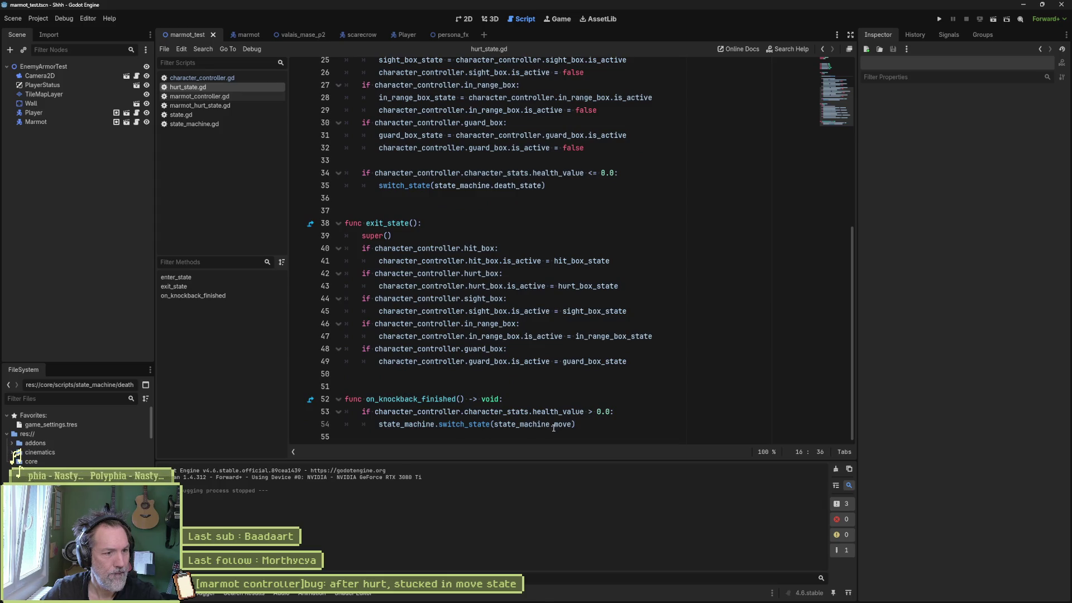
{"action": "left_click", "coordinate": [116, 122]}
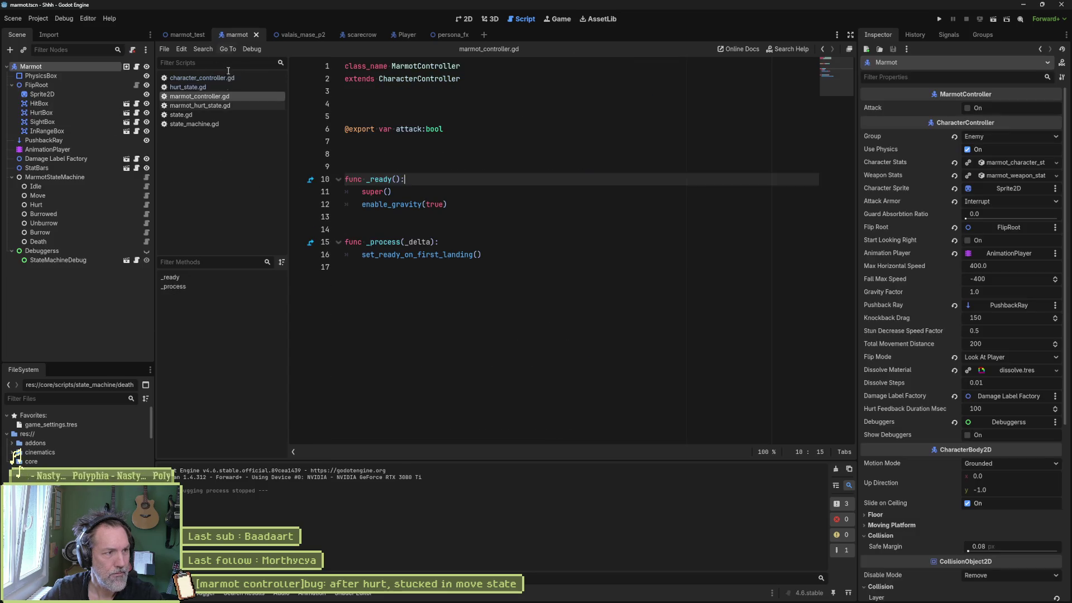
Read marmot_move_state.gd and hurt_state.gd, then return to character_controller.gd's on_hurt.
{"action": "left_click", "coordinate": [144, 192]}
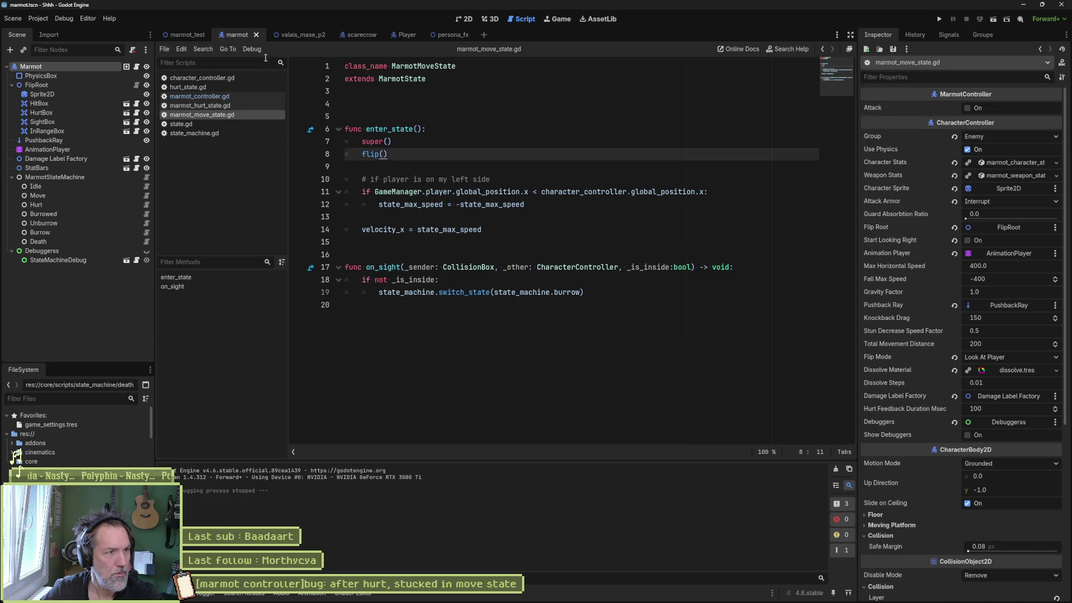
{"action": "left_click", "coordinate": [221, 88]}
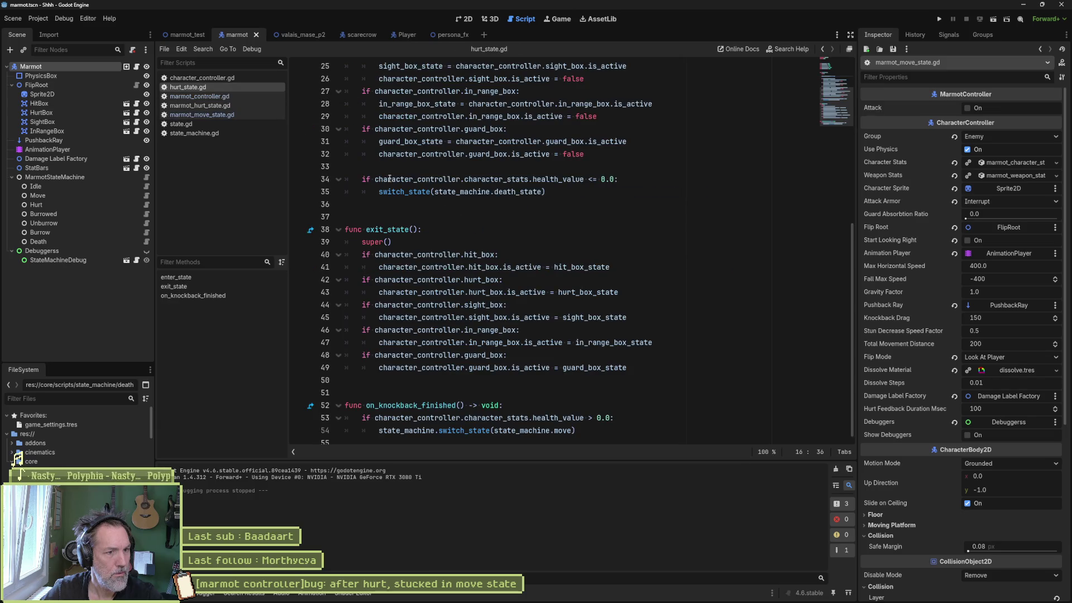
{"action": "scroll", "coordinate": [471, 221], "scroll_direction": "up", "scroll_amount": 6}
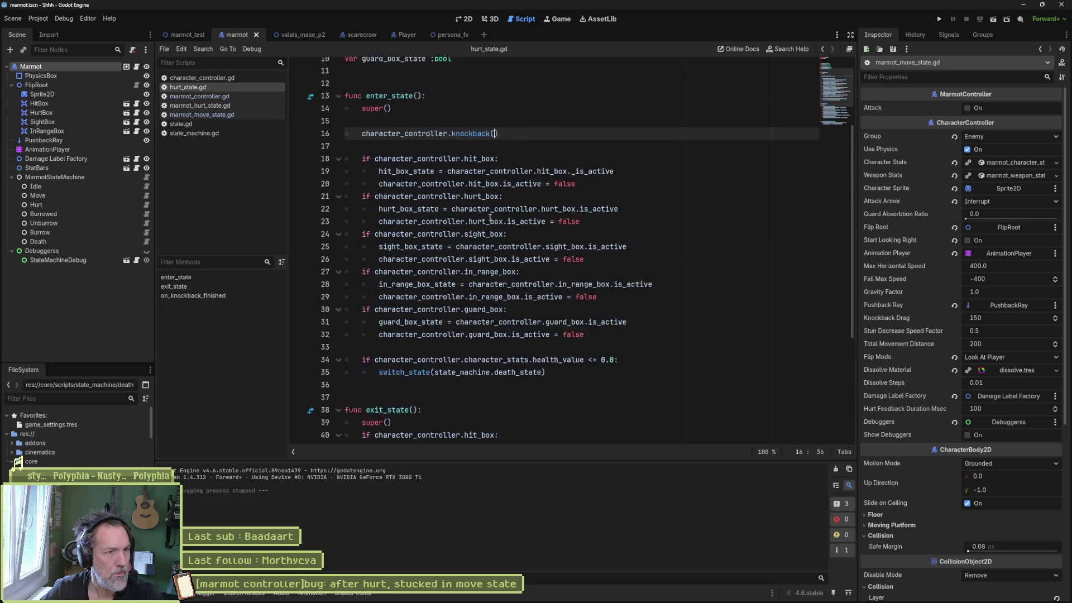
{"action": "mouse_move", "coordinate": [491, 218]}
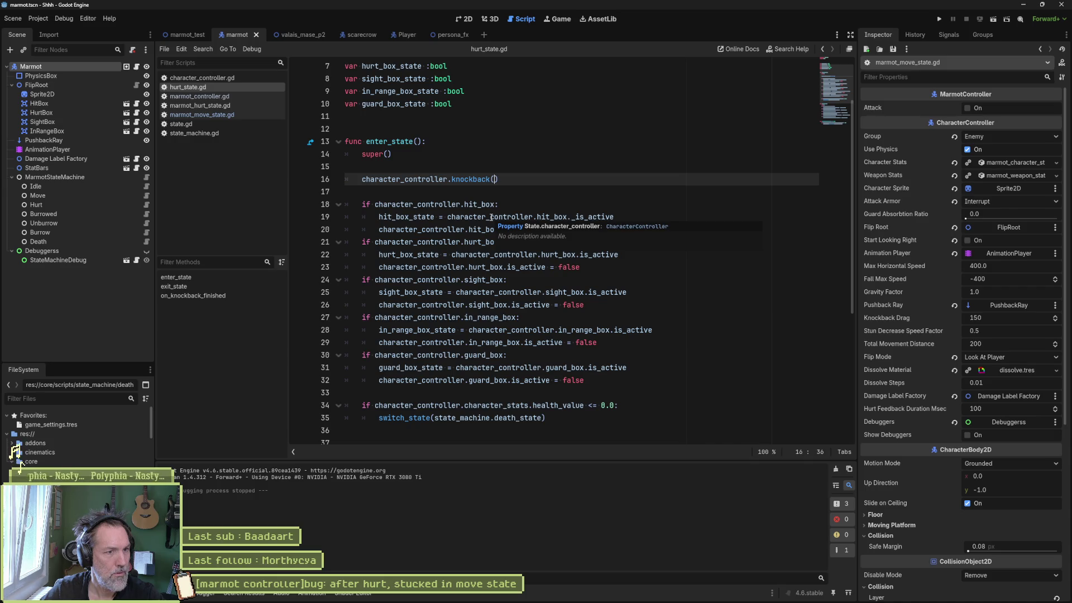
{"action": "left_click", "coordinate": [199, 77]}
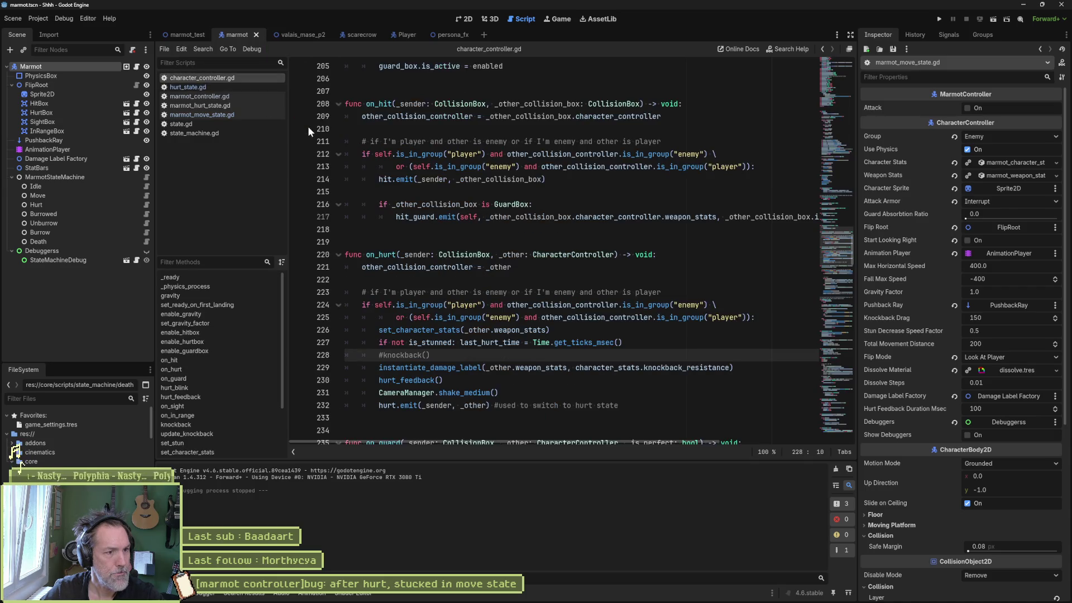
Delete the empty line 243 above the # BAD guard in character_controller.gd.
{"action": "left_click", "coordinate": [453, 380]}
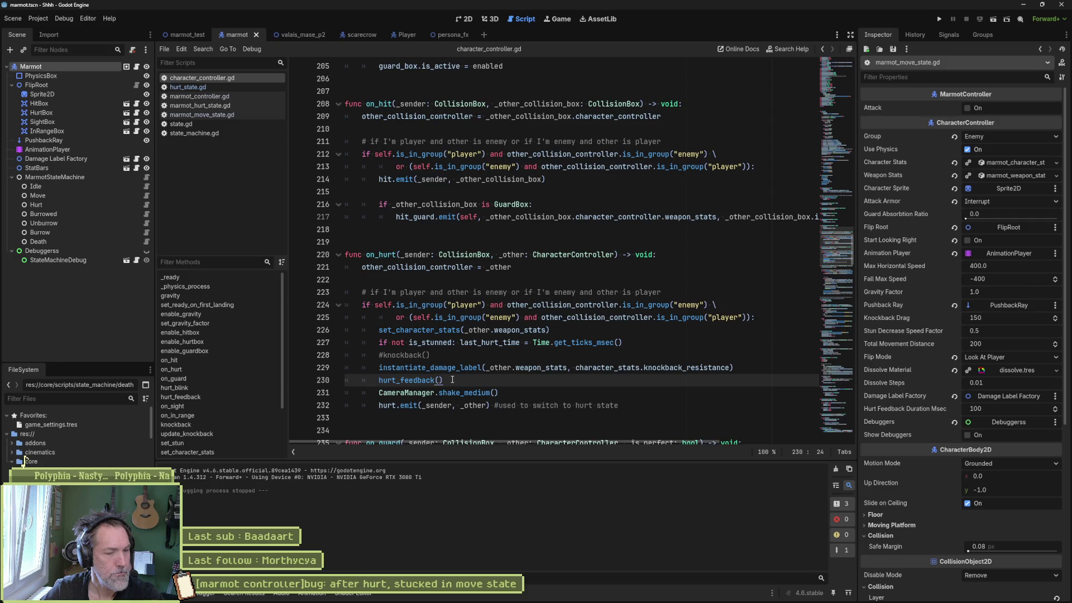
{"action": "scroll", "coordinate": [468, 364], "scroll_direction": "down", "scroll_amount": 4}
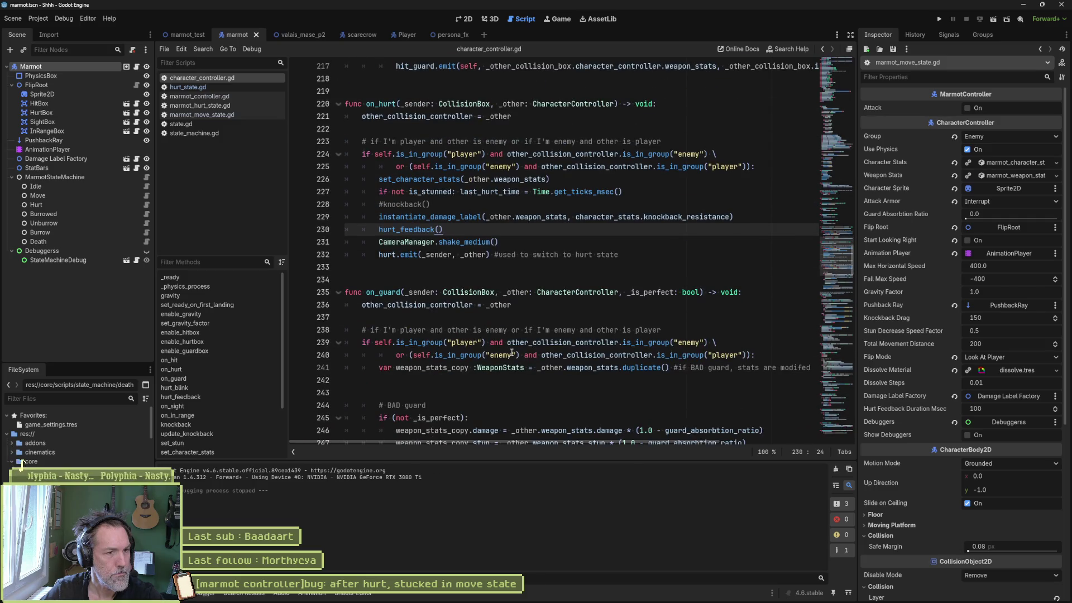
{"action": "scroll", "coordinate": [510, 350], "scroll_direction": "down", "scroll_amount": 3}
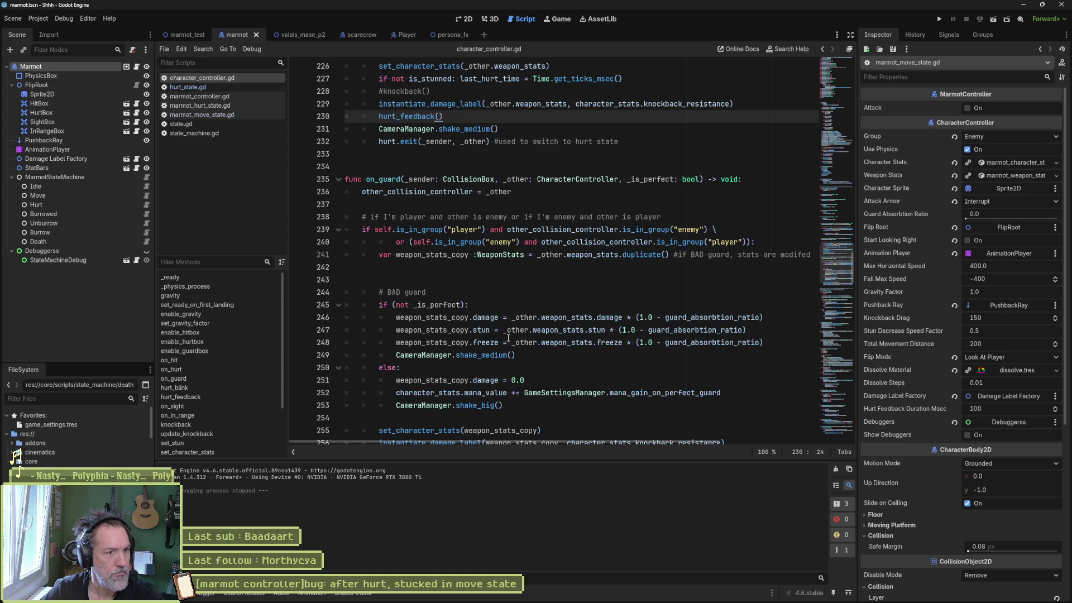
{"action": "left_click", "coordinate": [423, 280]}
{"action": "key", "text": "Delete"}
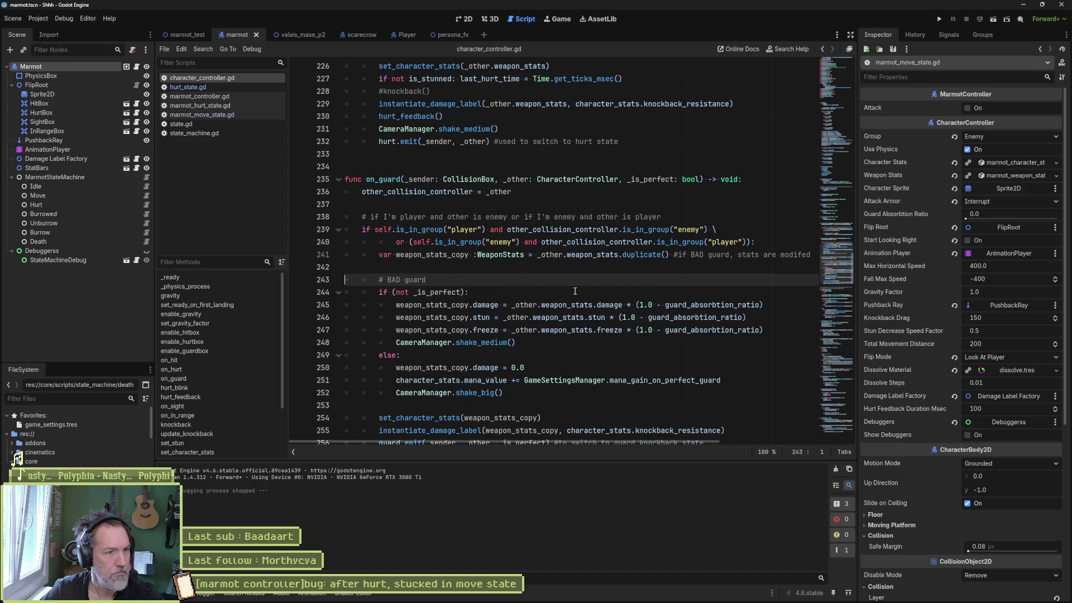
{"action": "scroll", "coordinate": [574, 291], "scroll_direction": "down", "scroll_amount": 2}
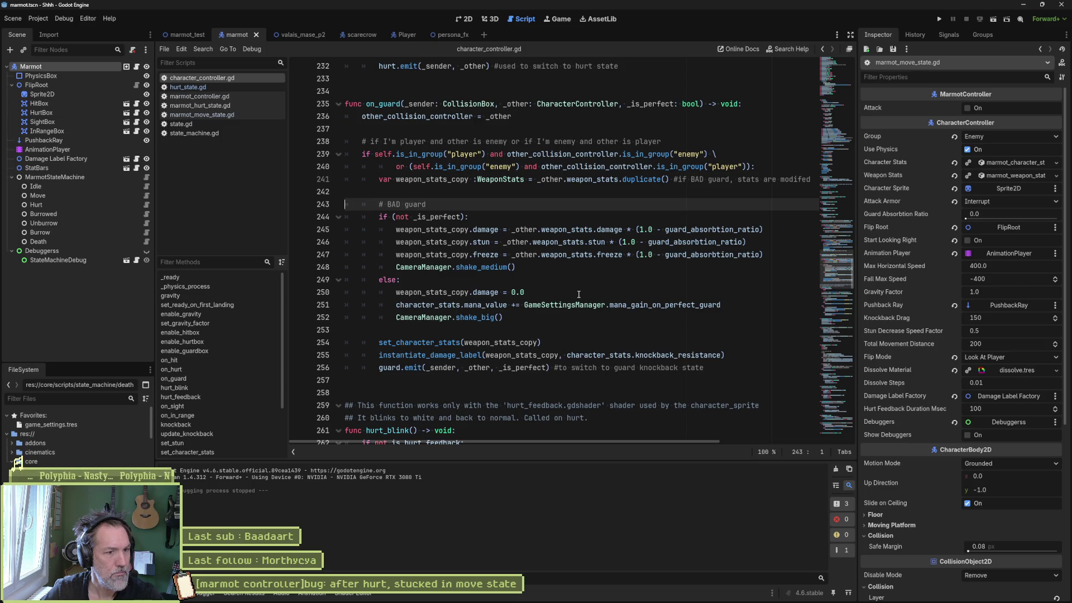
{"action": "scroll", "coordinate": [579, 295], "scroll_direction": "up", "scroll_amount": 6}
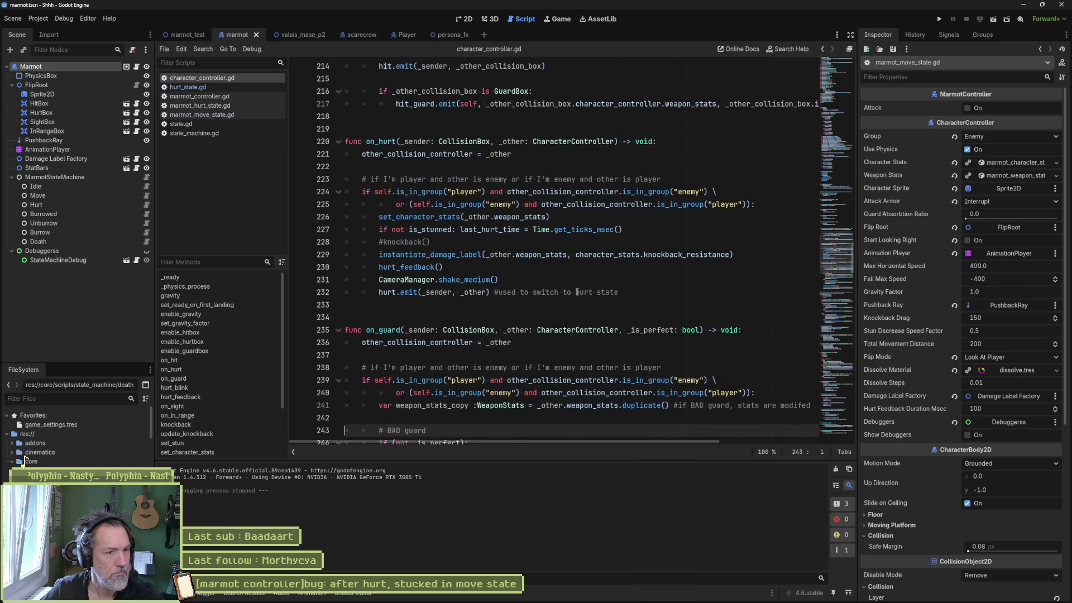
Paste the hurt_feedback() call at the start of knockback's body, then remove that line again.
{"action": "left_click", "coordinate": [412, 267]}
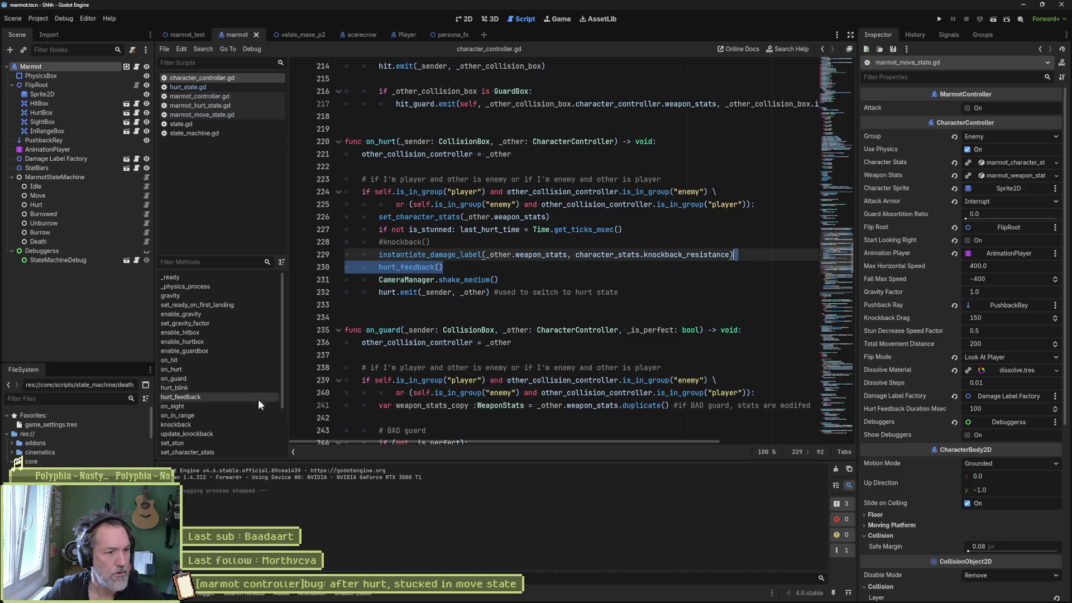
{"action": "left_click", "coordinate": [240, 425]}
{"action": "scroll", "coordinate": [532, 297], "scroll_direction": "down", "scroll_amount": 4}
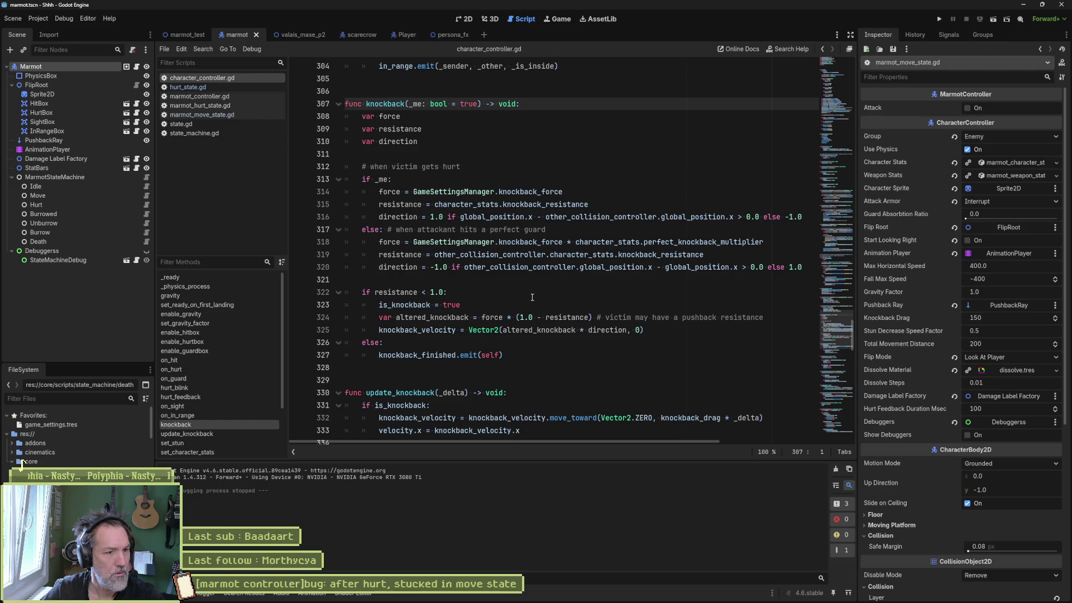
{"action": "left_click", "coordinate": [524, 105]}
{"action": "key", "text": "Return"}
{"action": "type", "text": "hurt_feedback()"}
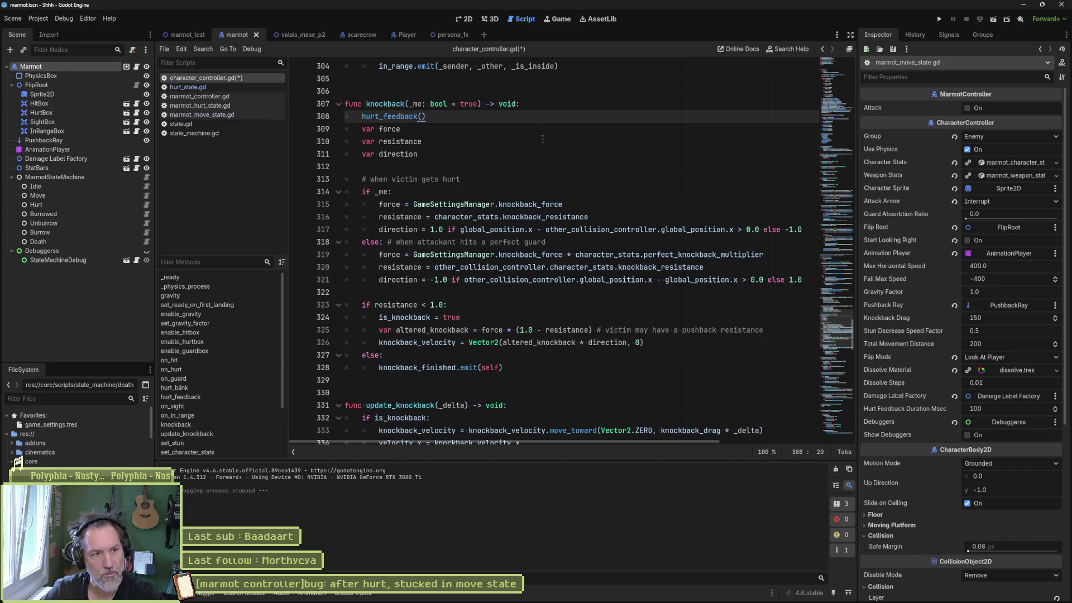
{"action": "key", "text": "ctrl+shift+k"}
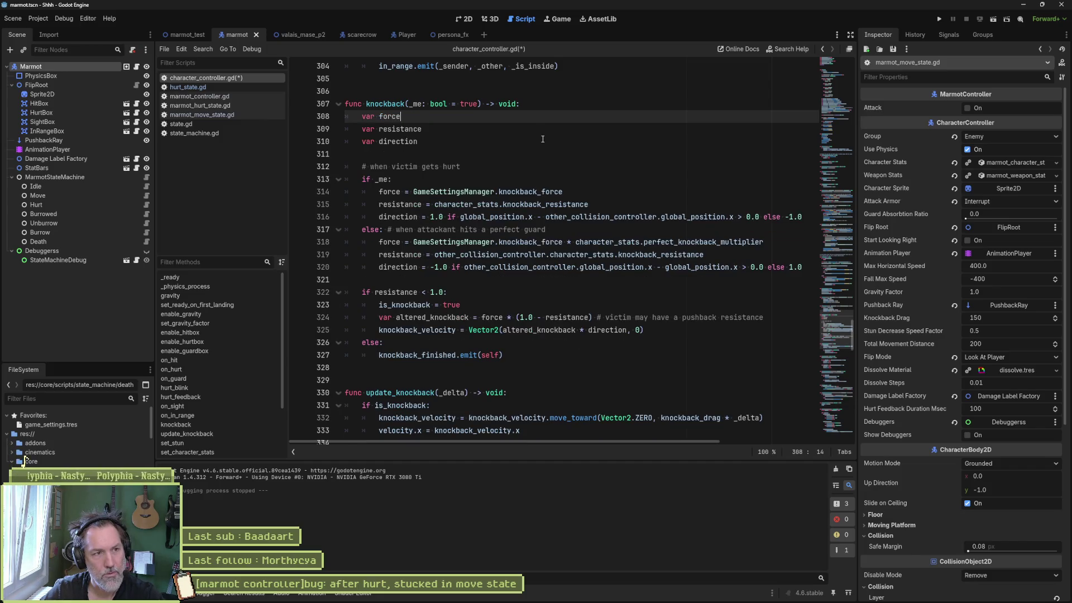
{"action": "scroll", "coordinate": [522, 202], "scroll_direction": "up", "scroll_amount": 4}
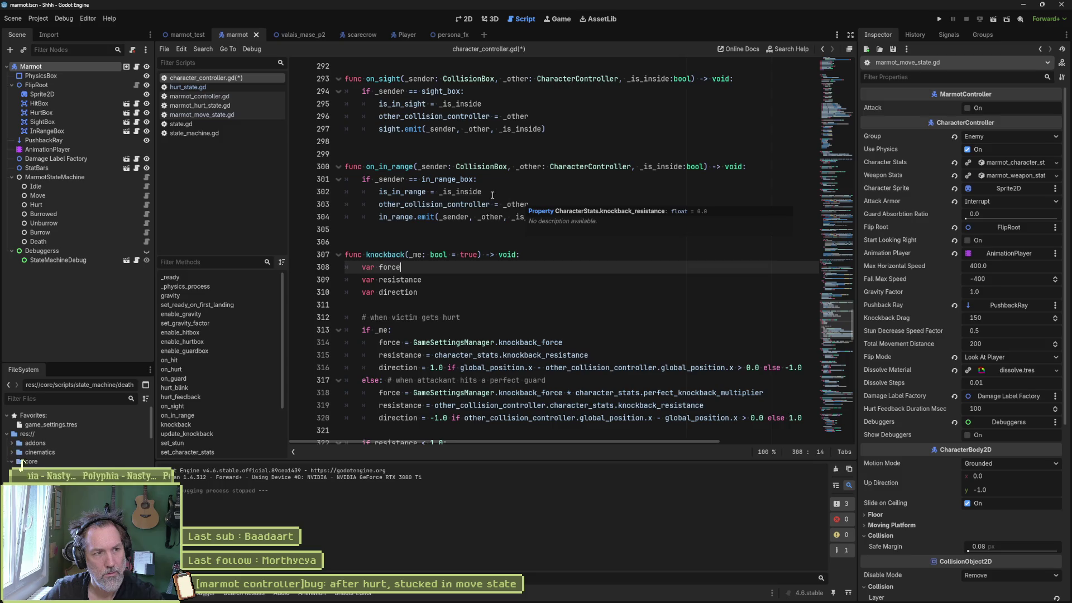
{"action": "scroll", "coordinate": [492, 195], "scroll_direction": "up", "scroll_amount": 11}
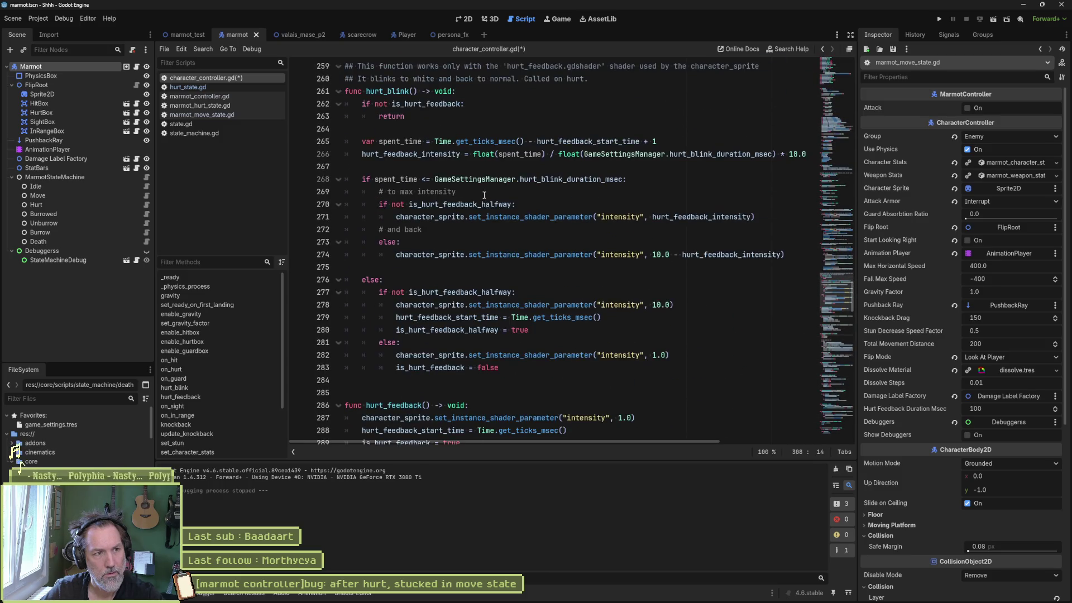
{"action": "scroll", "coordinate": [442, 152], "scroll_direction": "up", "scroll_amount": 10}
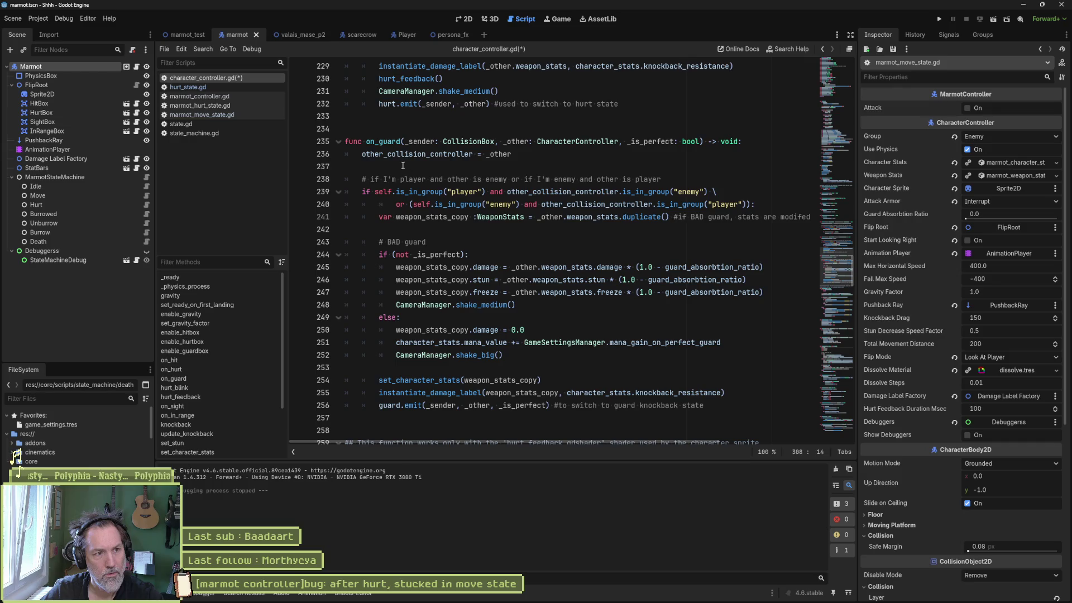
Move knockback's hurt_feedback() call below its variable declarations.
{"action": "left_click", "coordinate": [203, 361]}
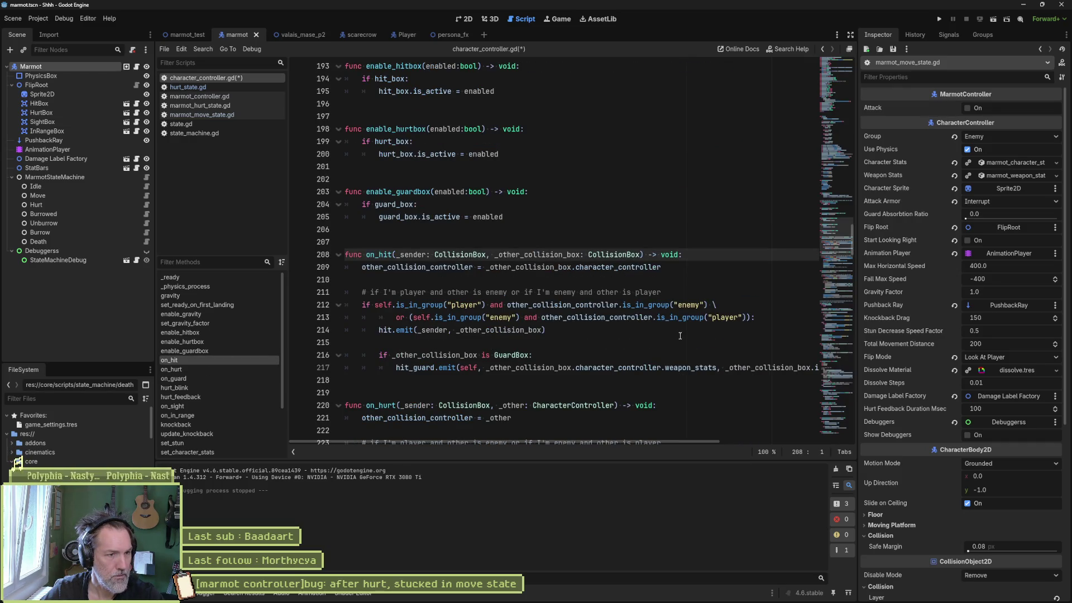
{"action": "scroll", "coordinate": [662, 333], "scroll_direction": "down", "scroll_amount": 3}
{"action": "scroll", "coordinate": [656, 326], "scroll_direction": "down", "scroll_amount": 3}
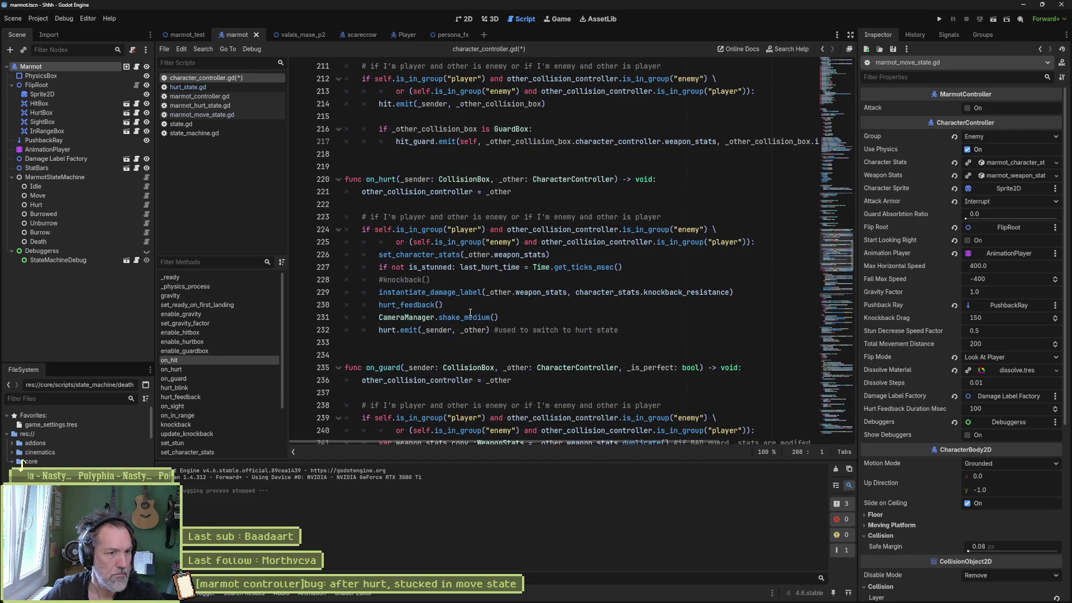
{"action": "mouse_move", "coordinate": [470, 313]}
{"action": "scroll", "coordinate": [471, 312], "scroll_direction": "down", "scroll_amount": 20}
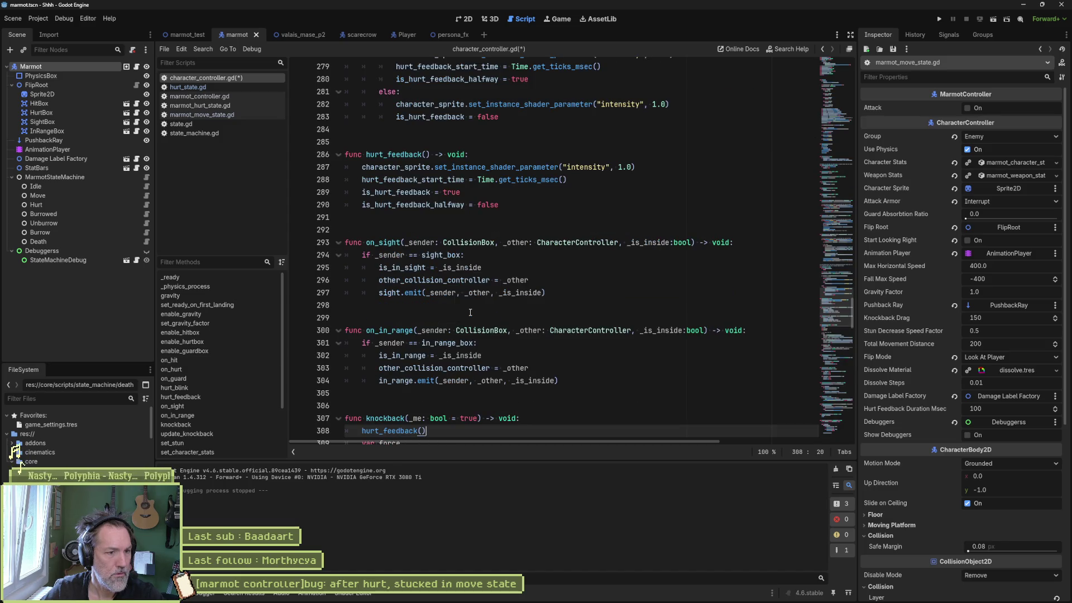
{"action": "scroll", "coordinate": [470, 313], "scroll_direction": "down", "scroll_amount": 2}
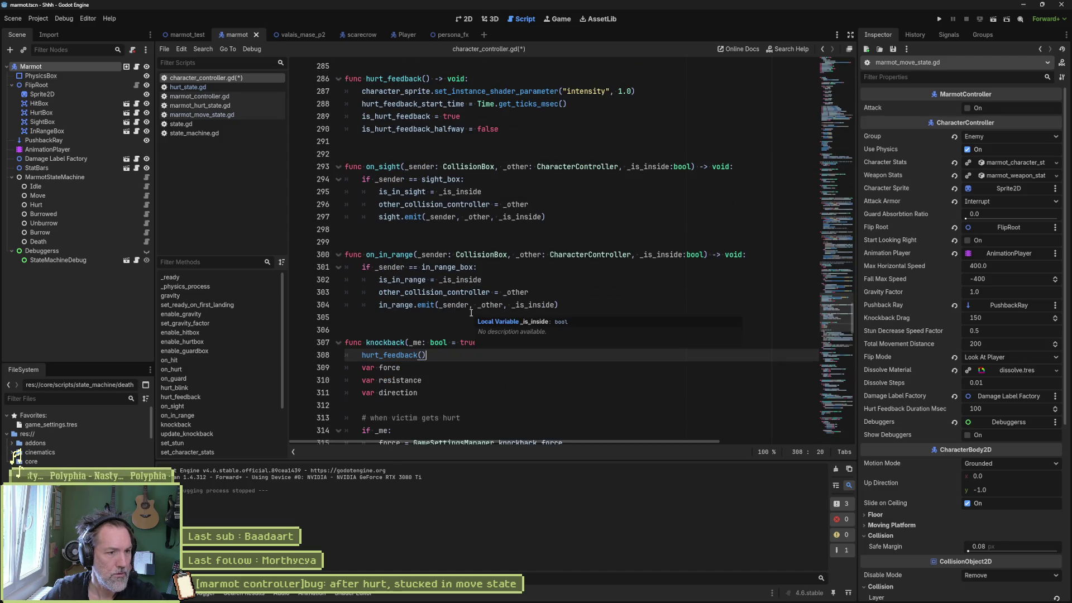
{"action": "key", "text": "alt+Down"}
{"action": "key", "text": "alt+Down"}
{"action": "key", "text": "alt+Down"}
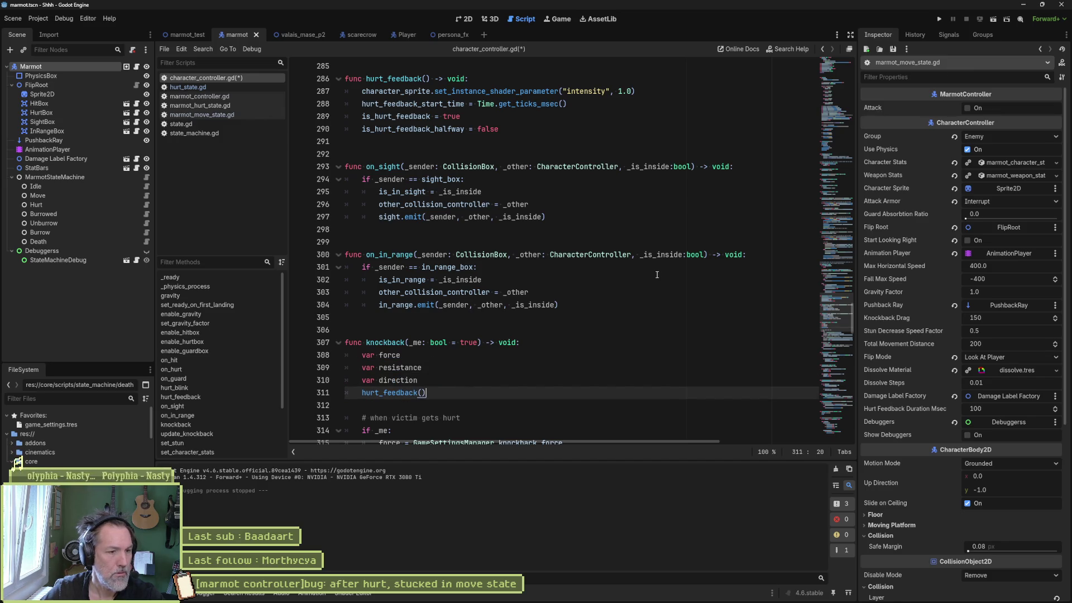
Comment out the hurt_feedback() call in on_hurt, save, and run the game.
{"action": "left_click", "coordinate": [234, 373]}
{"action": "left_click", "coordinate": [380, 380]}
{"action": "type", "text": "#hurt_feedback("}
{"action": "key", "text": "ctrl+s"}
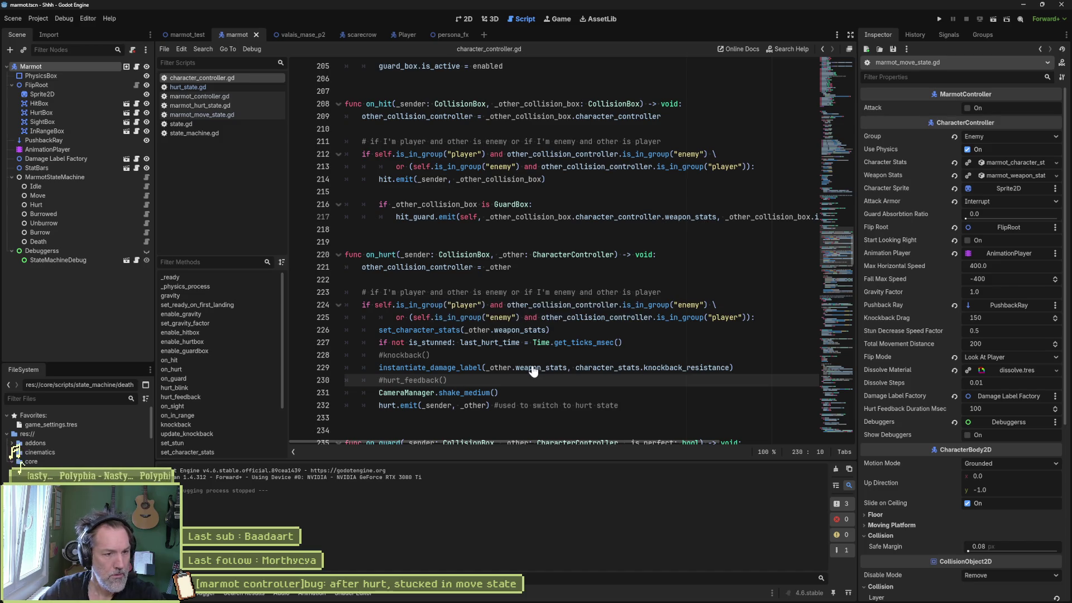
{"action": "left_click", "coordinate": [381, 368]}
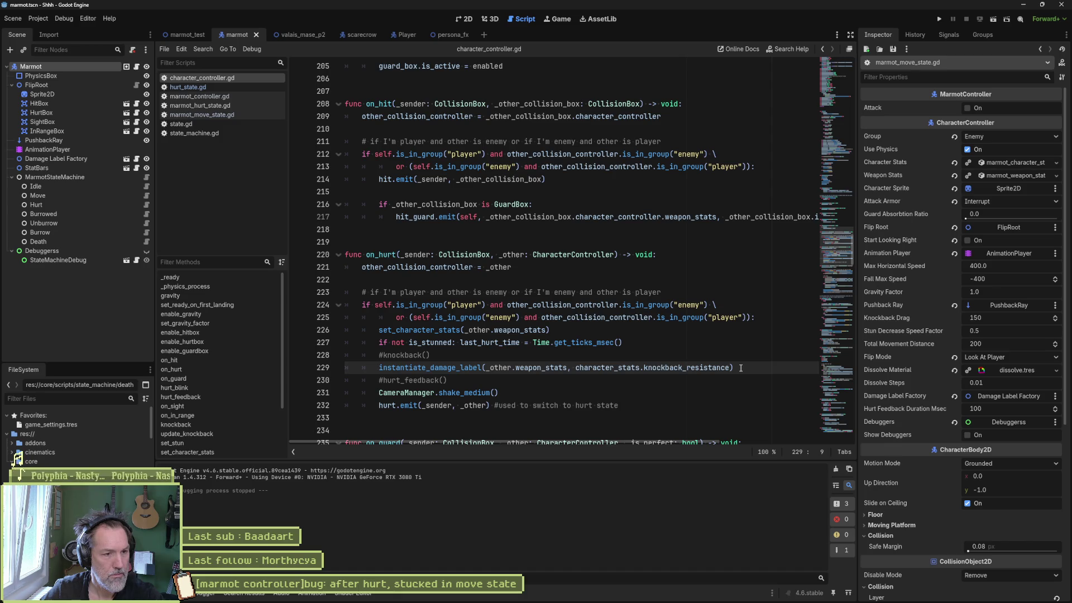
{"action": "key", "text": "shift+Home"}
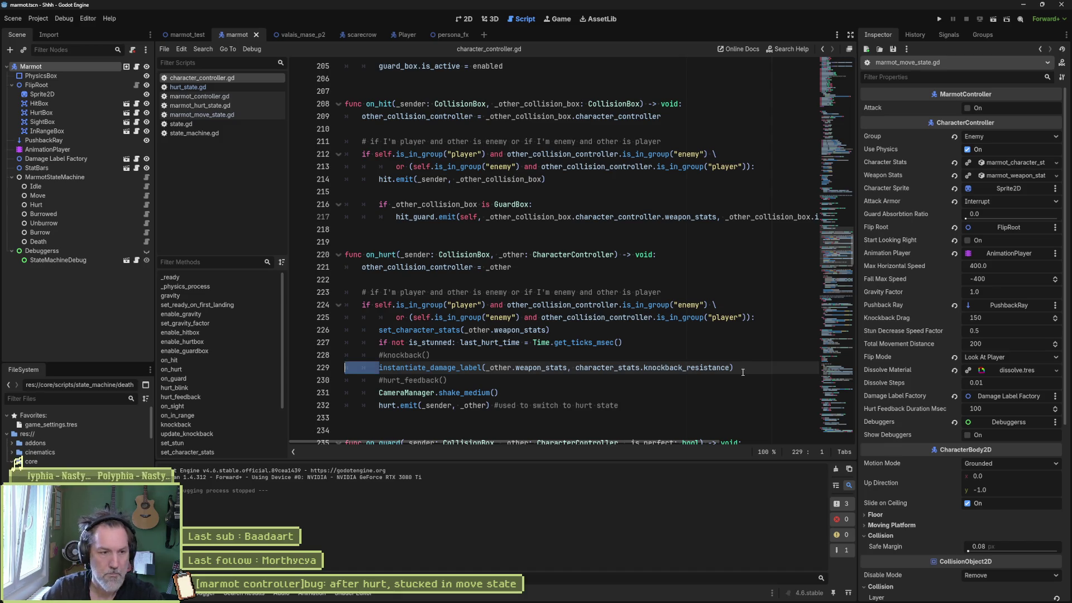
{"action": "key", "text": "Home"}
{"action": "scroll", "coordinate": [537, 236], "scroll_direction": "down", "scroll_amount": 4}
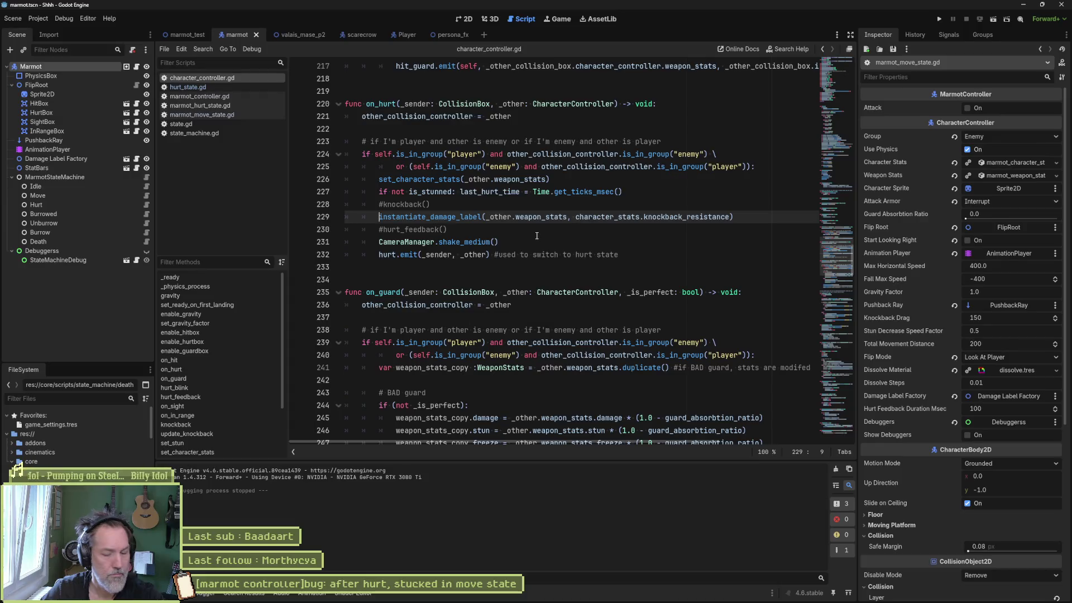
{"action": "key", "text": "F6"}
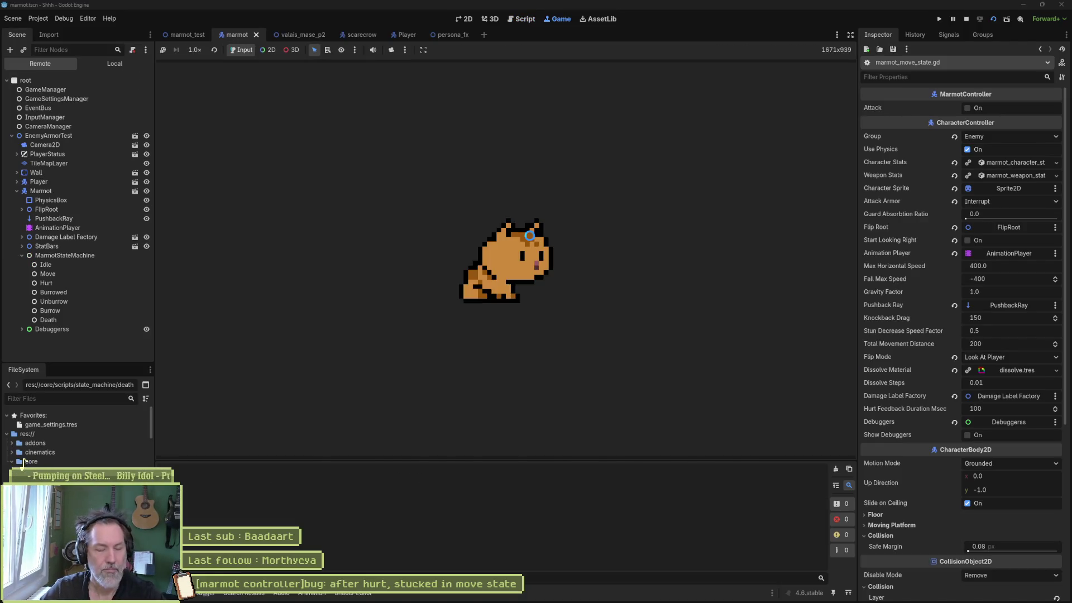
Restart marmot_test and run the cat left with a jump, then back to the right.
{"action": "key", "text": "F8"}
{"action": "left_click", "coordinate": [190, 36]}
{"action": "key", "text": "F6"}
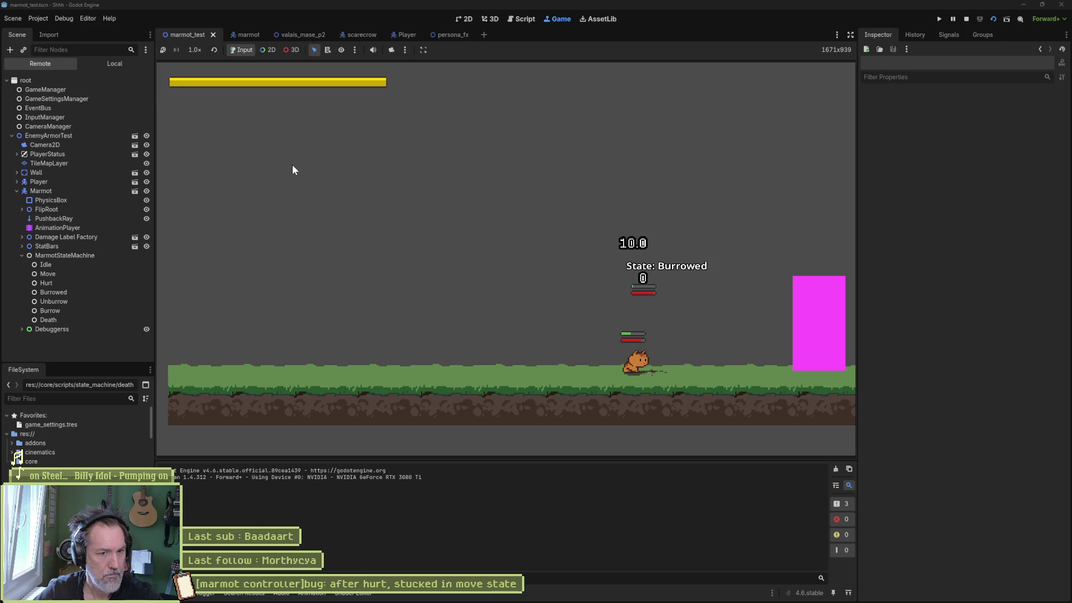
{"action": "key", "text": "Left"}
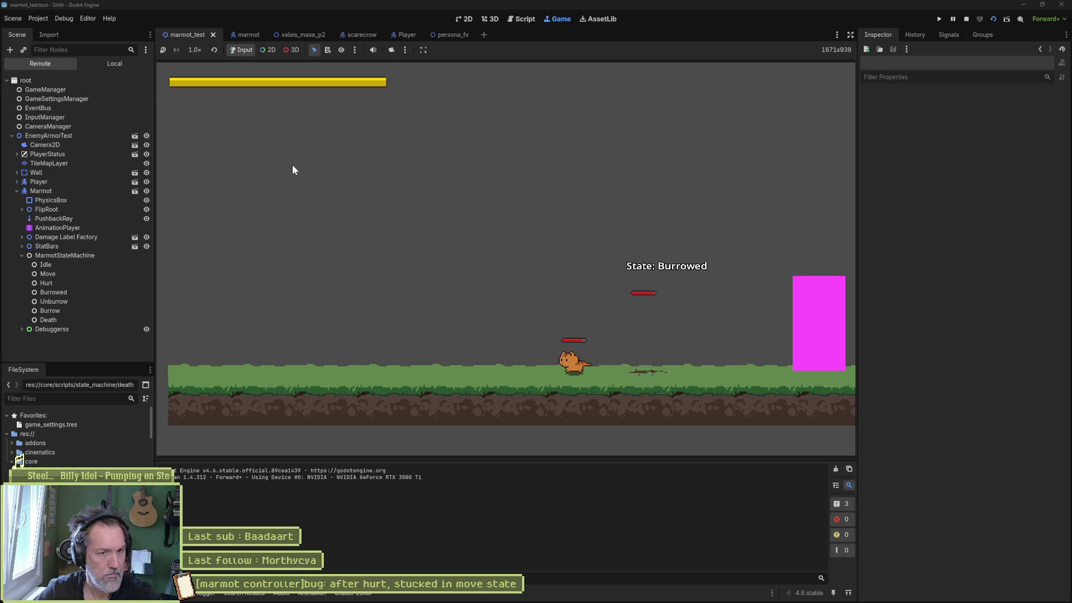
{"action": "key", "text": "space"}
{"action": "key", "text": "Left"}
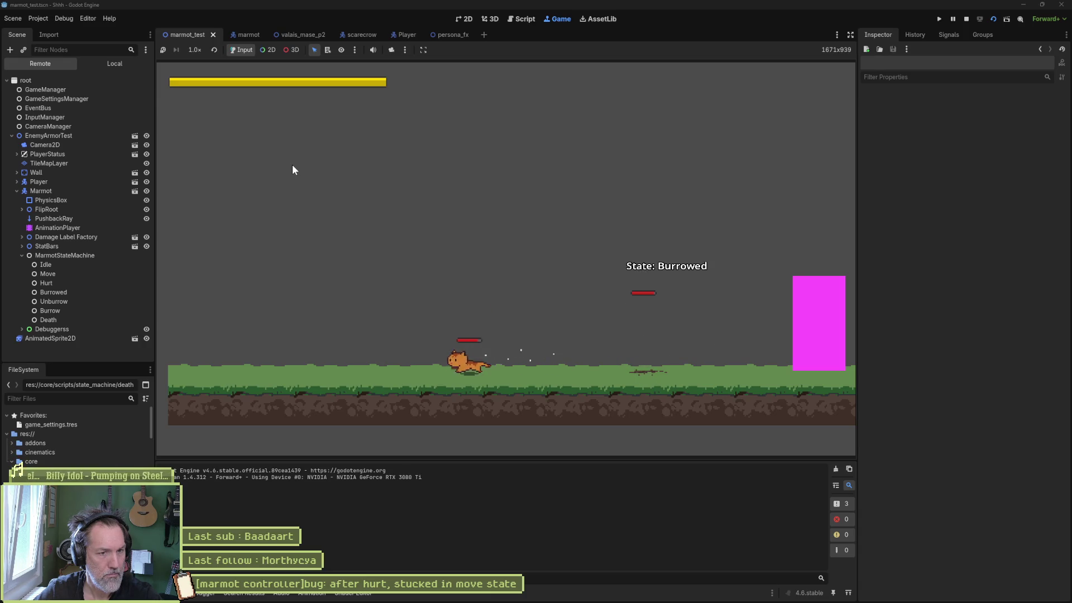
{"action": "key", "text": "Right"}
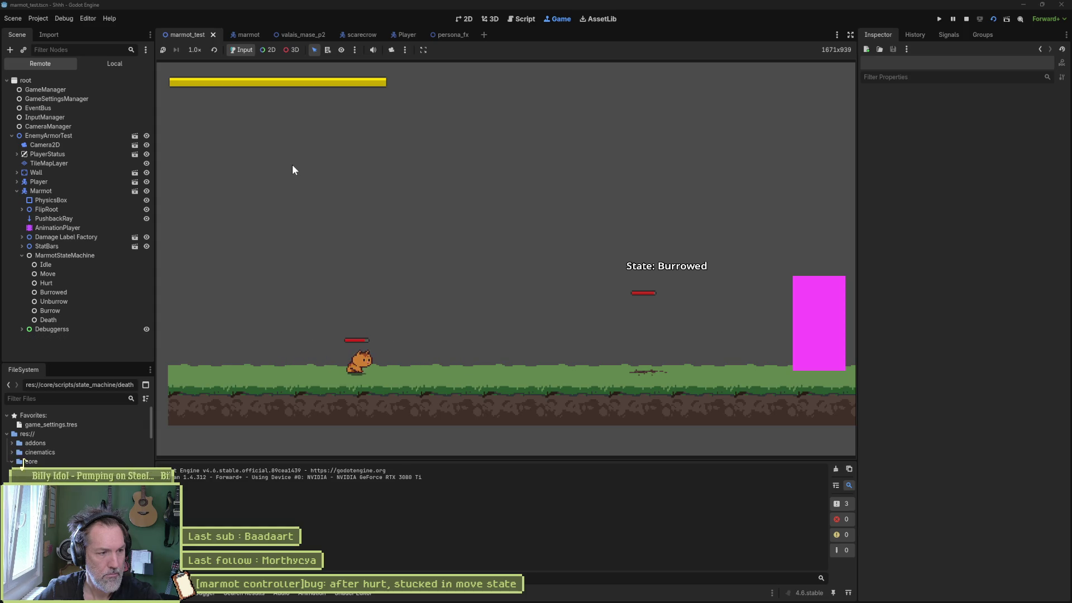
{"action": "key", "text": "Right"}
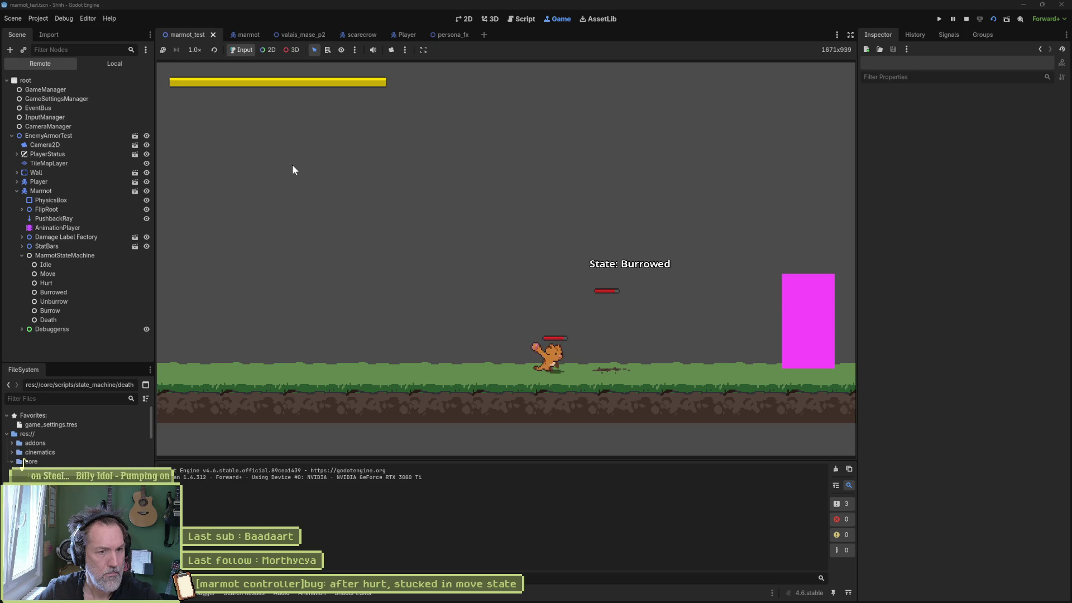
Jump the cat onto the marmot as it unburrows, then stop the game.
{"action": "key", "text": "Right"}
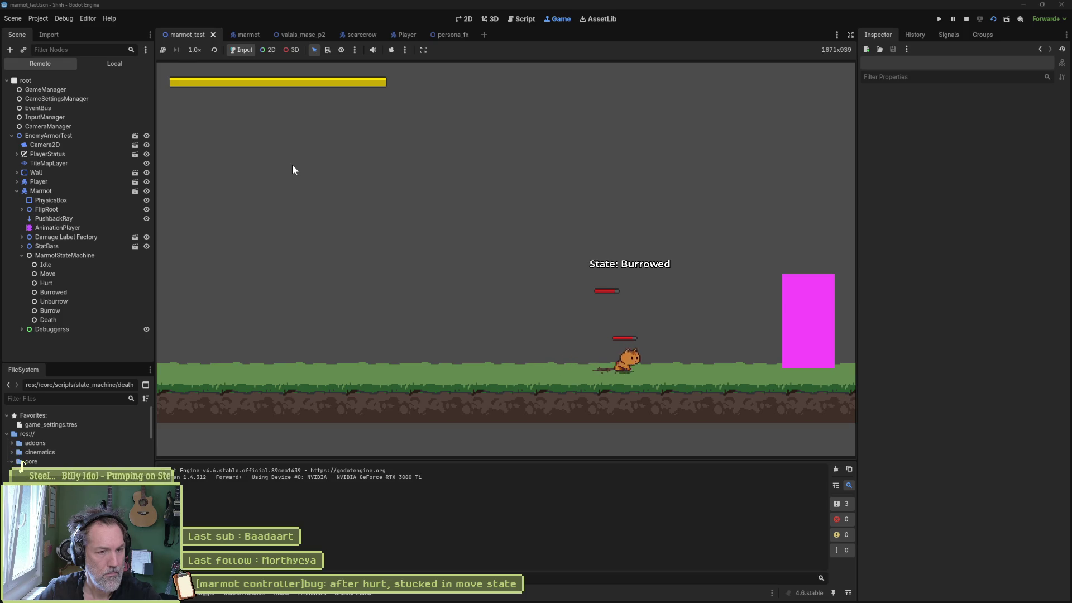
{"action": "key", "text": "Left"}
{"action": "key", "text": "space"}
{"action": "key", "text": "Right"}
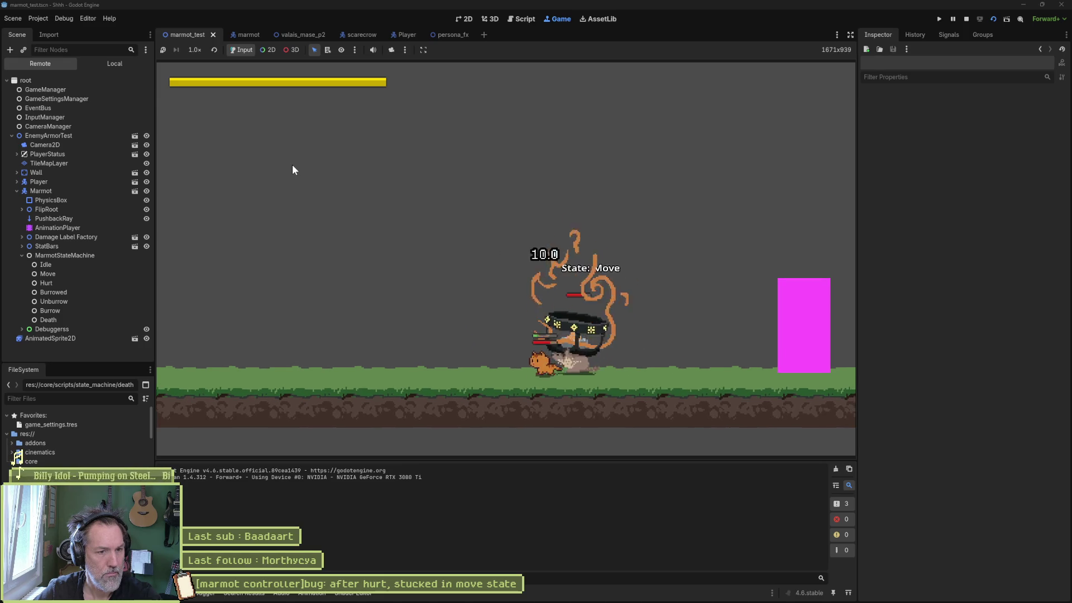
{"action": "key", "text": "F8"}
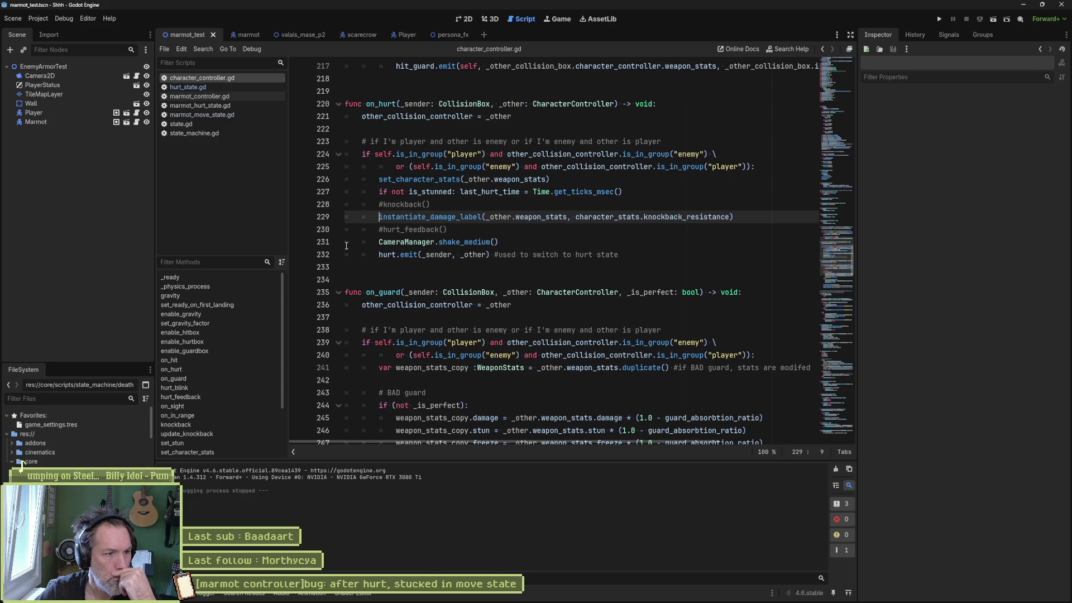
Uncomment the knockback() and hurt_feedback() calls in on_hurt and save the script.
{"action": "left_click", "coordinate": [210, 396]}
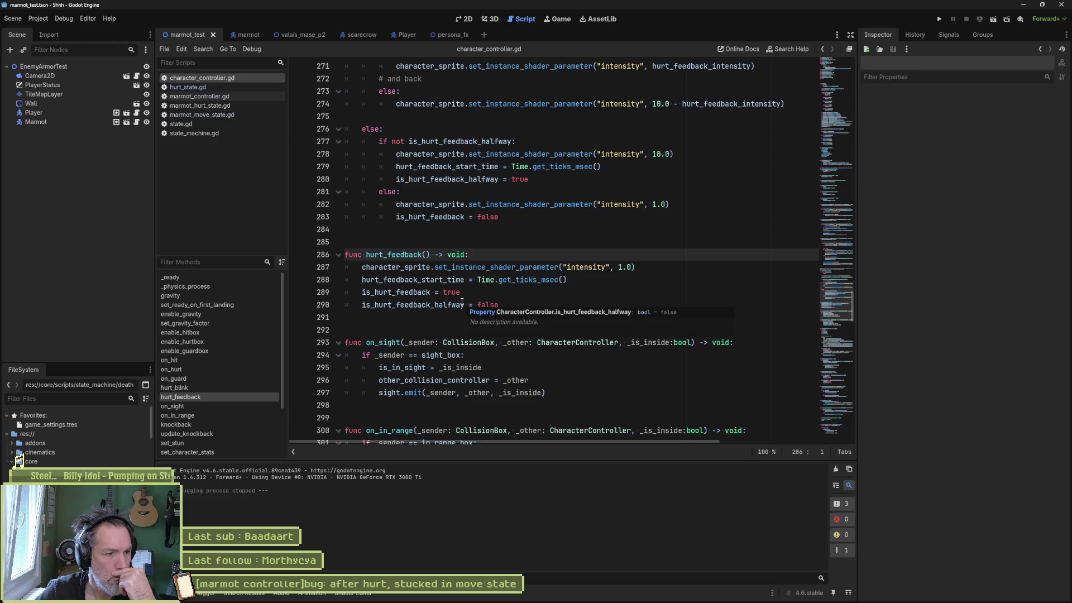
{"action": "left_click", "coordinate": [228, 370]}
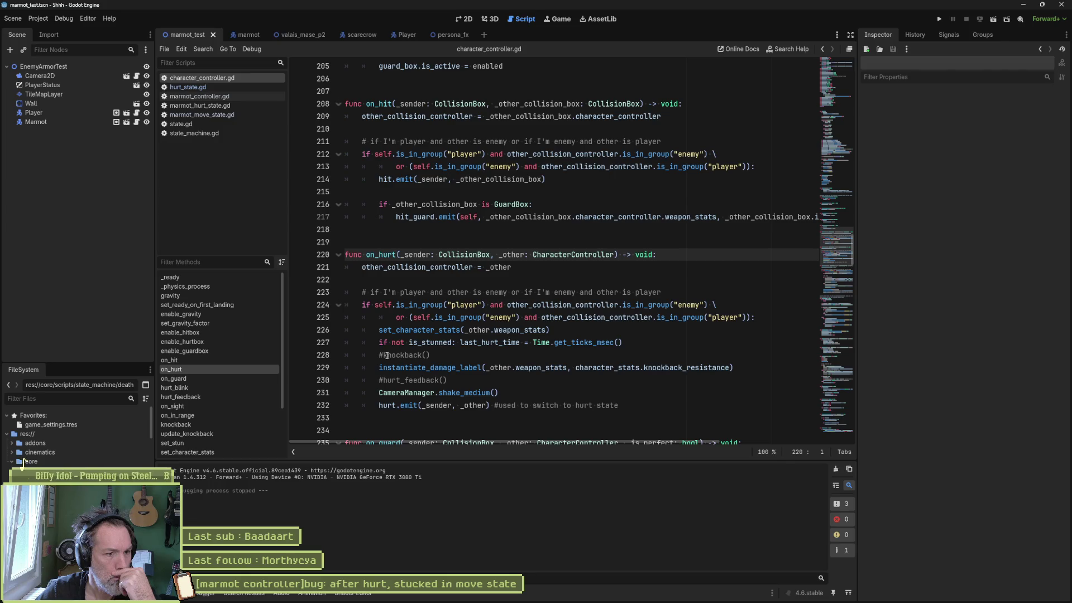
{"action": "left_click", "coordinate": [387, 355]}
{"action": "key", "text": "BackSpace"}
{"action": "key", "text": "Down"}
{"action": "key", "text": "Down"}
{"action": "key", "text": "Delete"}
{"action": "key", "text": "ctrl+s"}
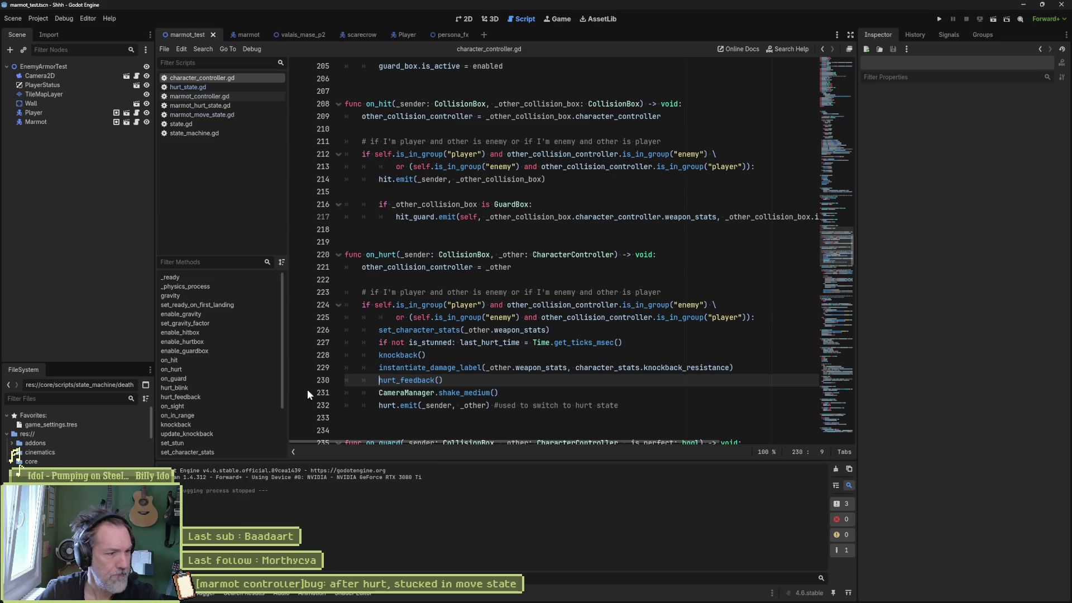
Remove the hurt_feedback() line from knockback and run the game again.
{"action": "left_click", "coordinate": [239, 423]}
{"action": "left_click", "coordinate": [437, 303]}
{"action": "key", "text": "ctrl+x"}
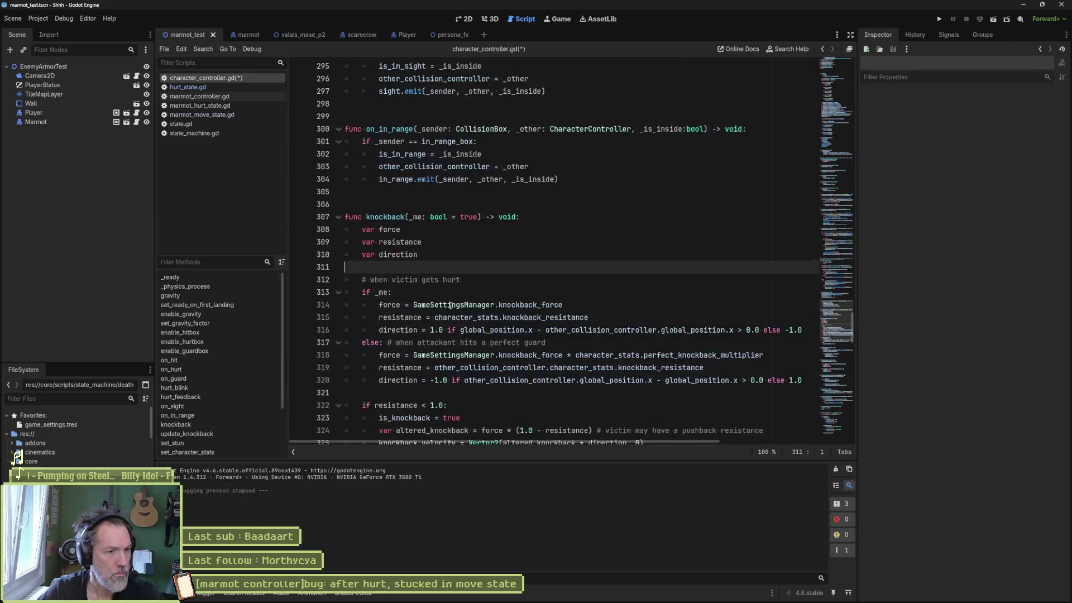
{"action": "scroll", "coordinate": [447, 304], "scroll_direction": "down", "scroll_amount": 2}
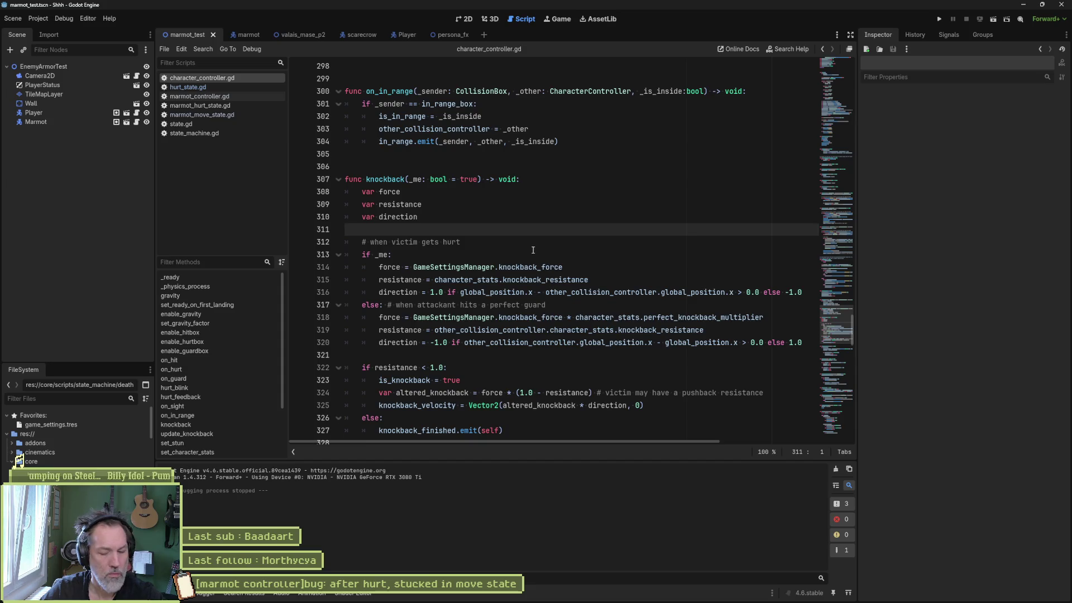
{"action": "key", "text": "F6"}
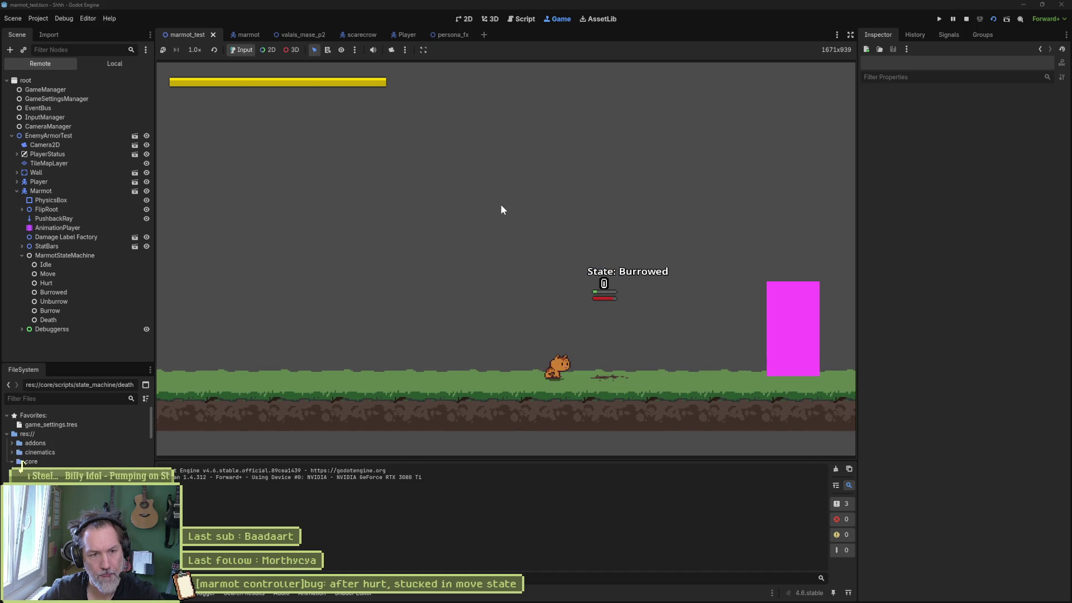
Walk the cat left, then right onto the marmot while watching its state, and stop the game.
{"action": "key", "text": "Left"}
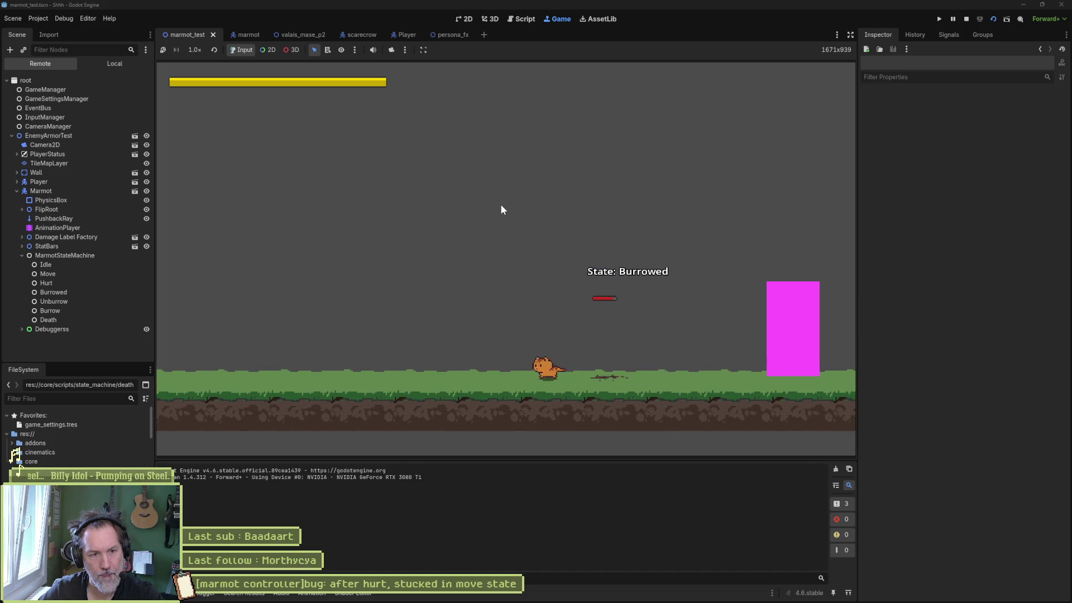
{"action": "key", "text": "Right"}
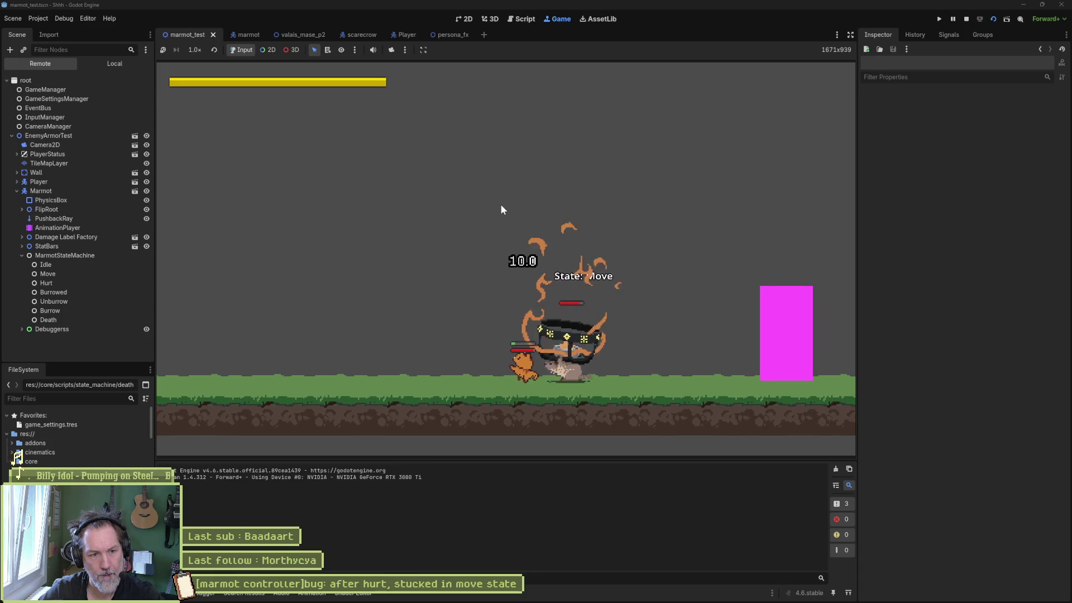
{"action": "key", "text": "Right"}
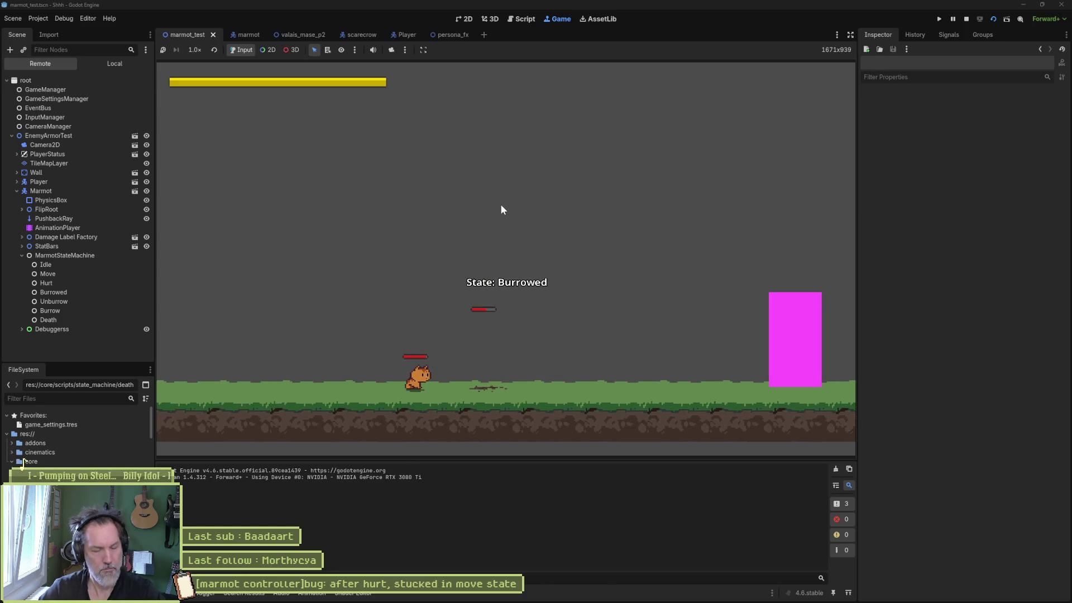
{"action": "key", "text": "F8"}
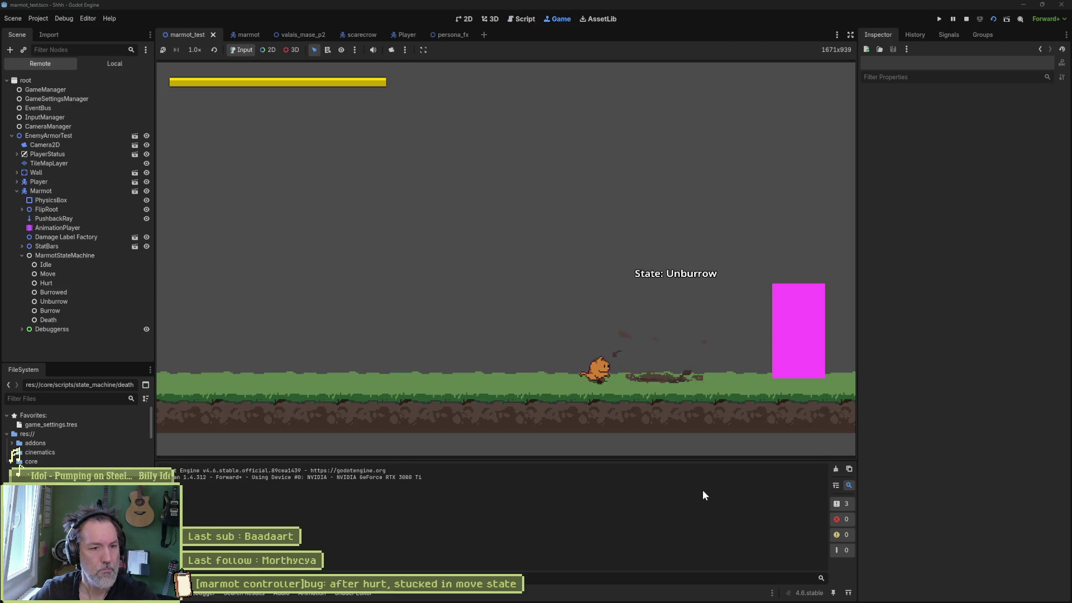
{"action": "key", "text": "F8"}
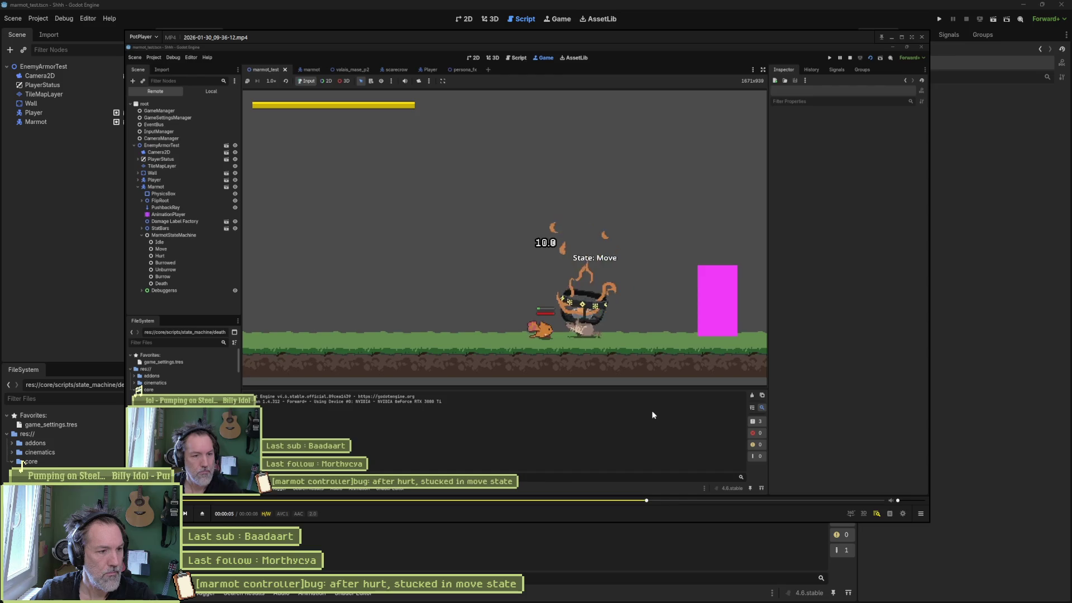
Pause the replay near six seconds and step frame by frame to the marmot's Move state frames.
{"action": "key", "text": "space"}
{"action": "key", "text": "d"}
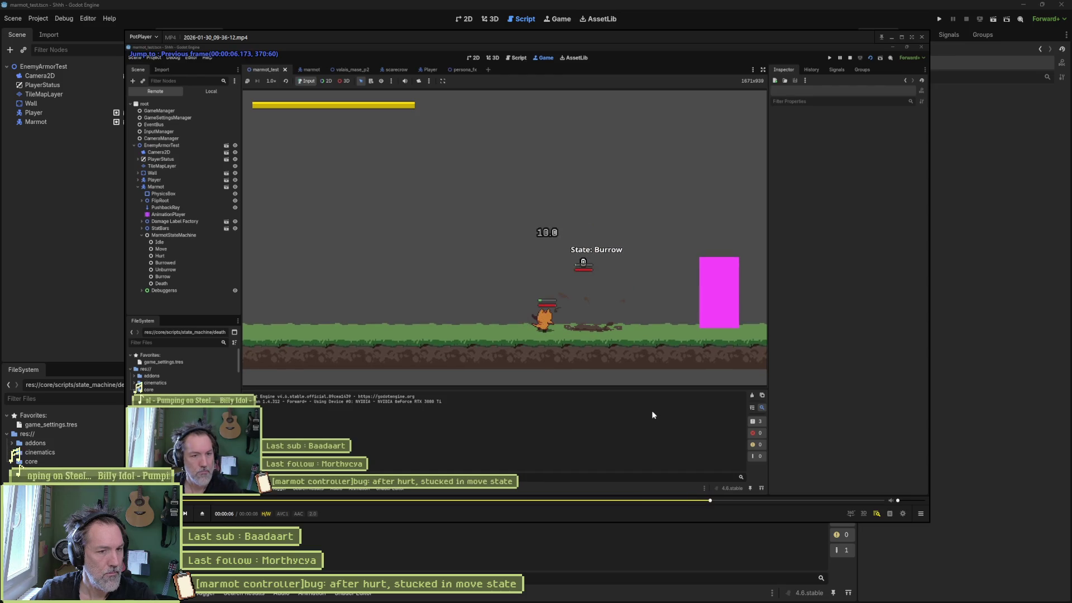
{"action": "key", "text": "d"}
{"action": "key", "text": "d"}
{"action": "key", "text": "d"}
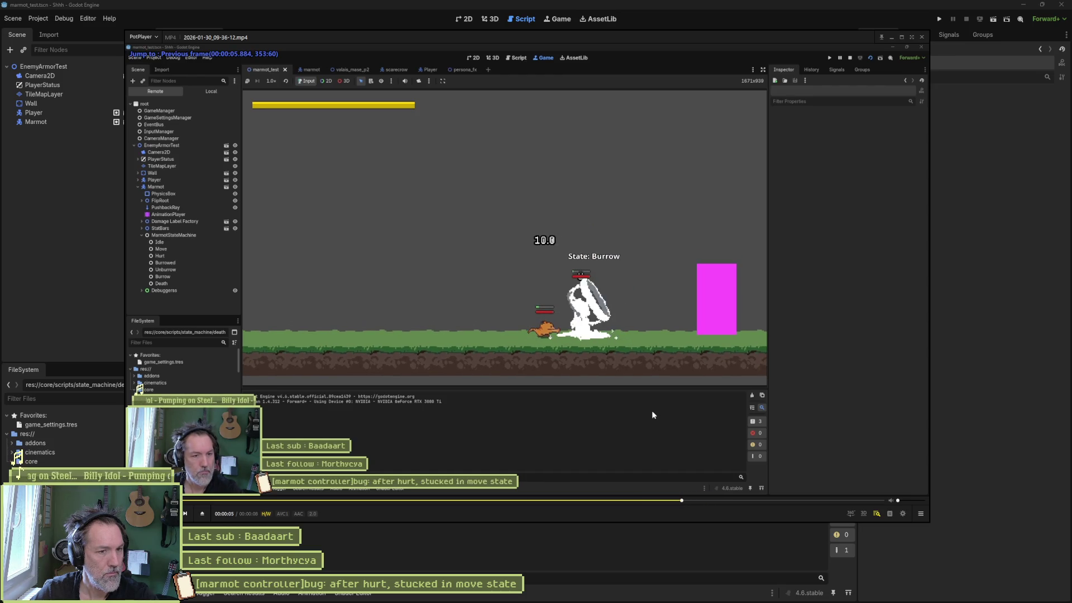
{"action": "key", "text": "f"}
{"action": "key", "text": "f"}
{"action": "key", "text": "f"}
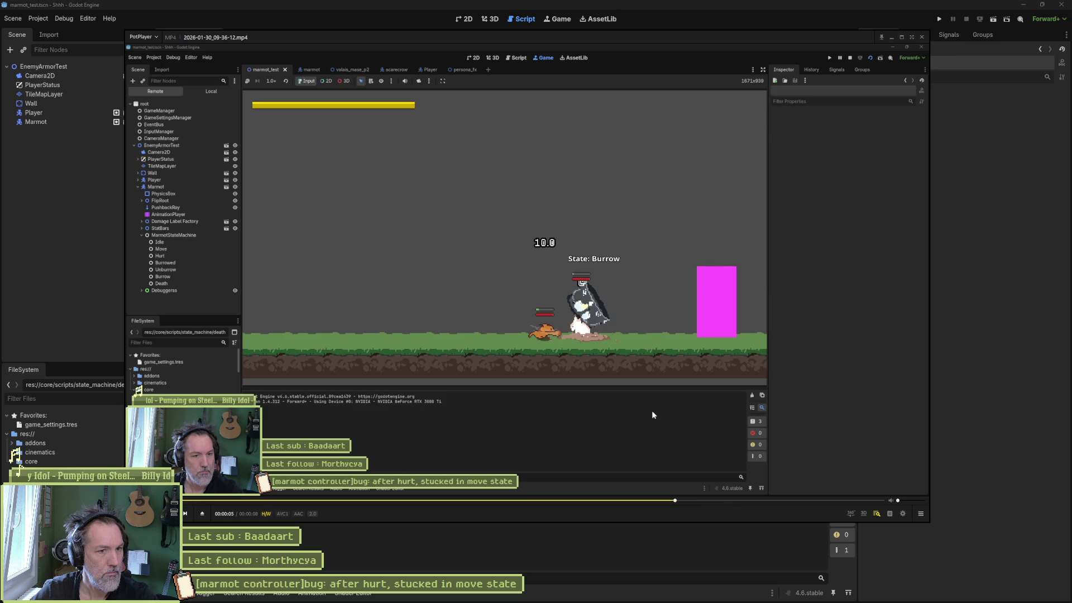
{"action": "key", "text": "d"}
{"action": "key", "text": "d"}
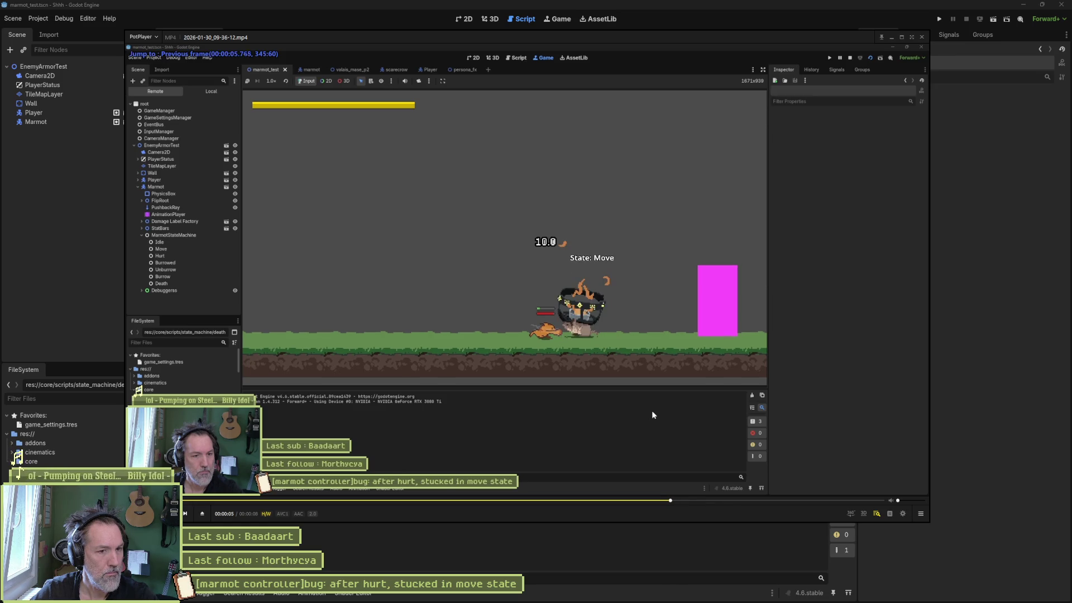
{"action": "key", "text": "d"}
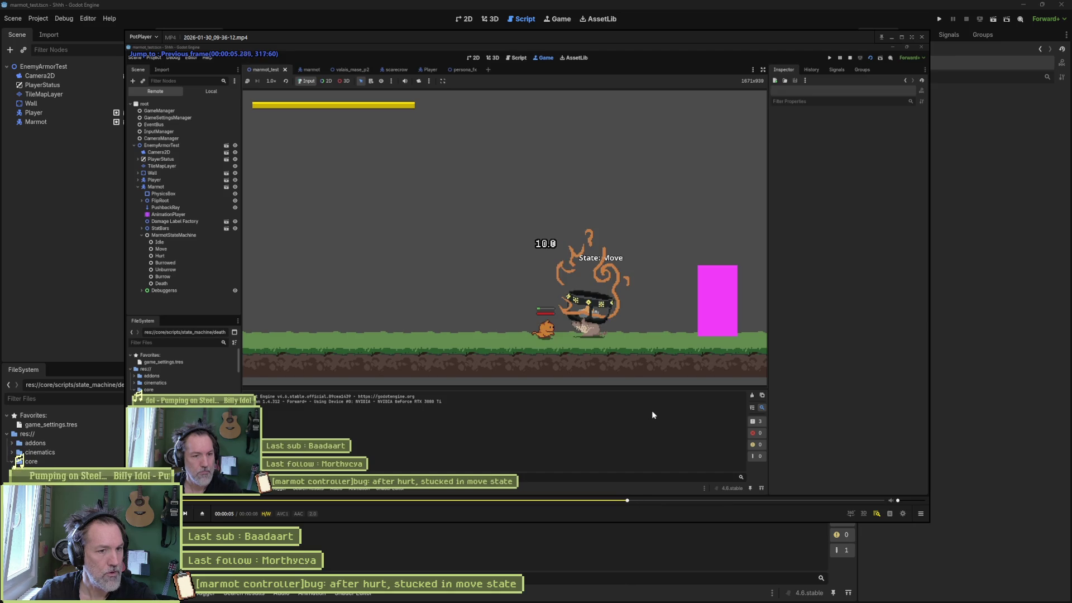
{"action": "key", "text": "f"}
{"action": "key", "text": "f"}
{"action": "key", "text": "f"}
{"action": "key", "text": "f"}
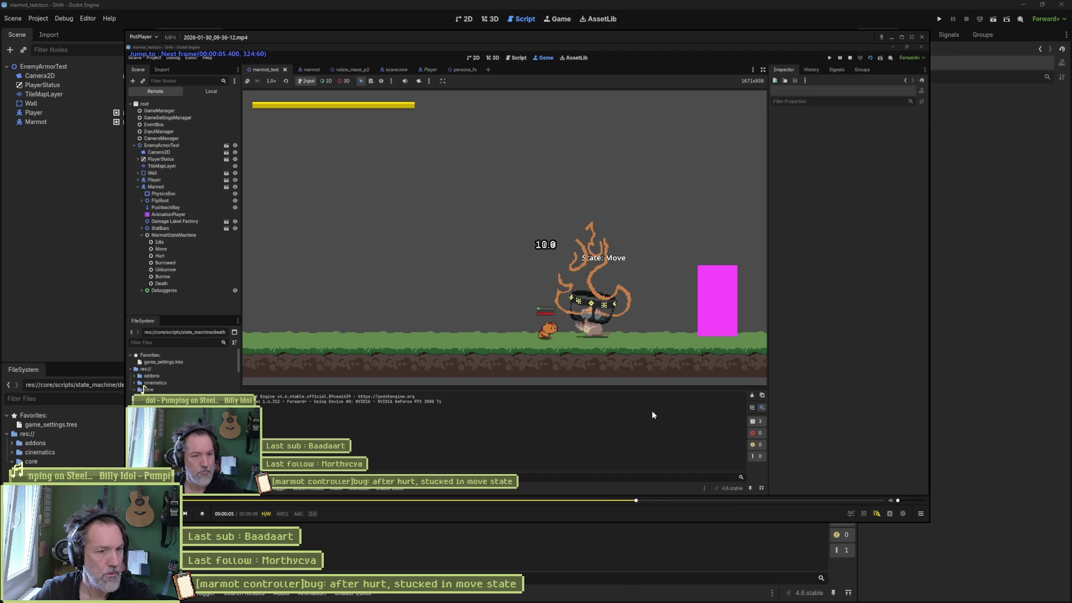
{"action": "key", "text": "f"}
{"action": "key", "text": "f"}
{"action": "key", "text": "f"}
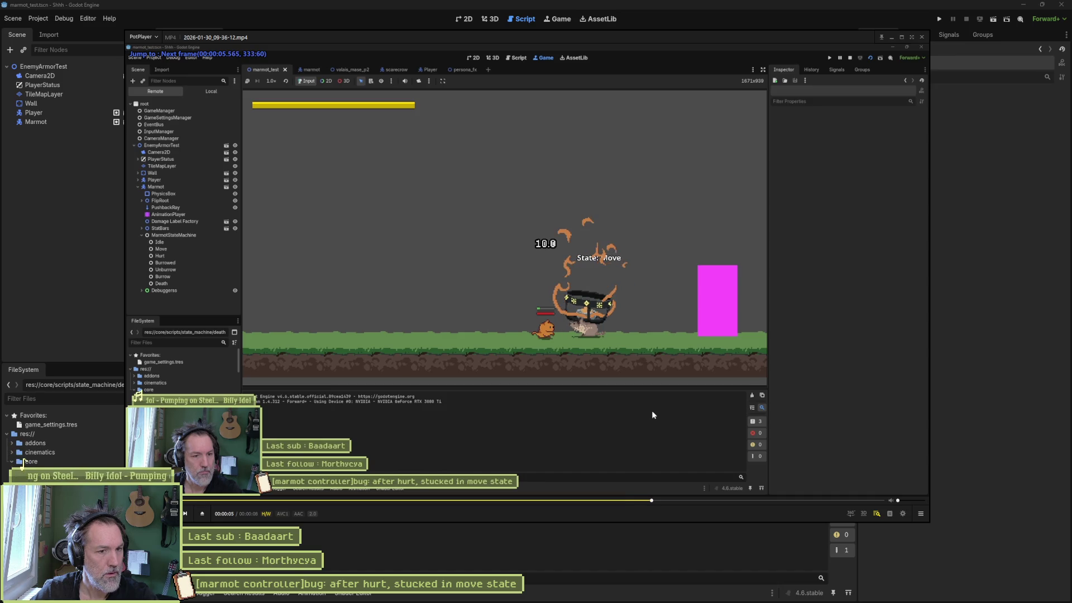
{"action": "key", "text": "f"}
{"action": "key", "text": "f"}
{"action": "key", "text": "f"}
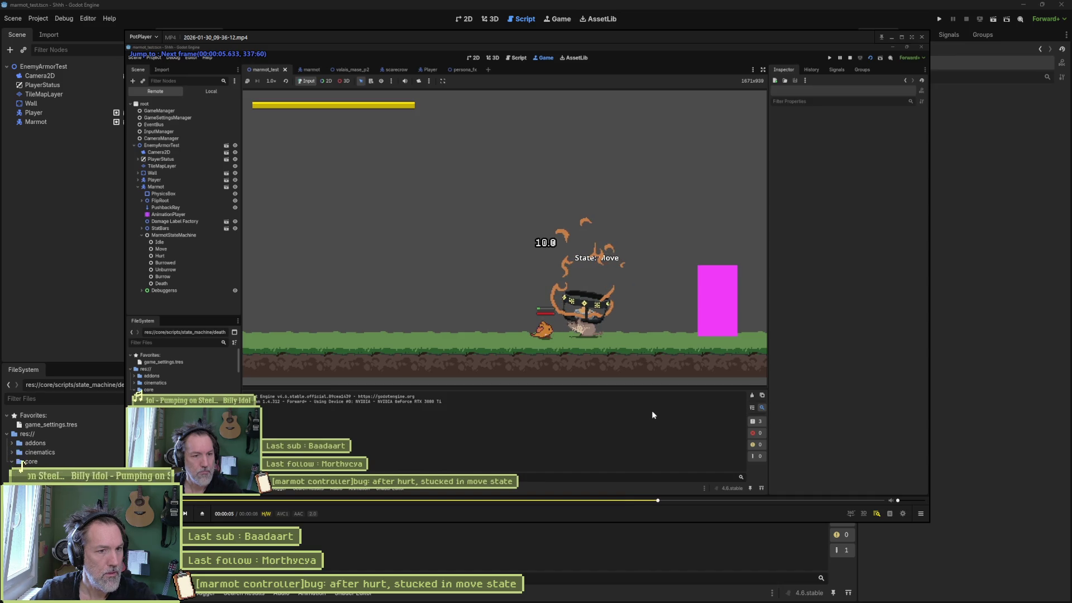
{"action": "key", "text": "f"}
{"action": "key", "text": "f"}
{"action": "key", "text": "f"}
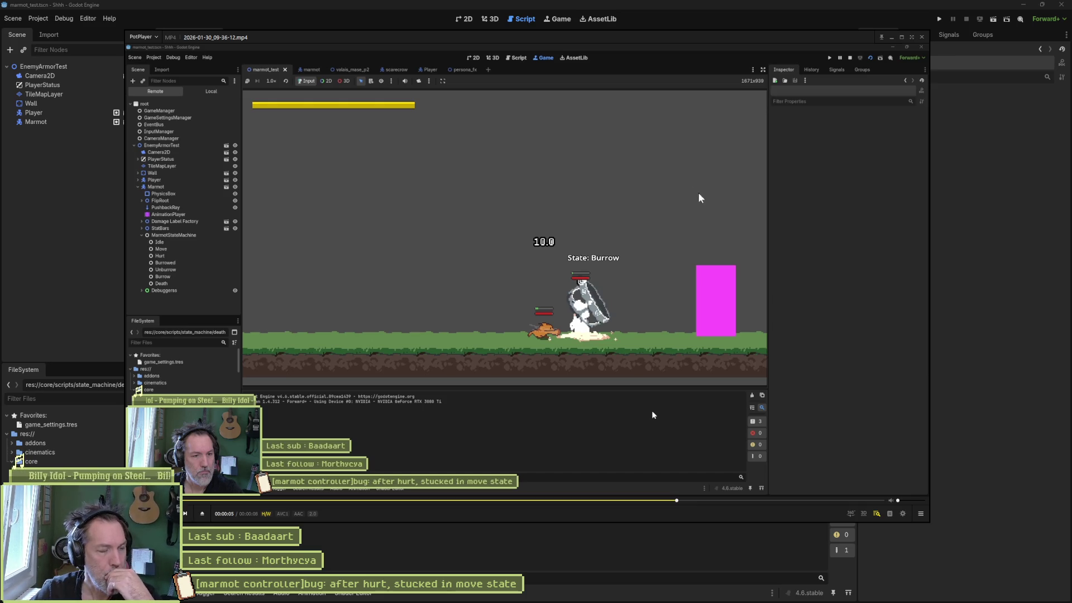
Close PotPlayer and open the marmot scene's Move state script.
{"action": "left_click", "coordinate": [989, 207]}
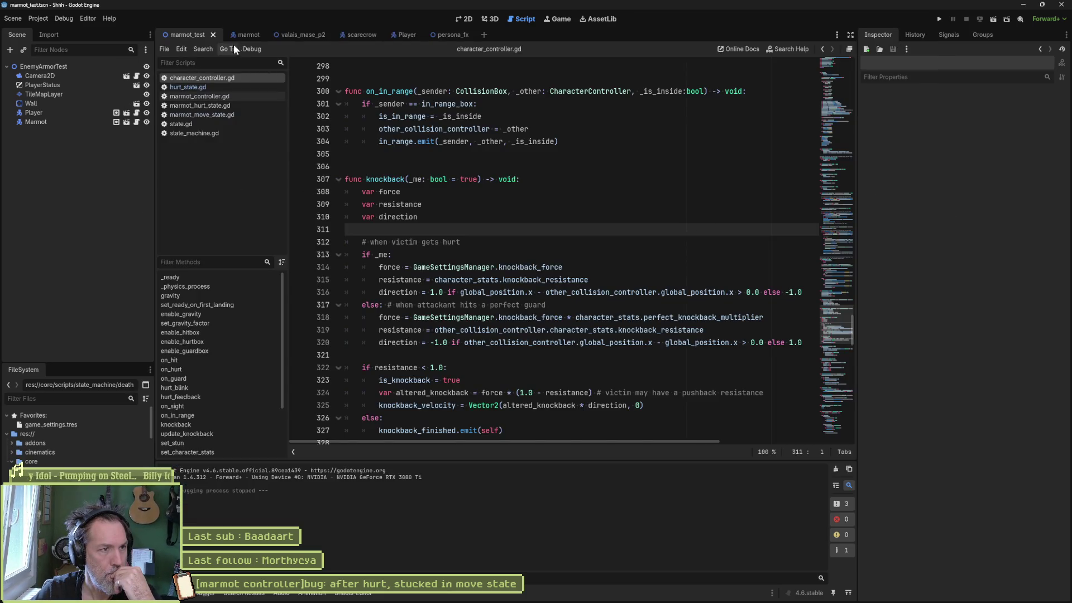
{"action": "left_click", "coordinate": [237, 35]}
{"action": "left_click", "coordinate": [146, 196]}
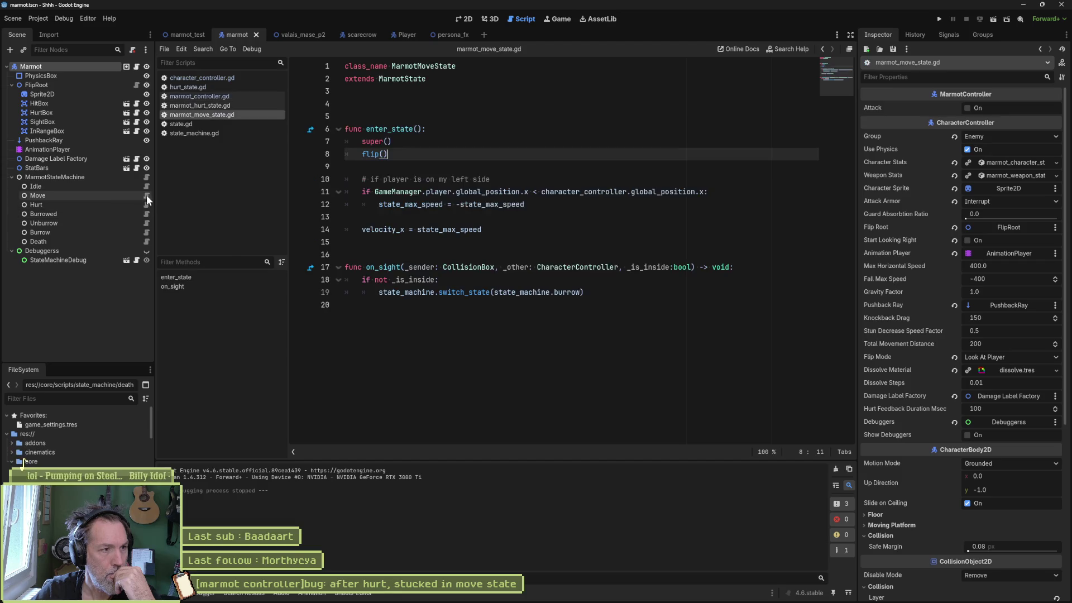
Inspect the on_sight burrow switch on line 19, then show the marmot scene in 2D.
{"action": "left_click", "coordinate": [566, 292]}
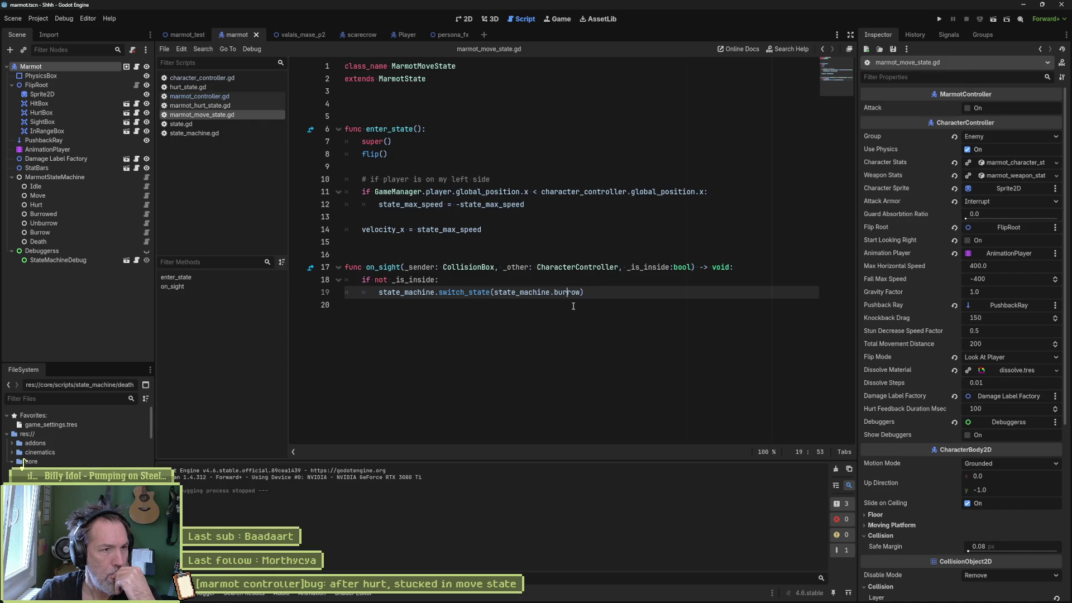
{"action": "left_click", "coordinate": [466, 20]}
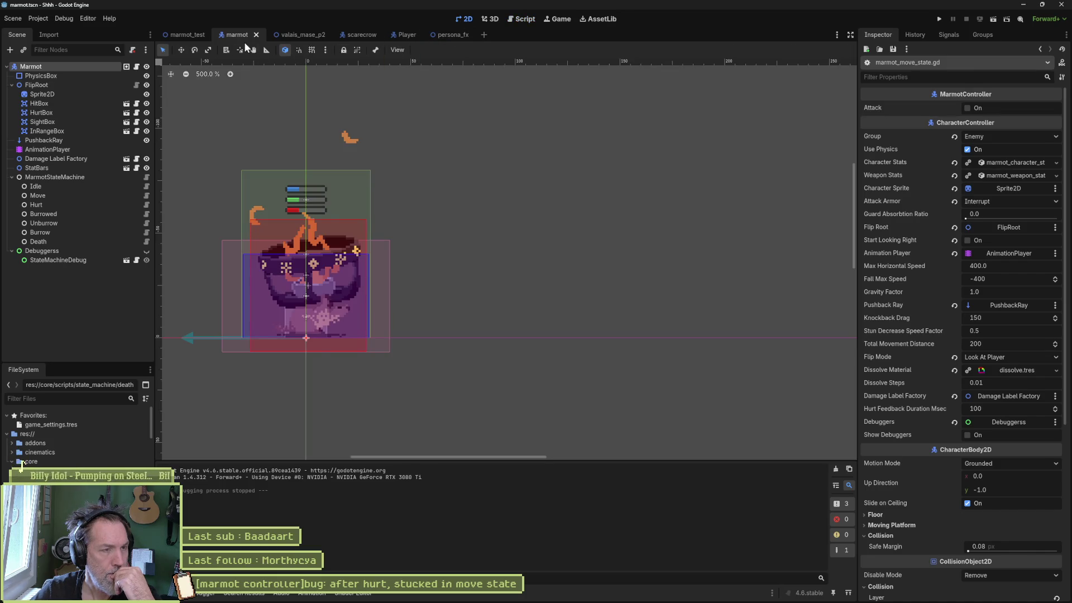
Load the marmot AnimationPlayer's 'hurt' animation, then return to the move state script.
{"action": "left_click_drag", "start_coordinate": [267, 93], "coordinate": [414, 129]}
{"action": "left_click", "coordinate": [78, 150]}
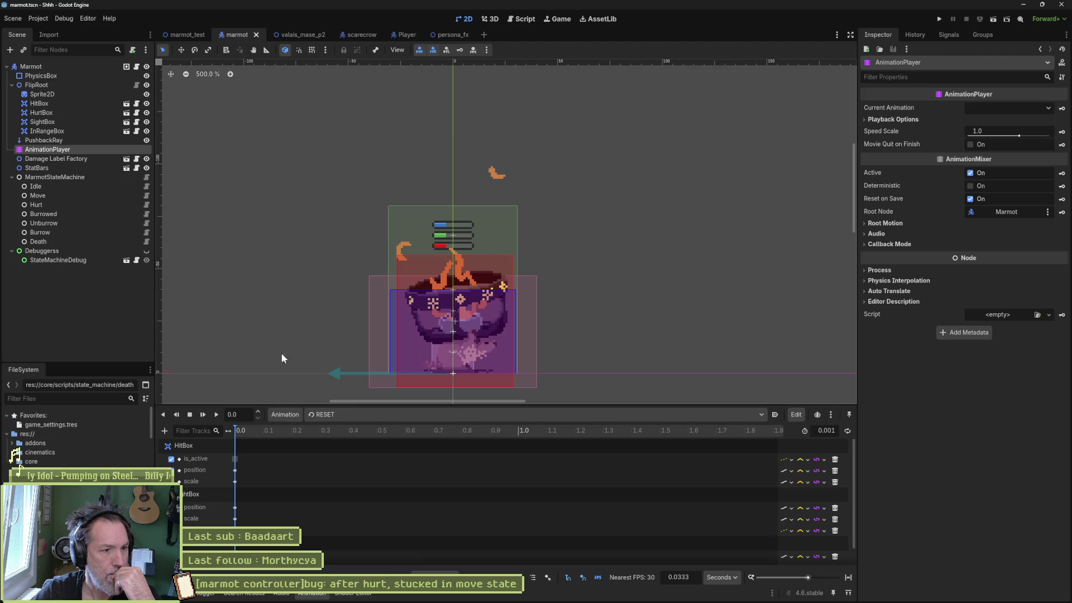
{"action": "left_click", "coordinate": [391, 414]}
{"action": "left_click", "coordinate": [384, 480]}
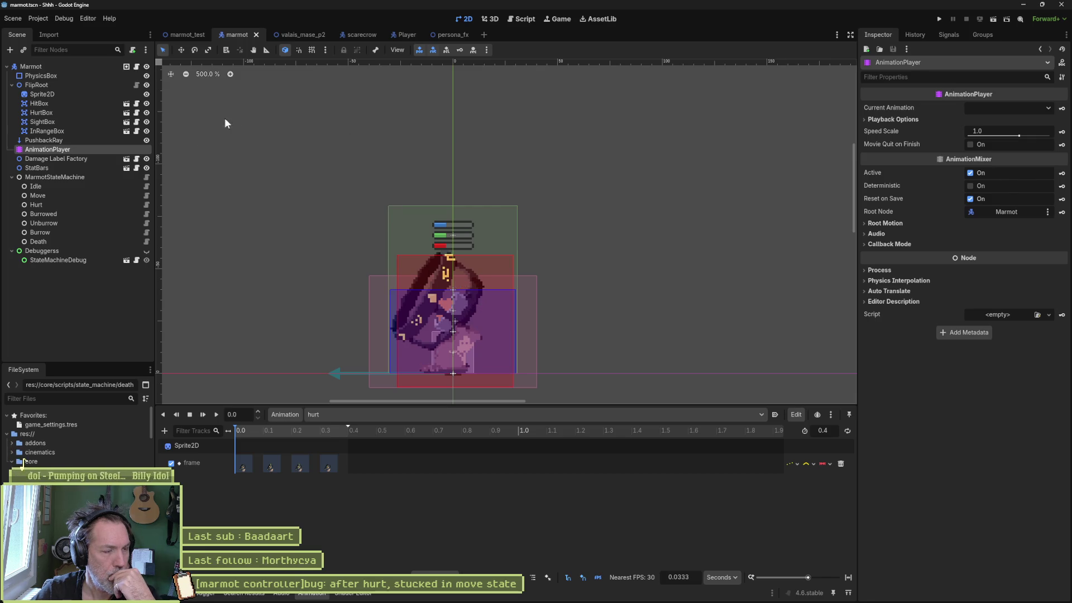
{"action": "left_click", "coordinate": [525, 19]}
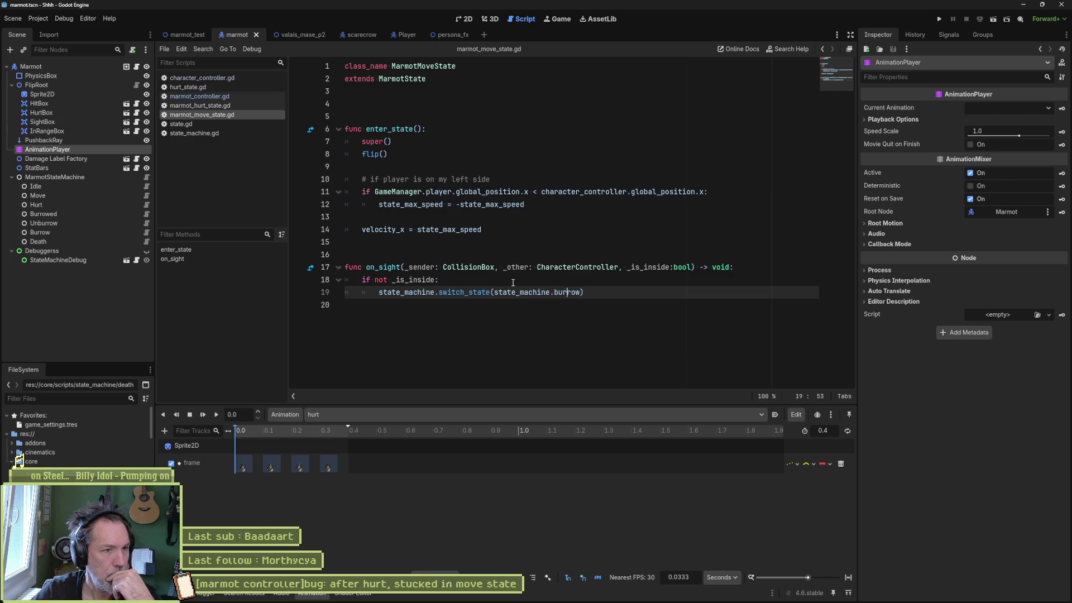
Load the 'move' animation in the 2D view, then go back to marmot_move_state.gd.
{"action": "left_click", "coordinate": [464, 20]}
{"action": "left_click", "coordinate": [391, 414]}
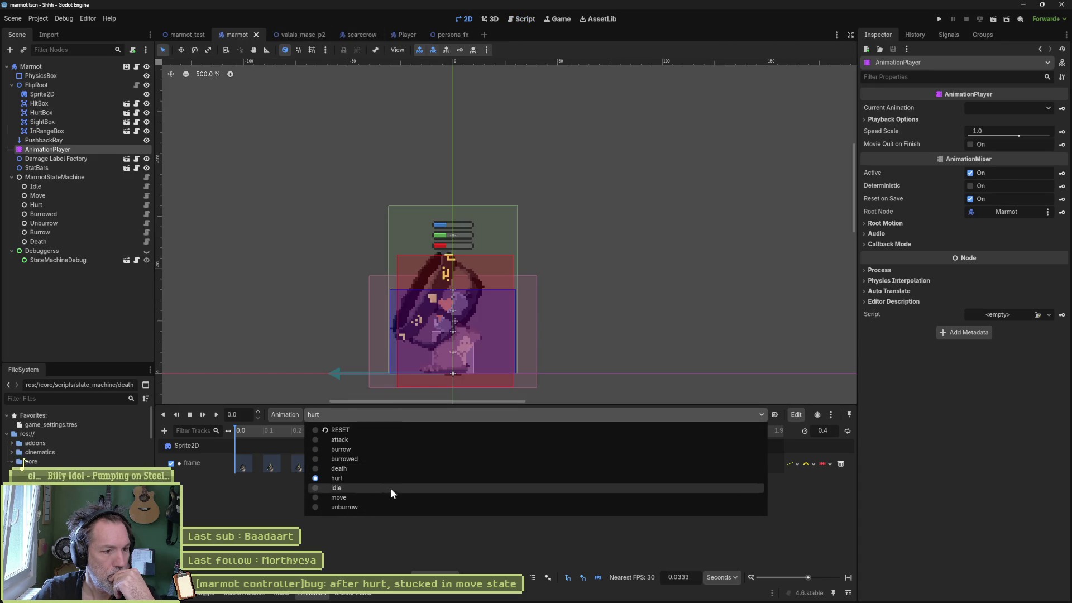
{"action": "left_click", "coordinate": [389, 496]}
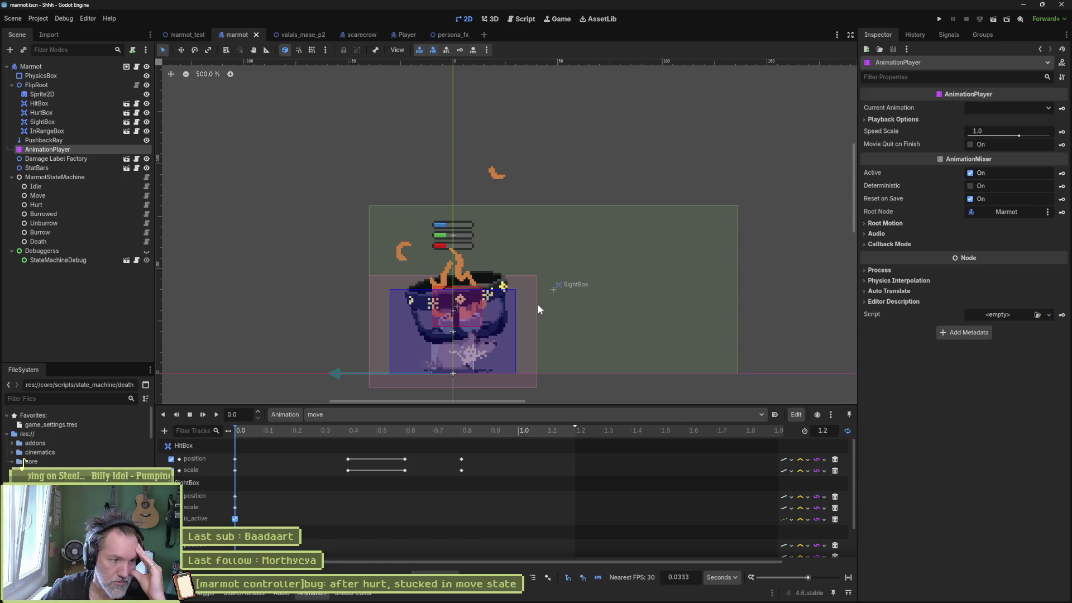
{"action": "left_click", "coordinate": [525, 19]}
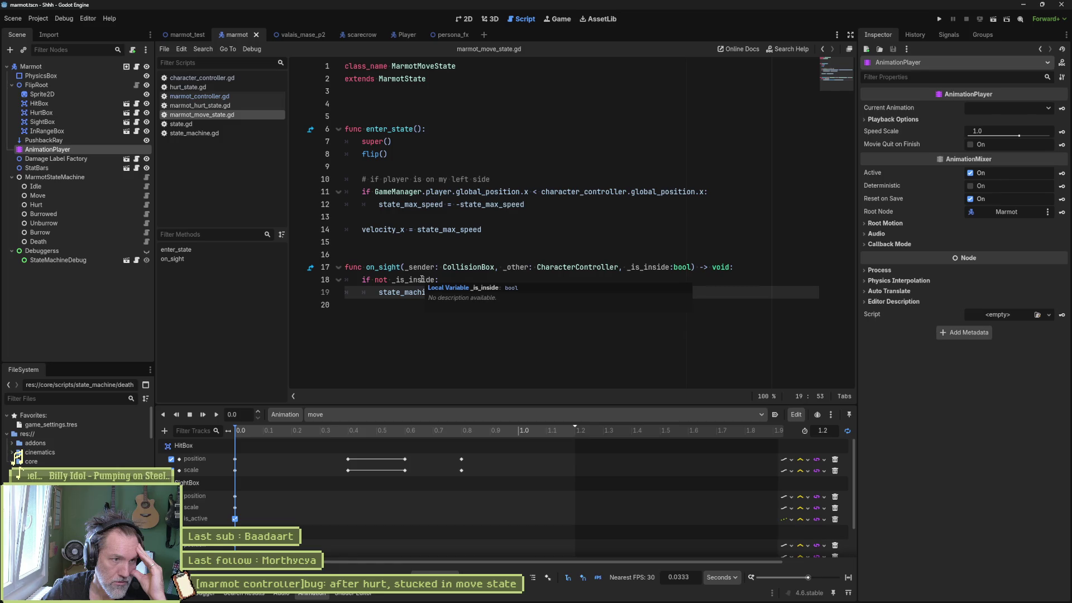
Enable Debug > Visible Collision Shapes and switch to the marmot_test scene.
{"action": "mouse_move", "coordinate": [423, 279]}
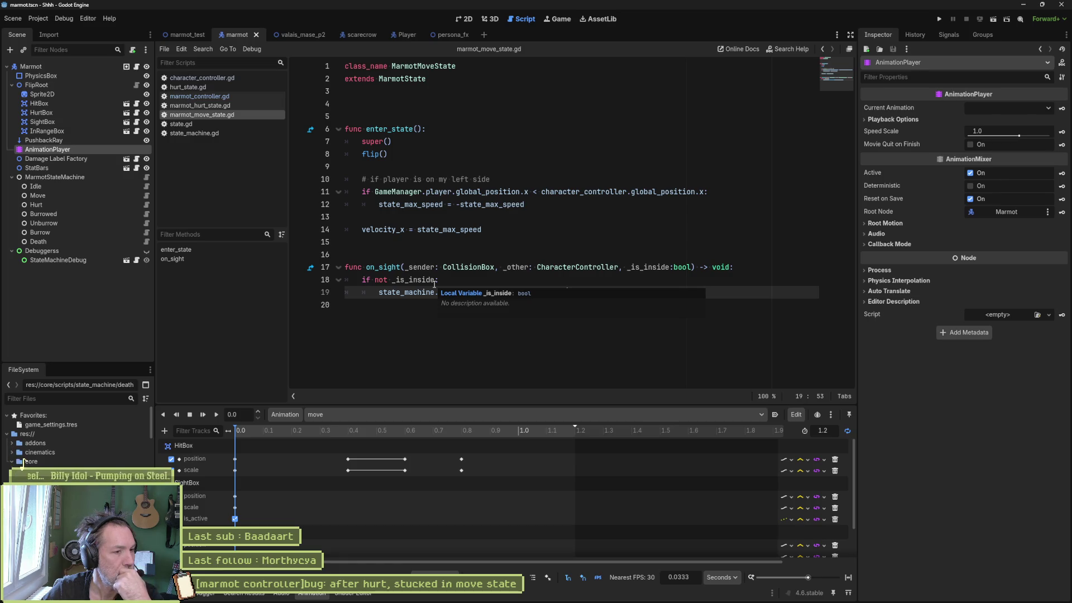
{"action": "left_click", "coordinate": [64, 18]}
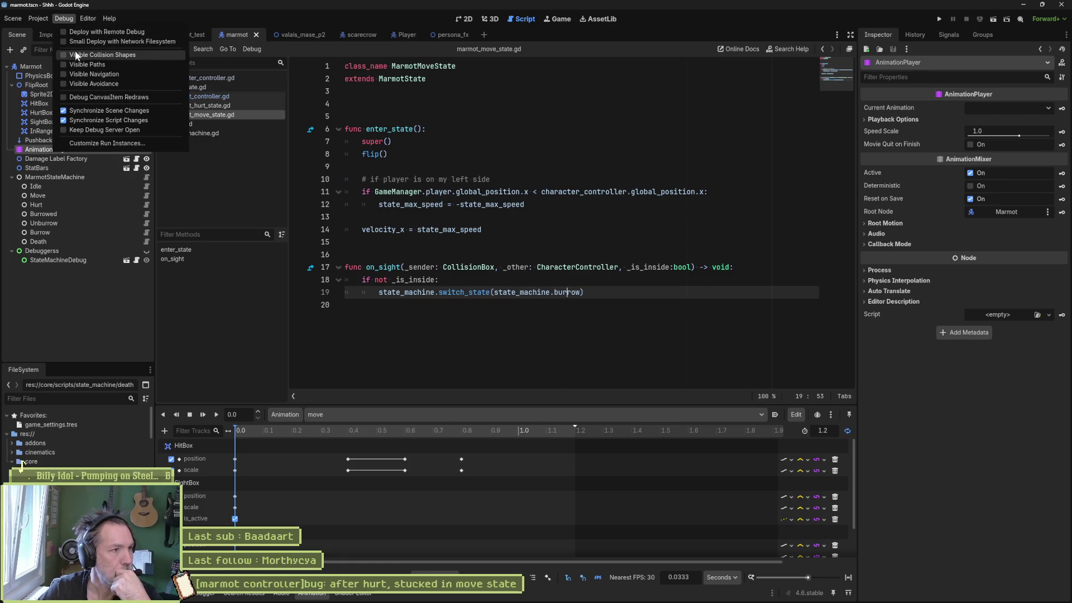
{"action": "left_click", "coordinate": [547, 158]}
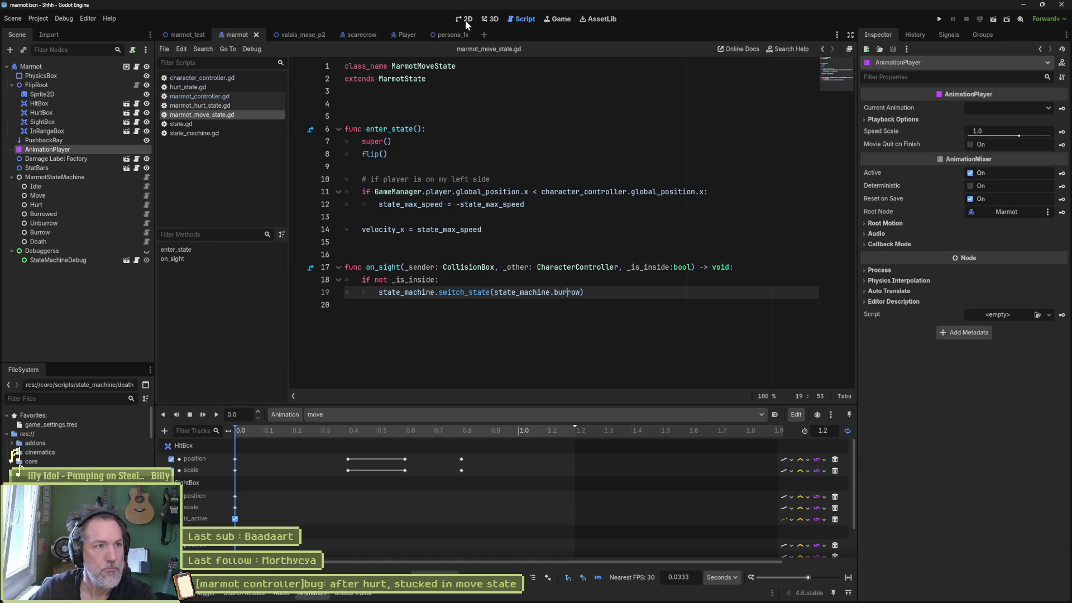
{"action": "left_click", "coordinate": [189, 35]}
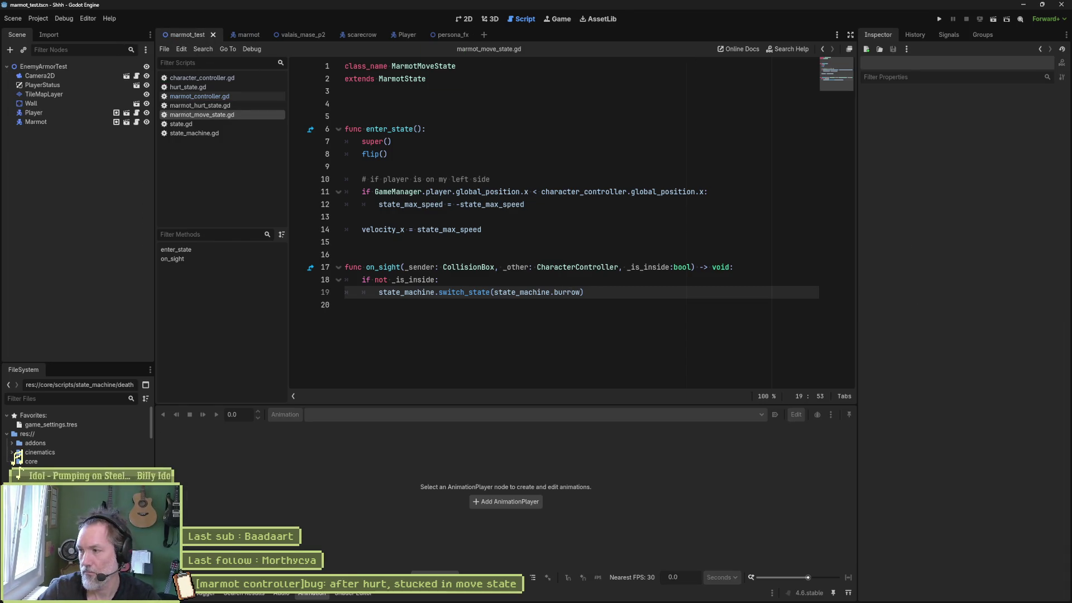
Run marmot_test with F6, watch the marmot's Burrow state with collision shapes, then stop with F8.
{"action": "key", "text": "F6"}
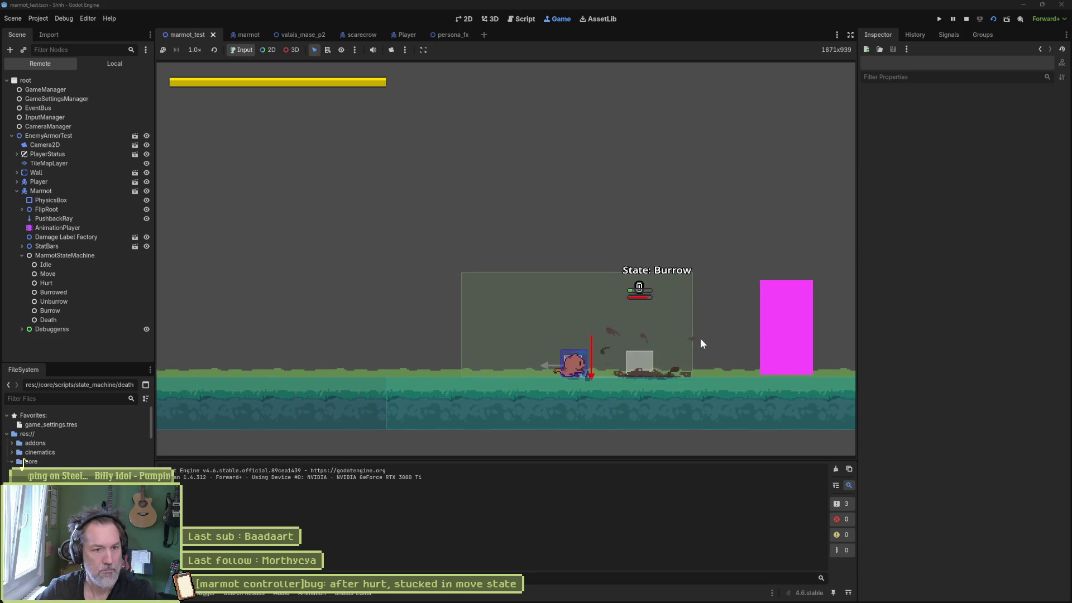
{"action": "key", "text": "F8"}
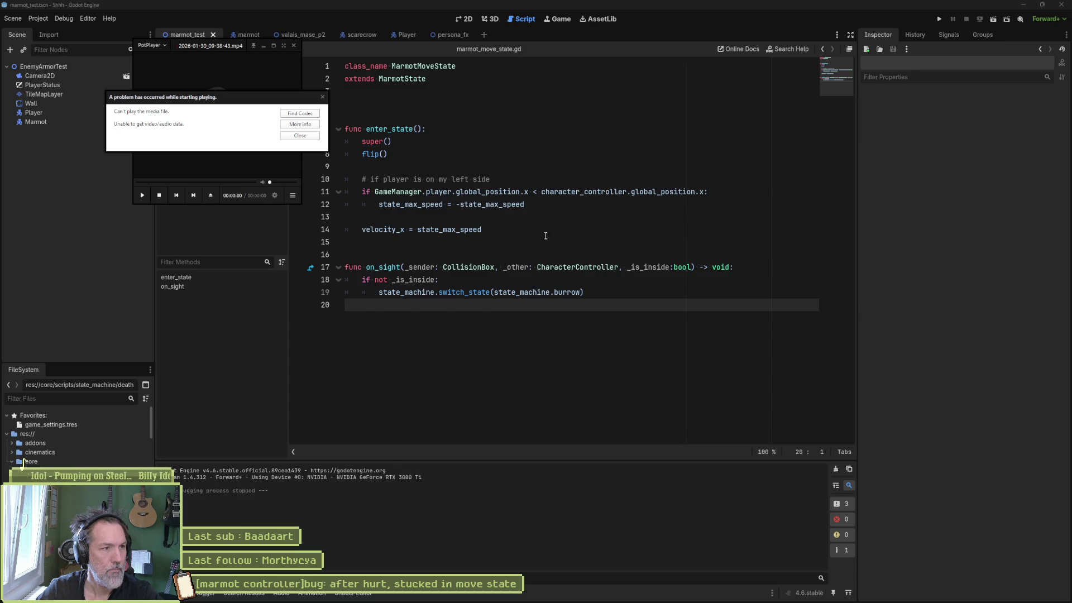
Dismiss PotPlayer's can't-play error, close the replay, and expand the core folder in FileSystem.
{"action": "left_click", "coordinate": [311, 137]}
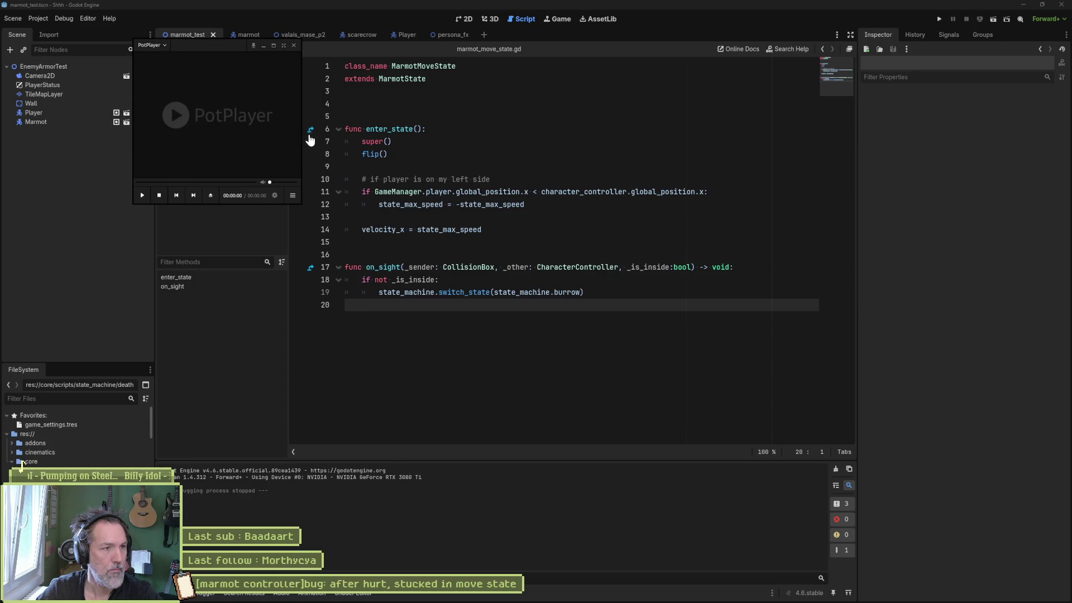
{"action": "left_click", "coordinate": [293, 45]}
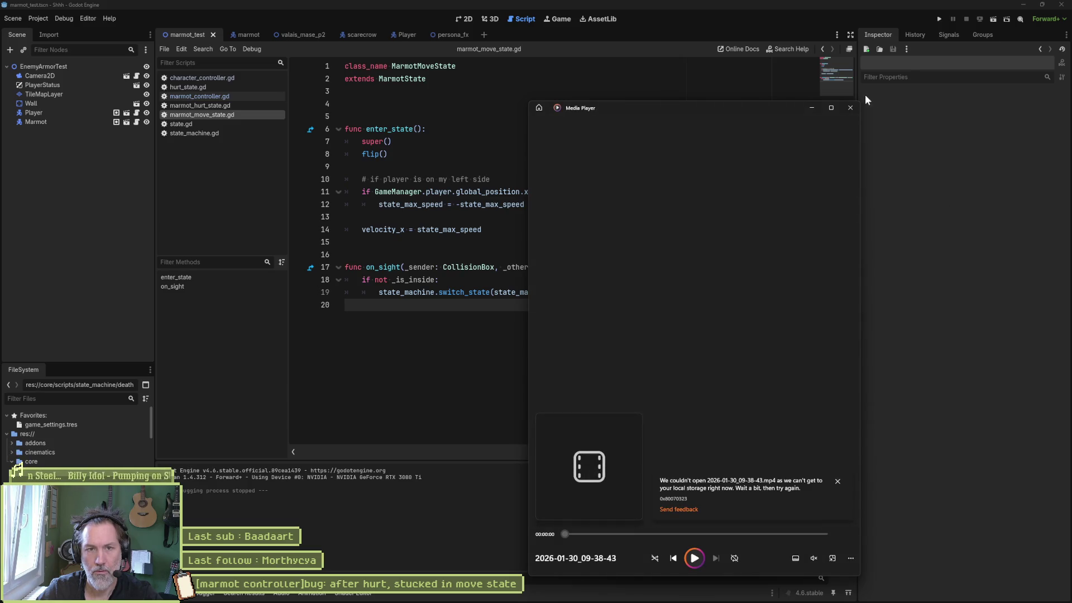
{"action": "left_click", "coordinate": [852, 105]}
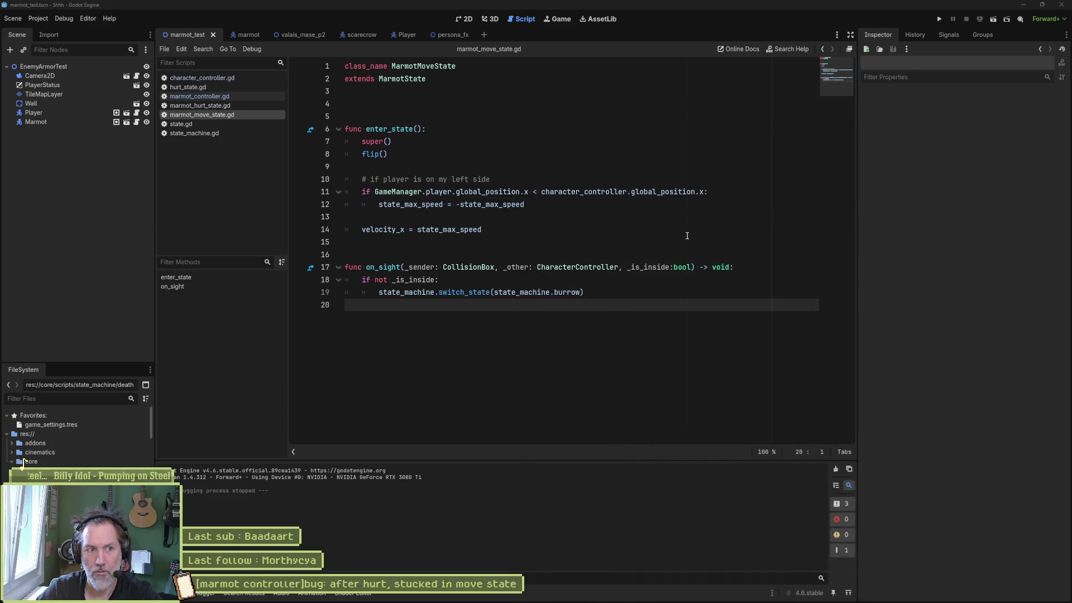
{"action": "left_click", "coordinate": [683, 236]}
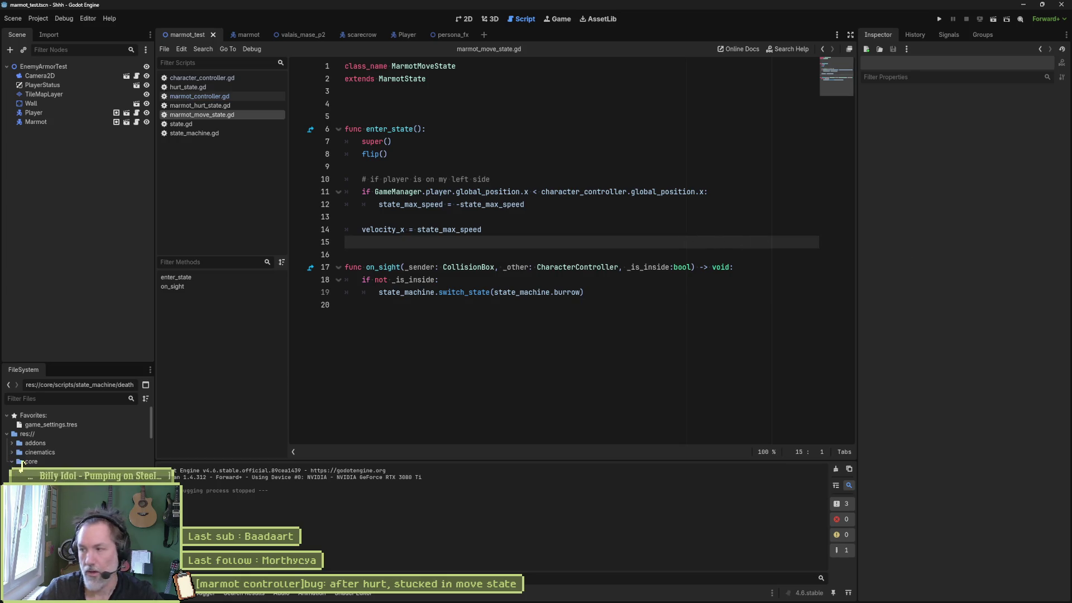
{"action": "double_click", "coordinate": [21, 461]}
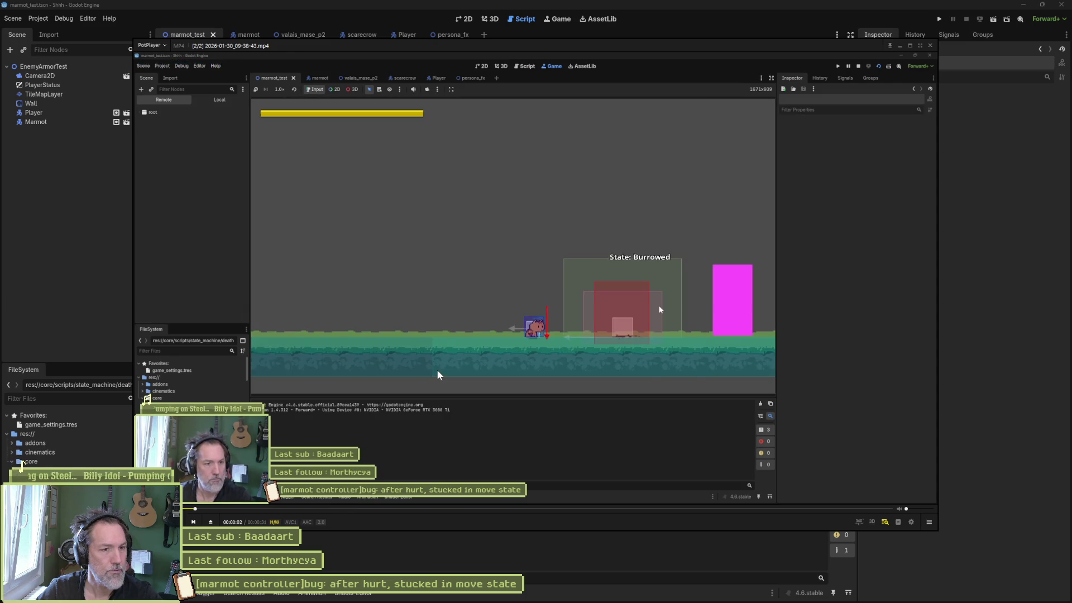
Step the replay frames around 00:00:04 between Move, Unburrow and Burrow, then close PotPlayer.
{"action": "key", "text": "f"}
{"action": "key", "text": "f"}
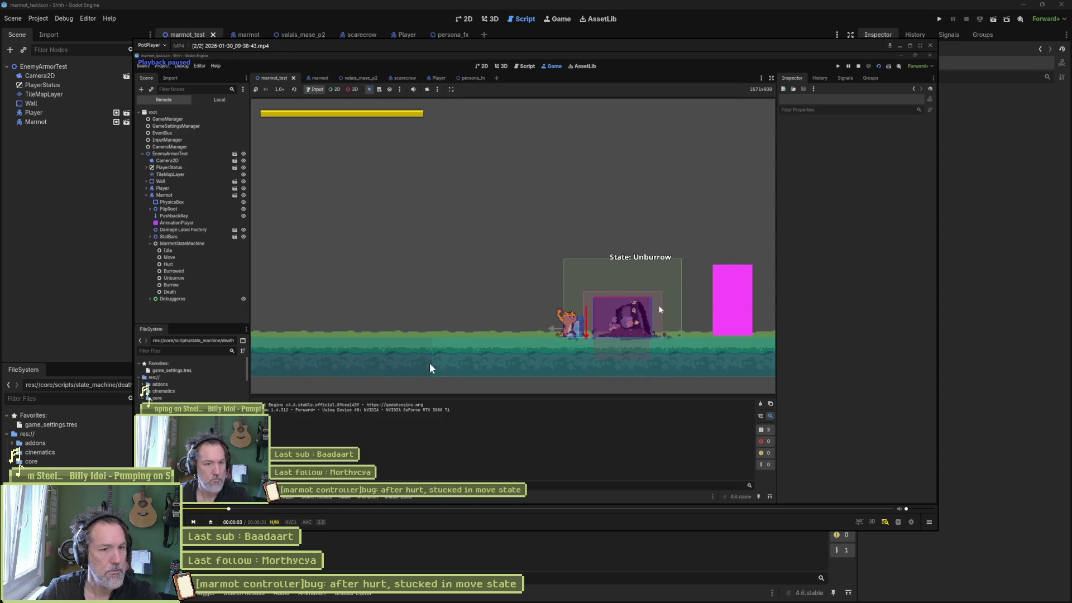
{"action": "key", "text": "f"}
{"action": "key", "text": "f"}
{"action": "key", "text": "f"}
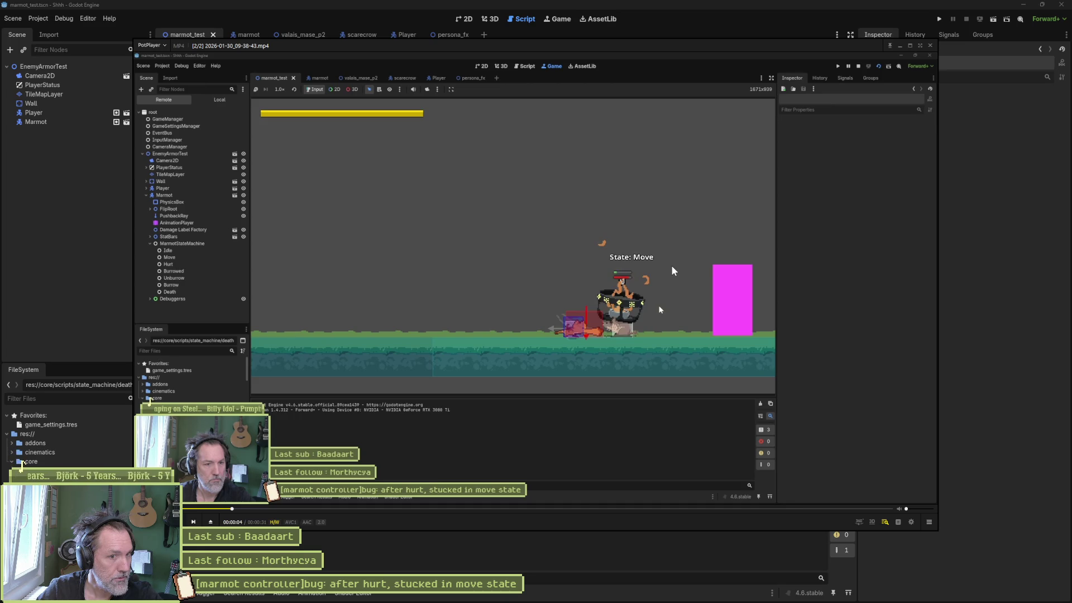
{"action": "key", "text": "d"}
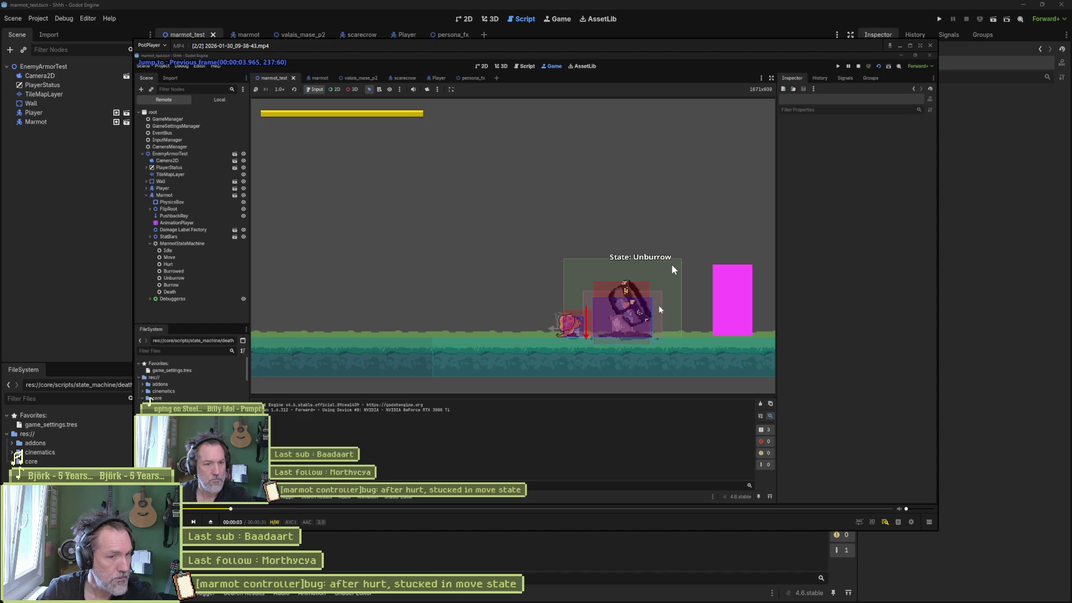
{"action": "key", "text": "f"}
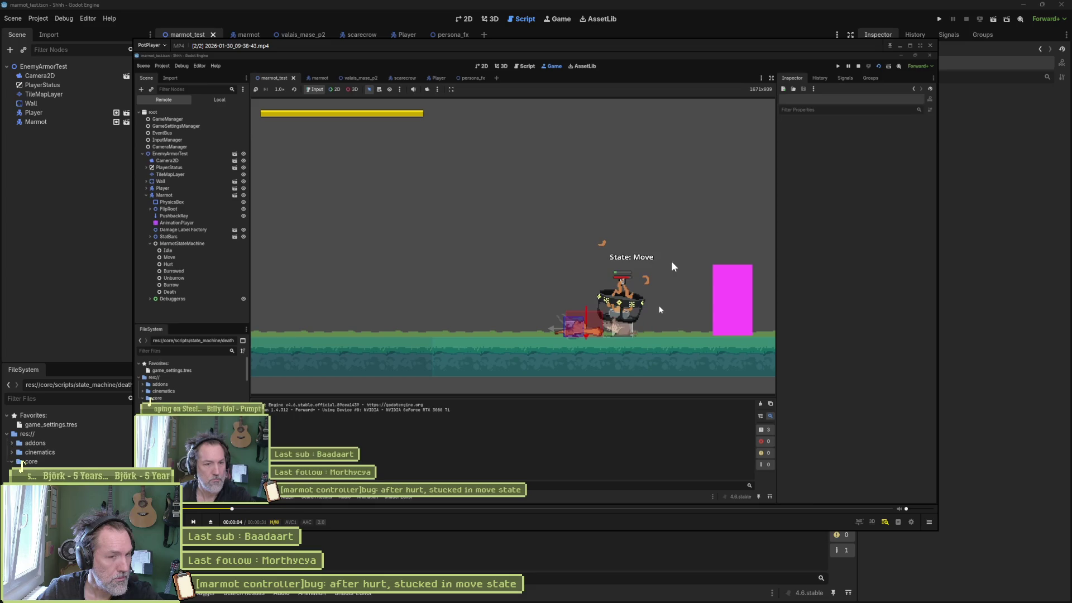
{"action": "key", "text": "f"}
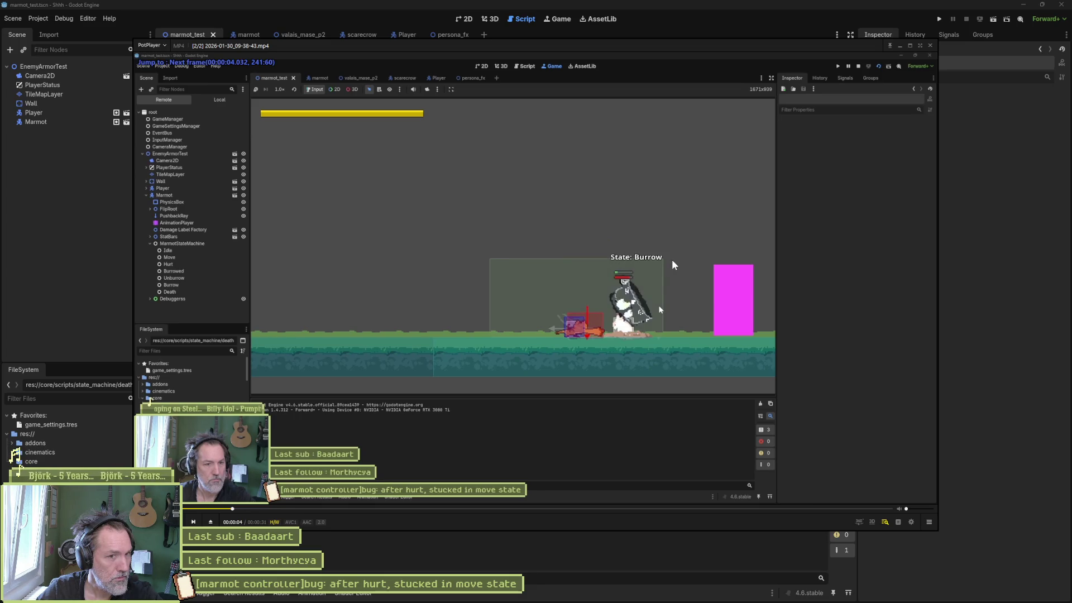
{"action": "key", "text": "d"}
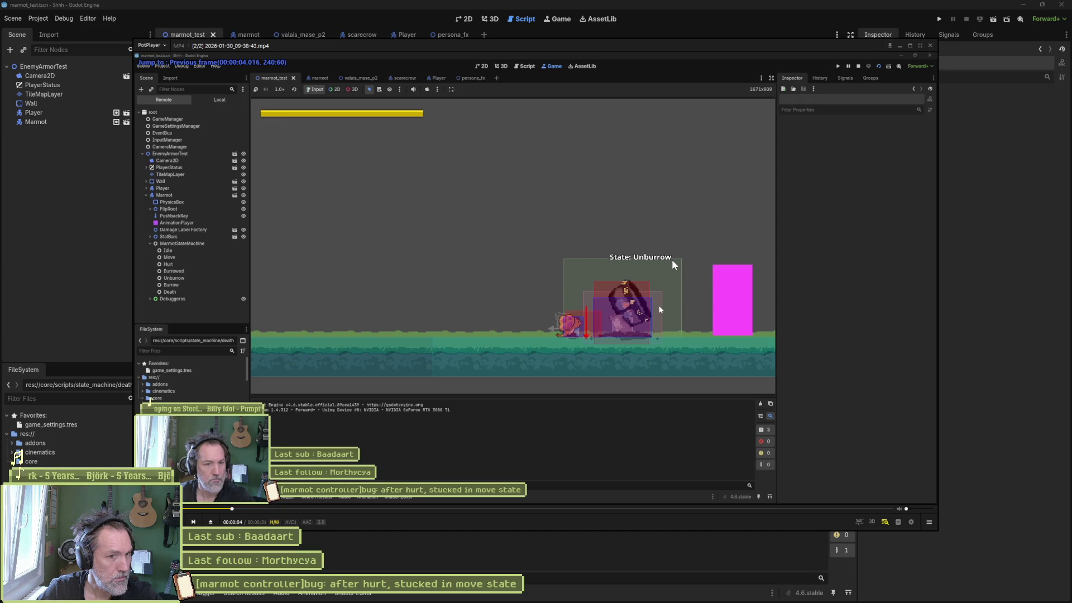
{"action": "key", "text": "d"}
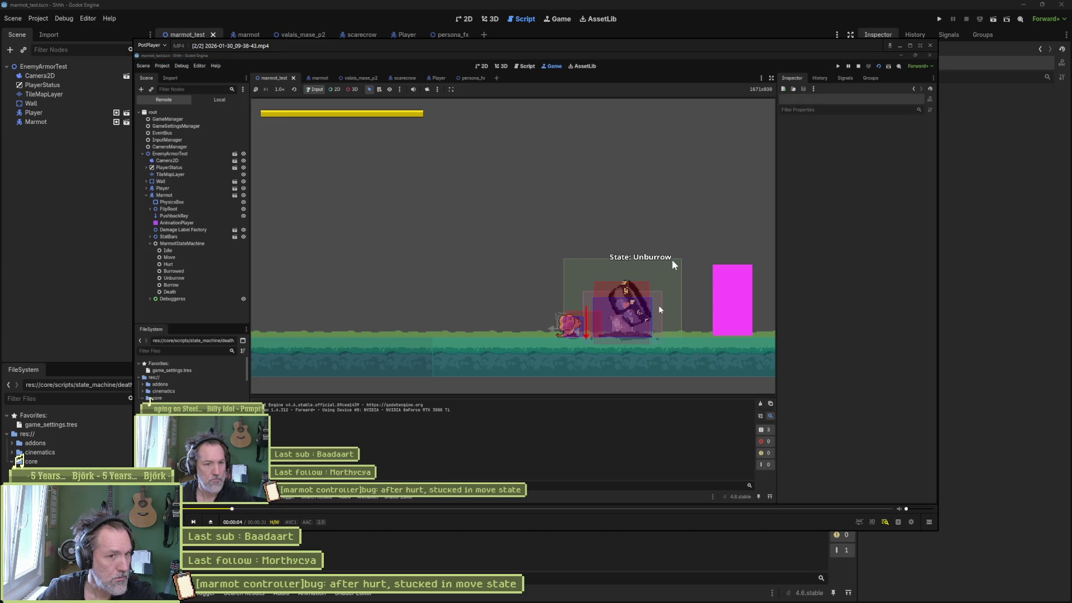
{"action": "key", "text": "f"}
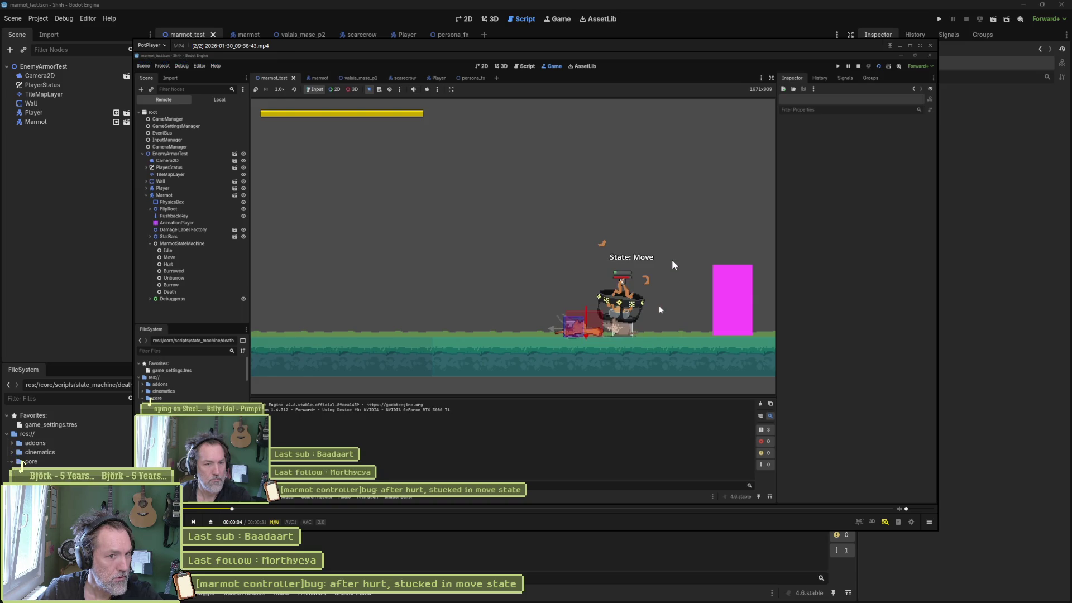
{"action": "left_click", "coordinate": [69, 203]}
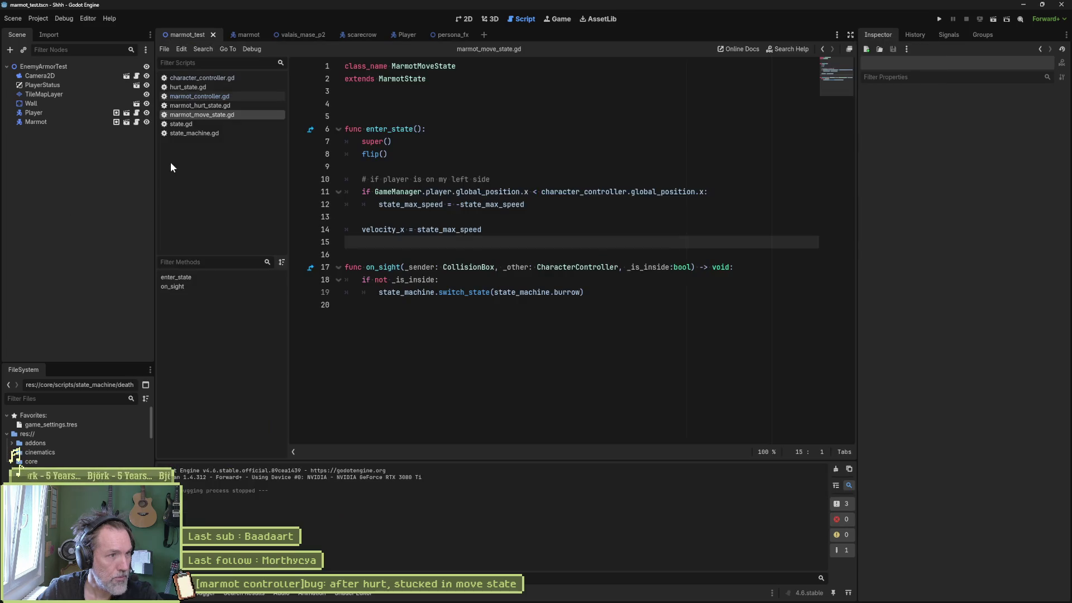
Open the marmot scene and view marmot_move_state.gd and marmot_unburrow_state.gd.
{"action": "left_click", "coordinate": [249, 36]}
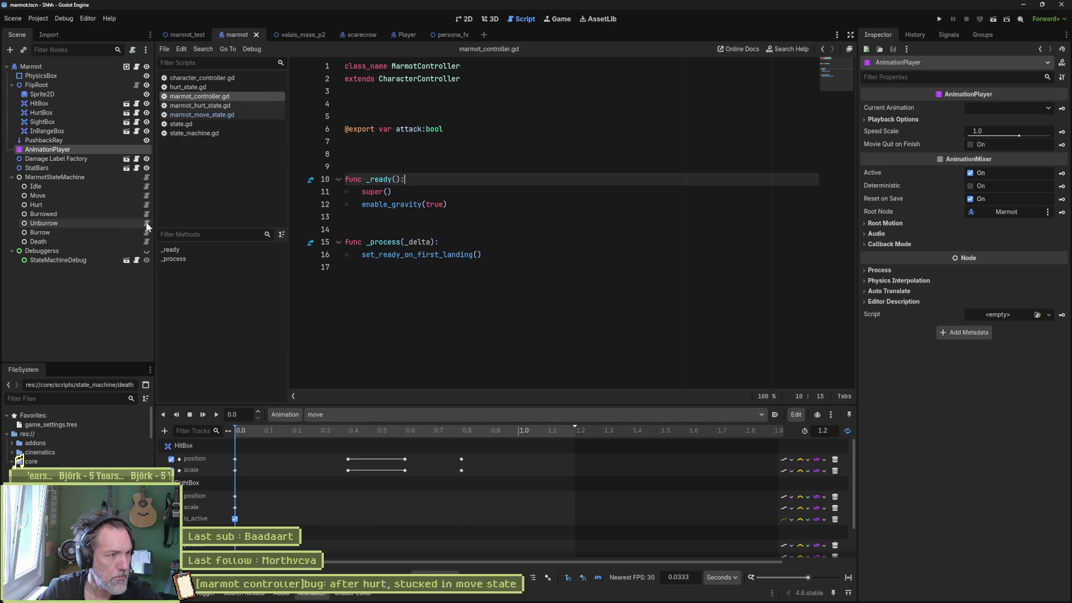
{"action": "left_click", "coordinate": [145, 195]}
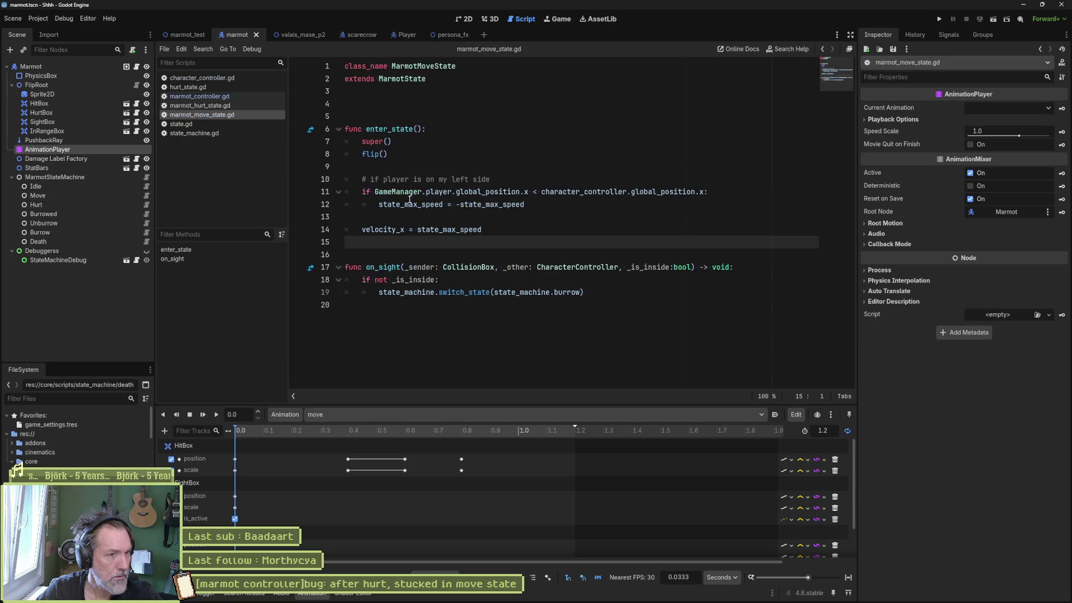
{"action": "mouse_move", "coordinate": [386, 131]}
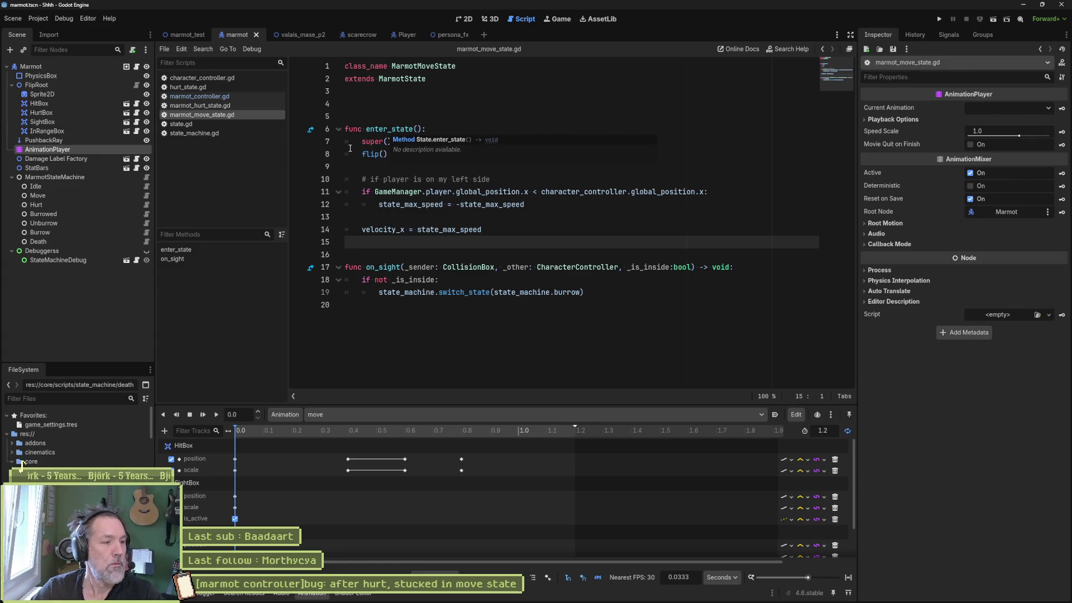
{"action": "left_click", "coordinate": [146, 223]}
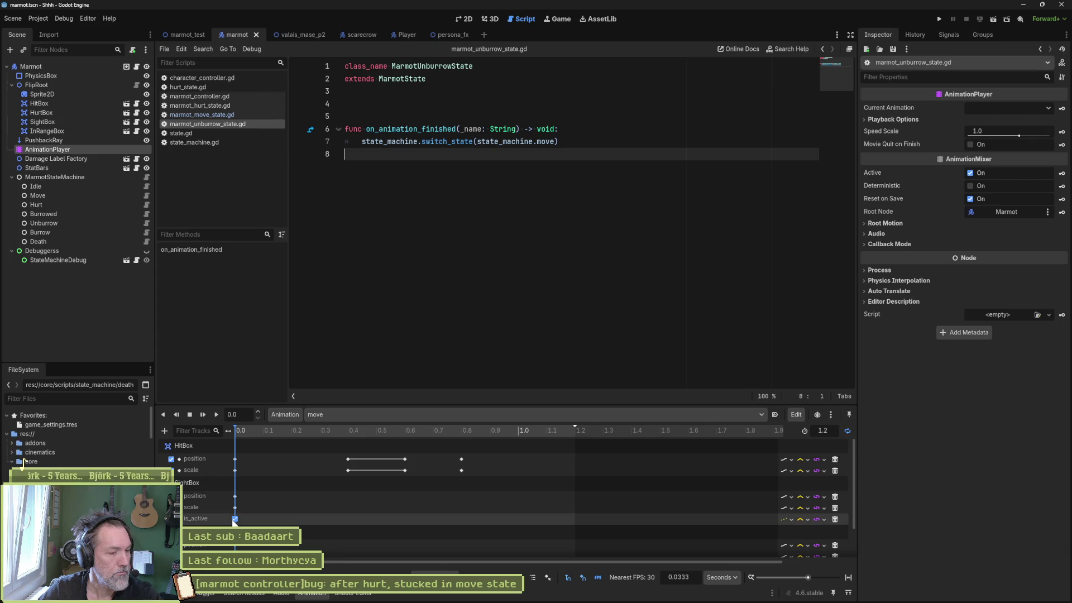
Scrub the move animation to about 0.47 s in 2D view, then bring the replay back.
{"action": "left_click", "coordinate": [461, 20]}
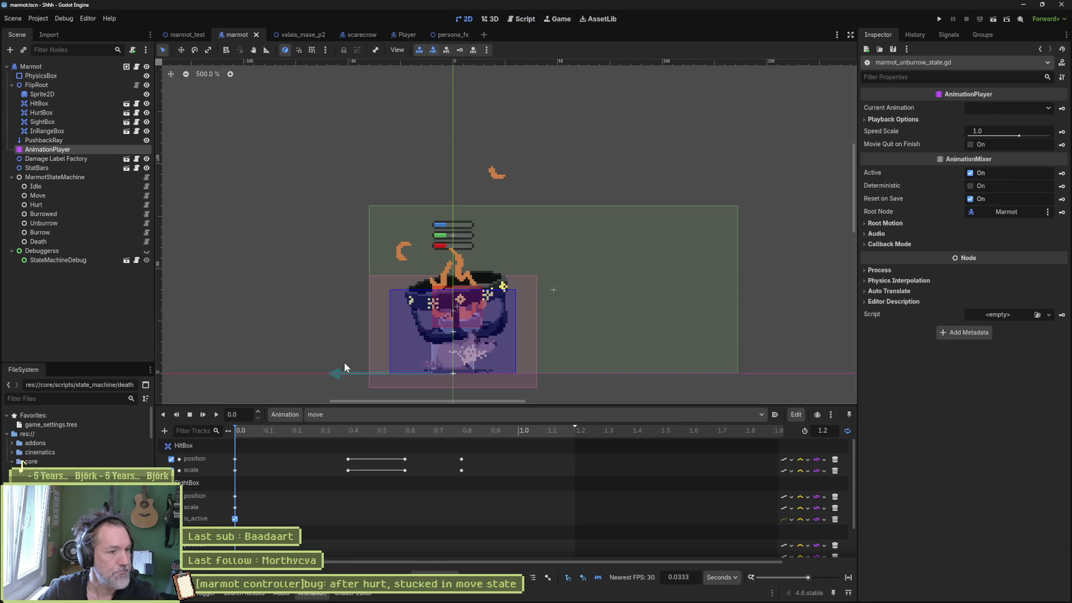
{"action": "mouse_move", "coordinate": [238, 434]}
{"action": "left_mouse_down"}
{"action": "mouse_move", "coordinate": [433, 432]}
{"action": "mouse_move", "coordinate": [206, 443]}
{"action": "left_mouse_up"}
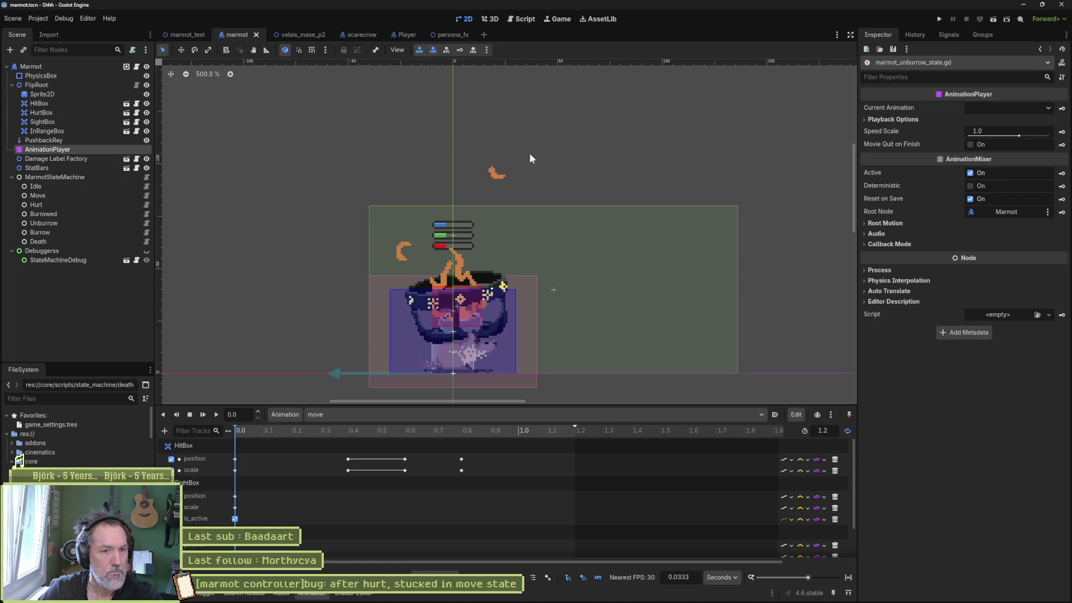
{"action": "key", "text": "alt+Tab"}
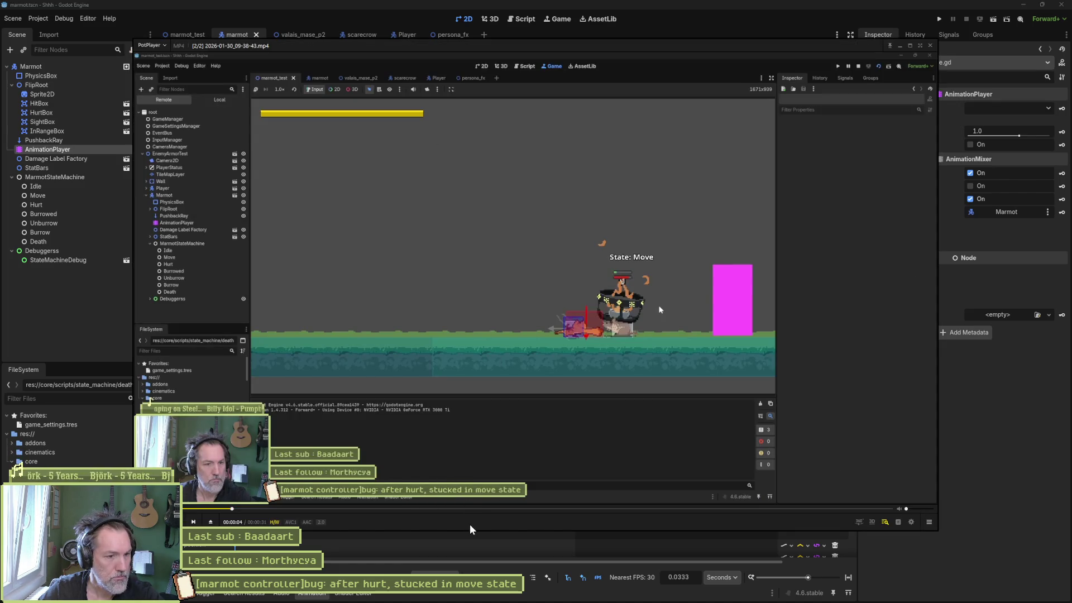
Step between 00:00:04.000 and 00:00:04.033 through Unburrow, Move and Burrow, stopping on Move.
{"action": "key", "text": "d"}
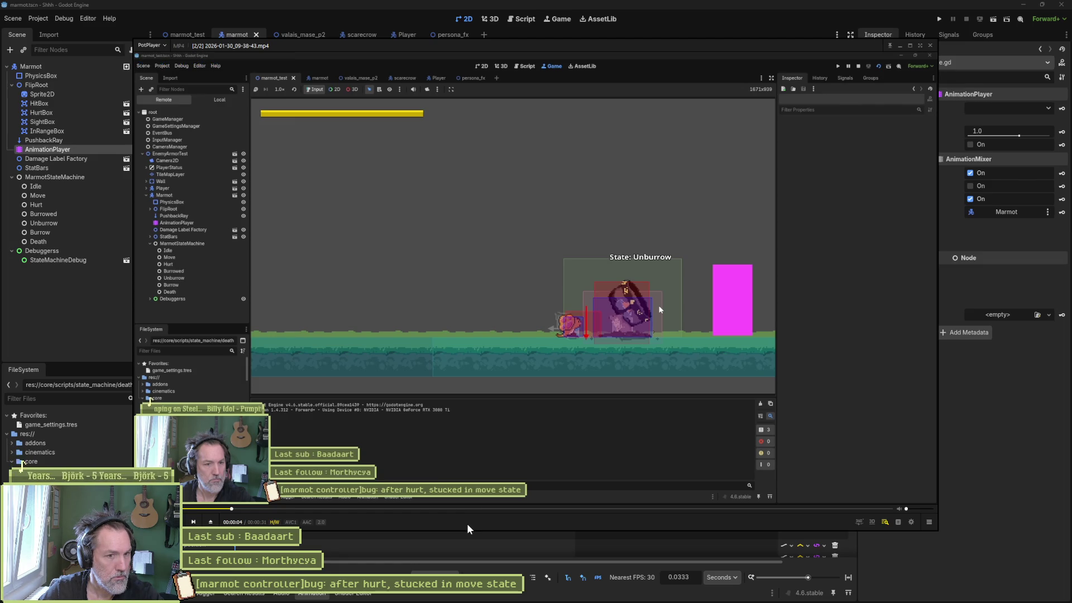
{"action": "key", "text": "f"}
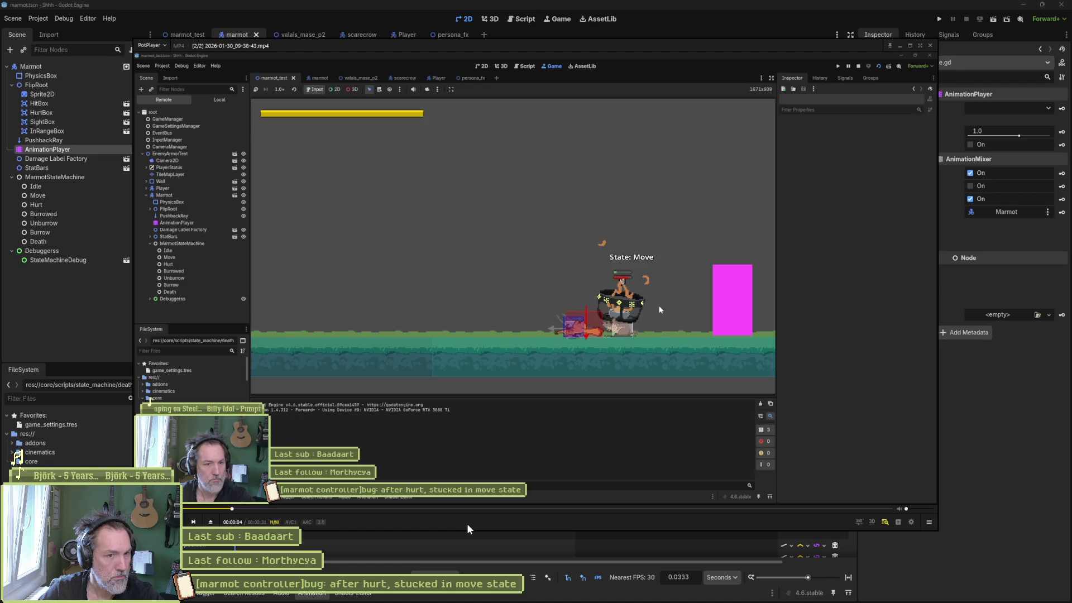
{"action": "key", "text": "f"}
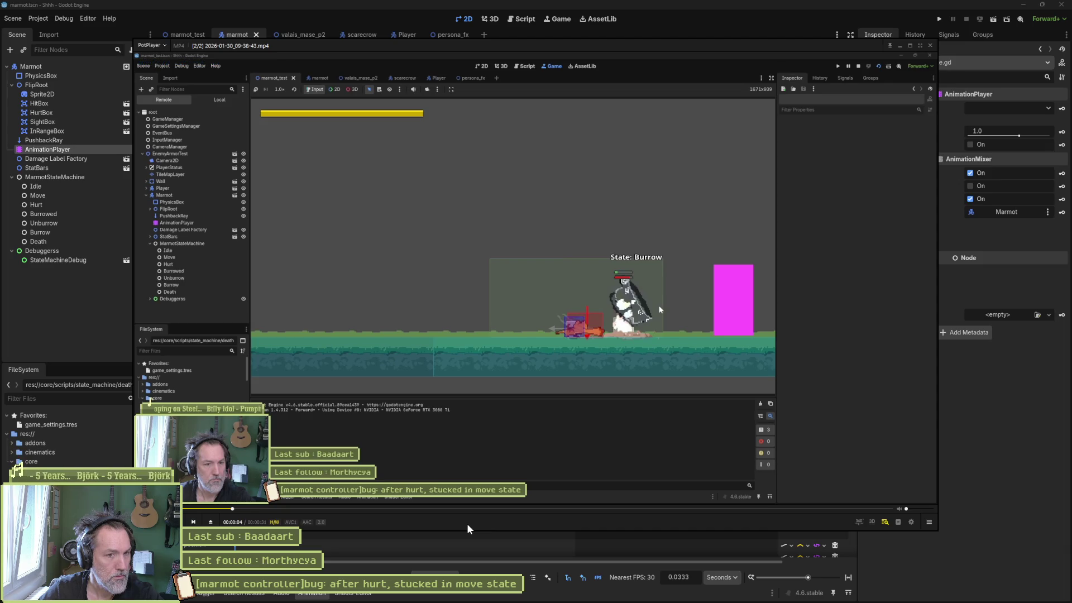
{"action": "key", "text": "d"}
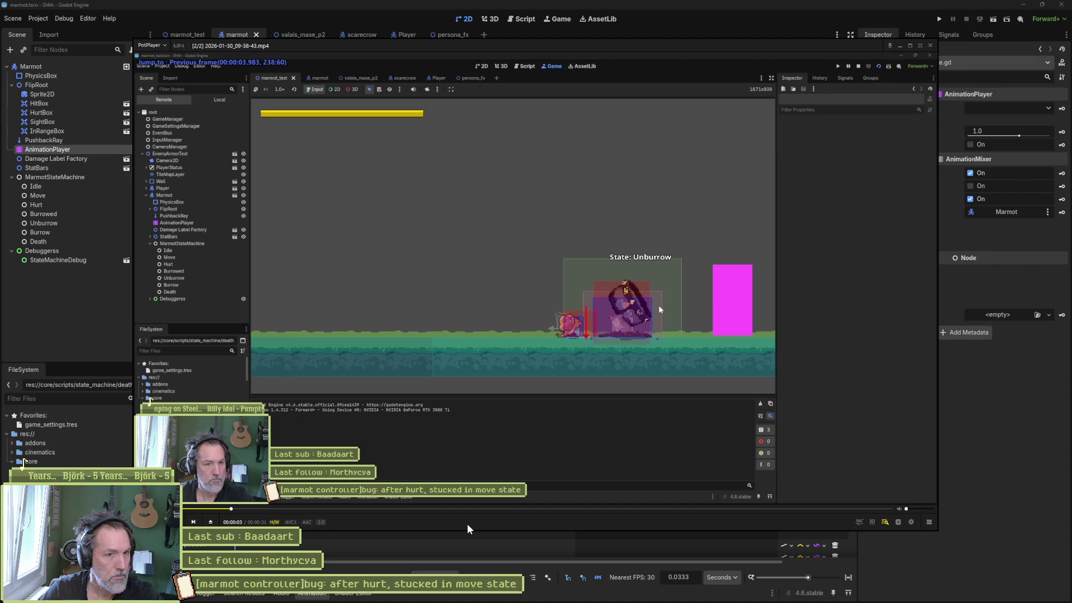
{"action": "key", "text": "f"}
{"action": "key", "text": "f"}
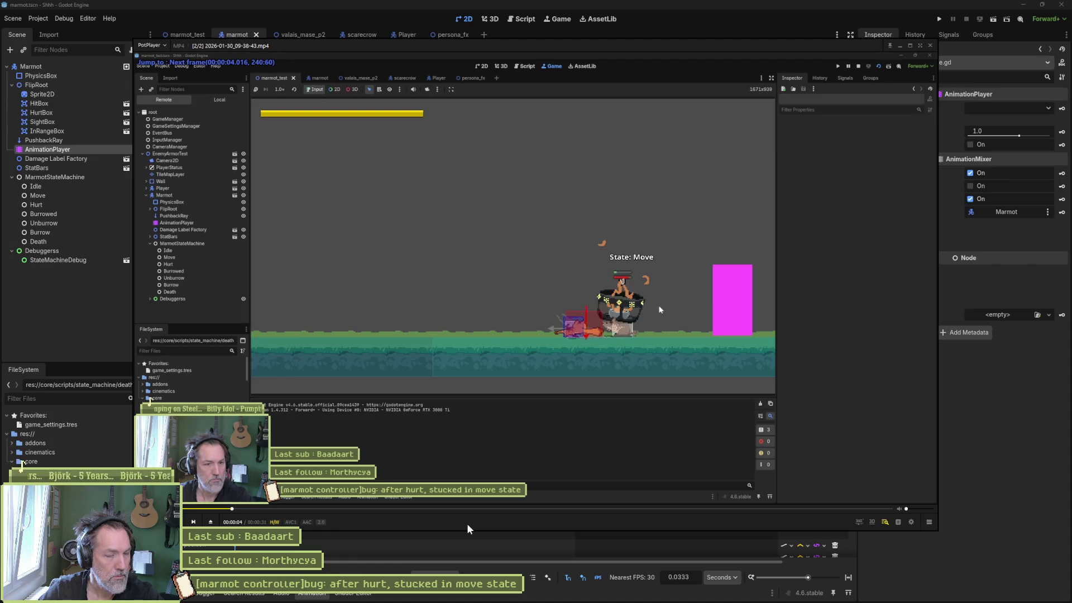
{"action": "key", "text": "f"}
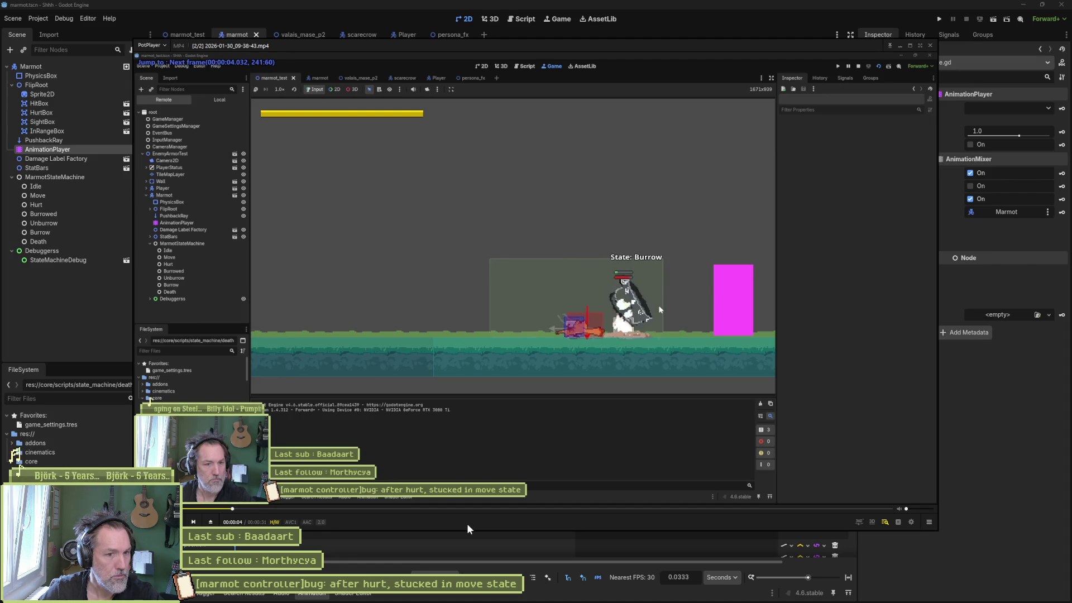
{"action": "key", "text": "d"}
{"action": "key", "text": "f"}
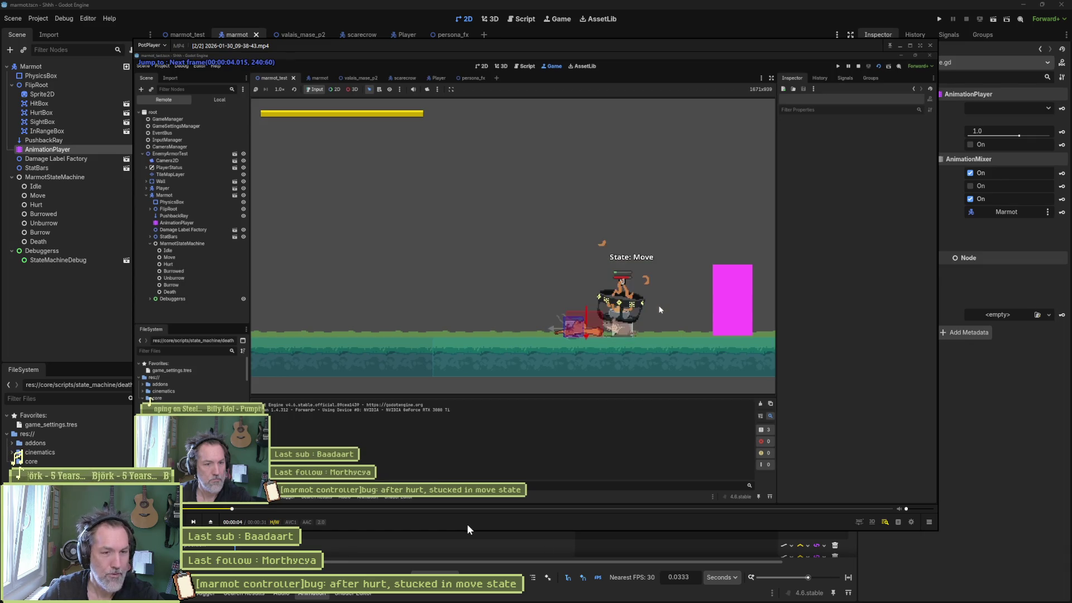
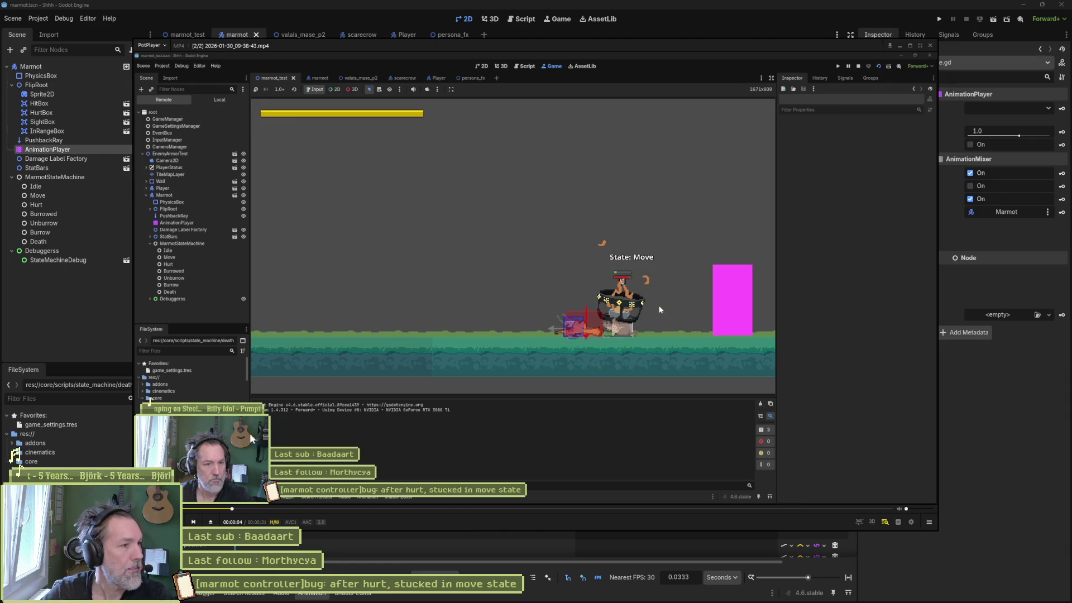
Return to the Godot editor and show marmot_unburrow_state.gd in the Script workspace.
{"action": "left_click", "coordinate": [71, 296]}
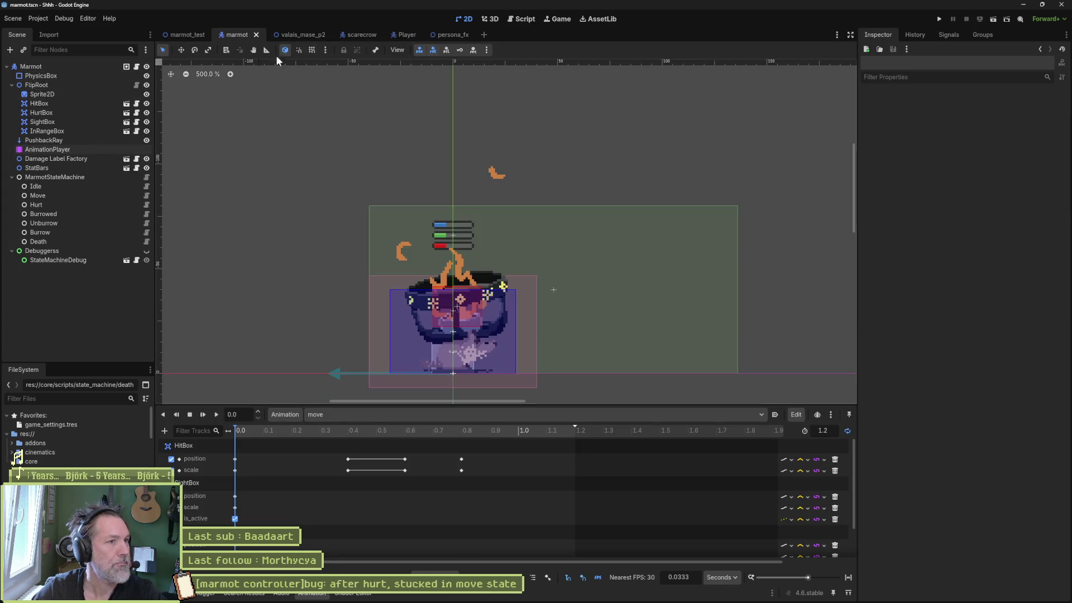
{"action": "left_click", "coordinate": [516, 19]}
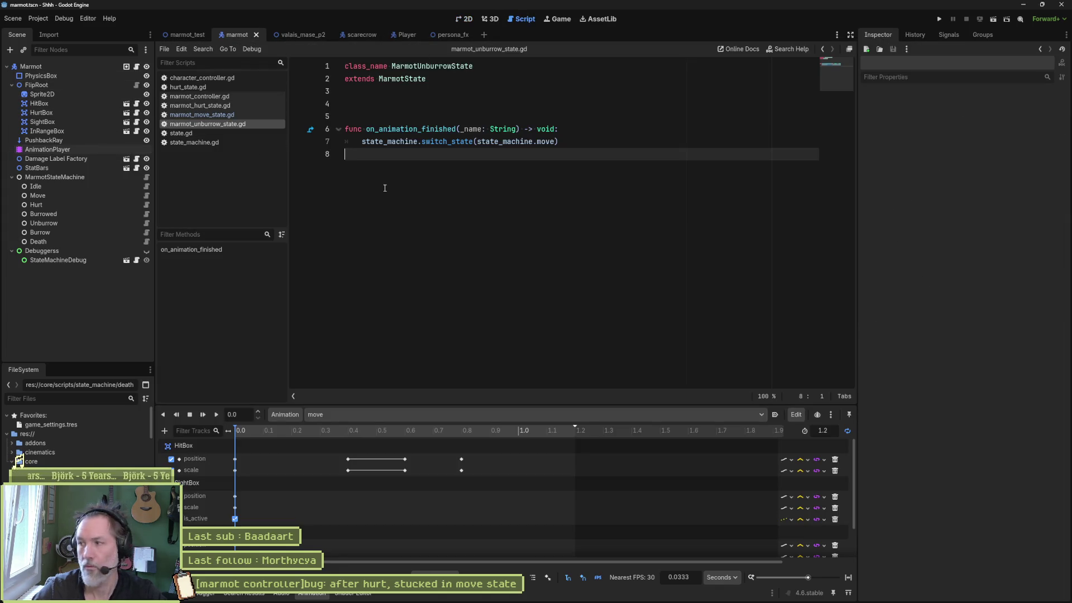
Open character_controller.gd and follow on_hurt's set_character_stats call to its definition and back.
{"action": "left_click", "coordinate": [189, 78]}
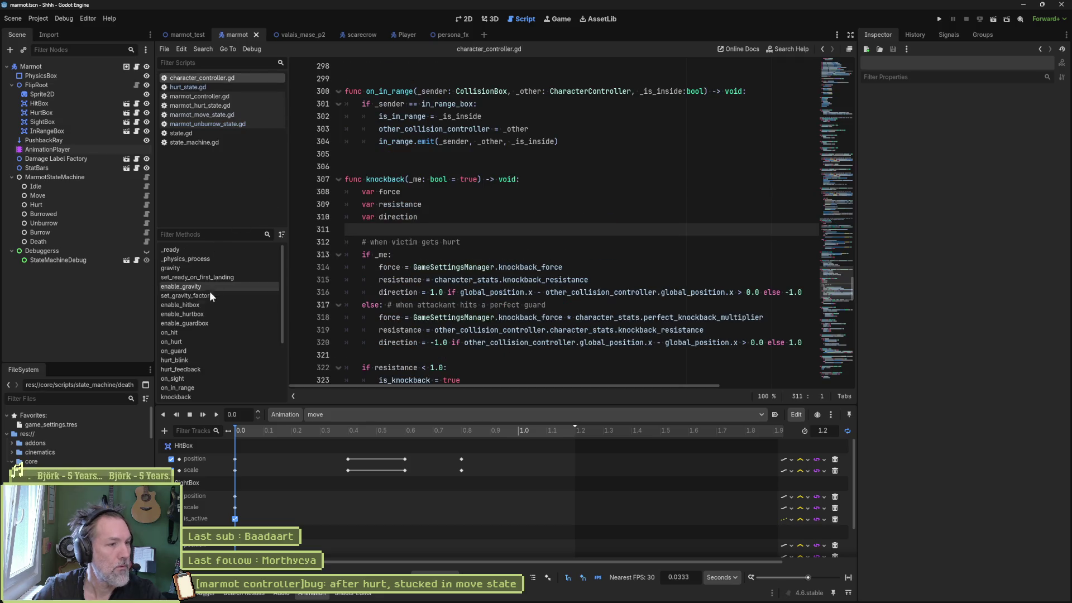
{"action": "left_click", "coordinate": [199, 341]}
{"action": "scroll", "coordinate": [554, 298], "scroll_direction": "down", "scroll_amount": 3}
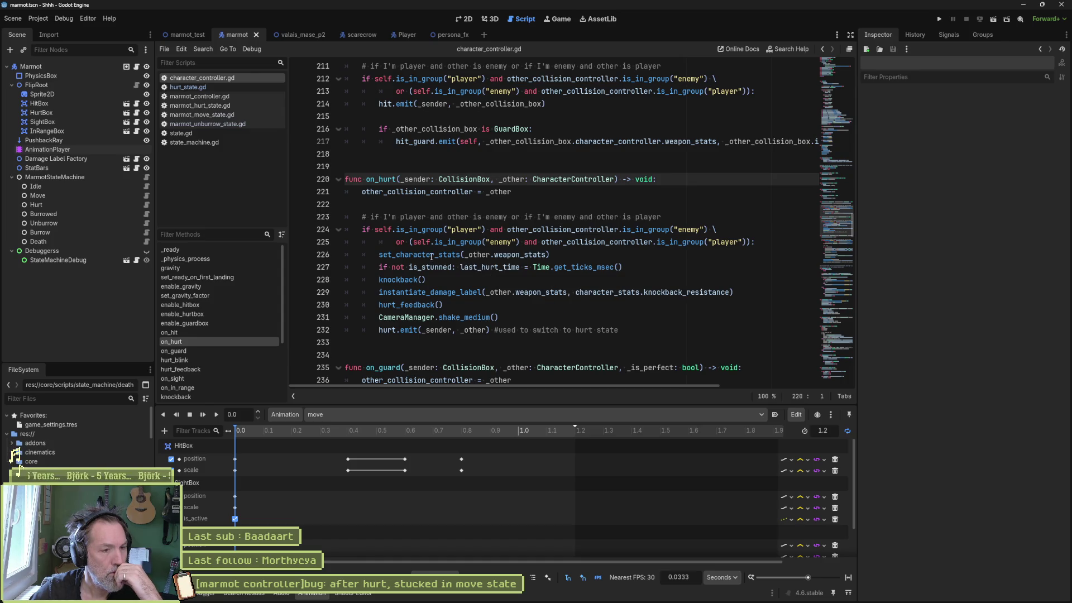
{"action": "mouse_move", "coordinate": [431, 257]}
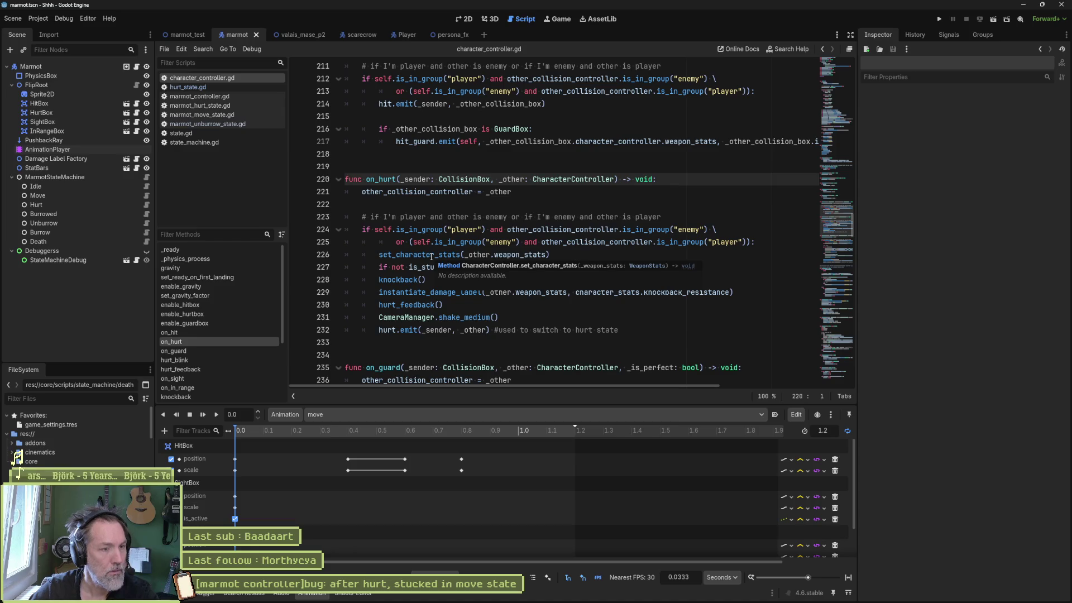
{"action": "left_click", "coordinate": [432, 256]}
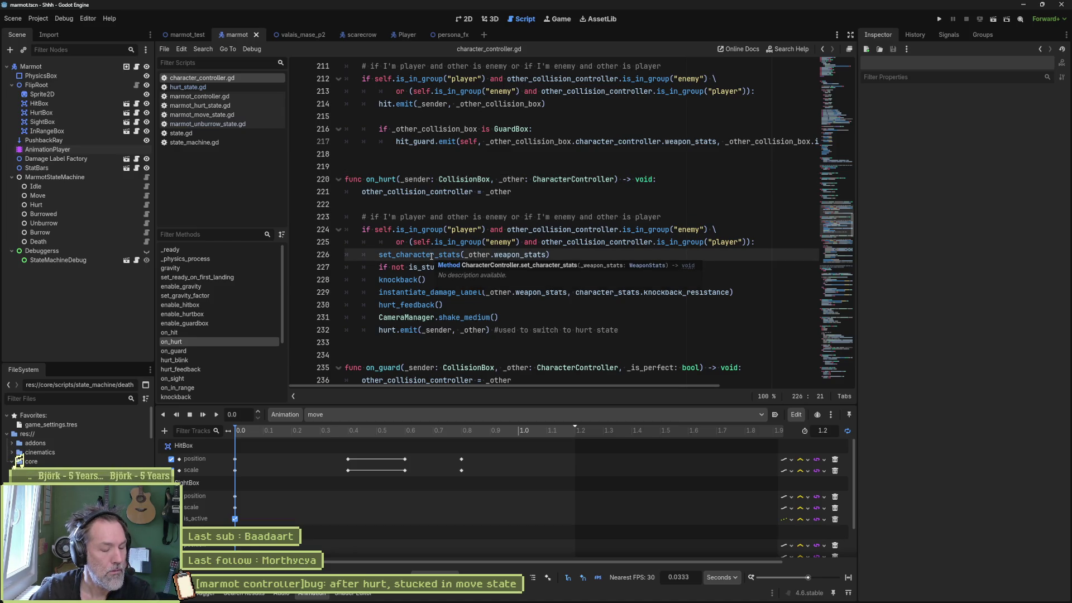
{"action": "left_click", "coordinate": [432, 256], "text": "ctrl"}
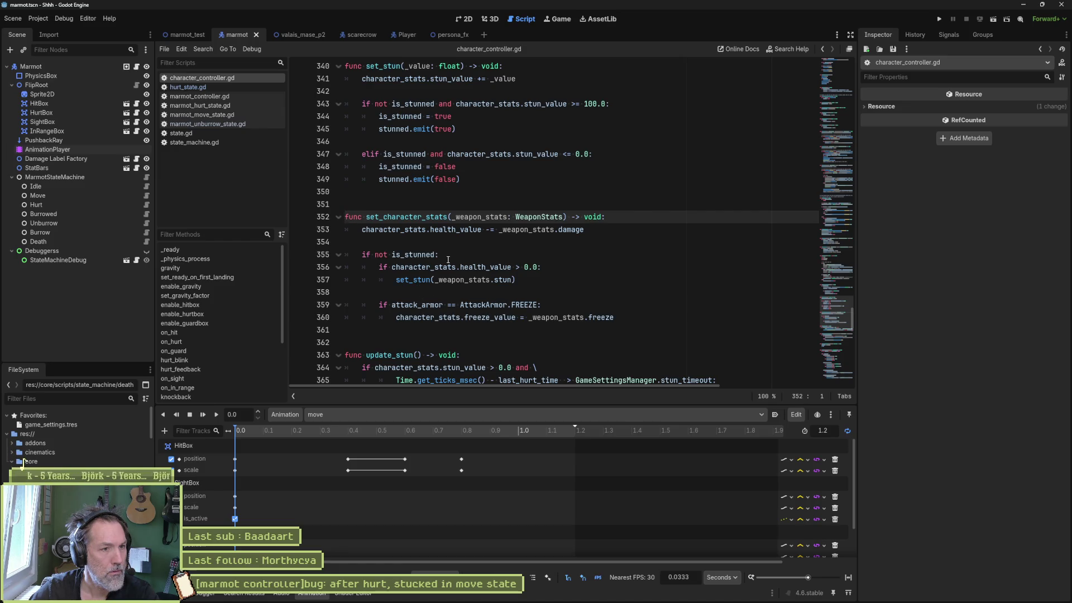
{"action": "key", "text": "alt+Left"}
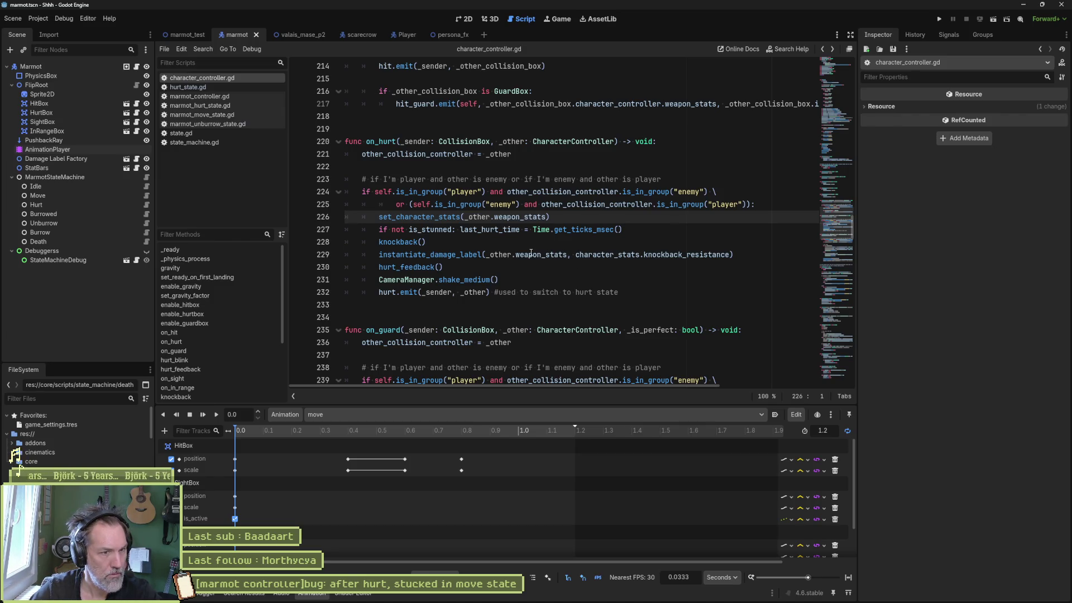
Jump to the knockback definition and select its else branch emitting knockback_finished.
{"action": "left_click", "coordinate": [408, 244]}
{"action": "left_click", "coordinate": [408, 244], "text": "ctrl"}
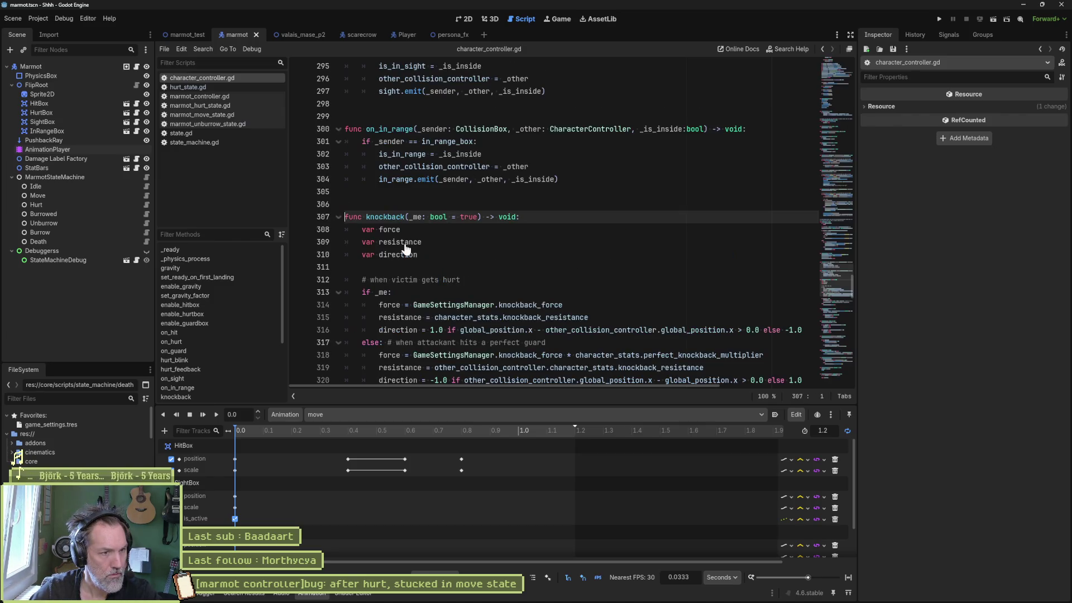
{"action": "scroll", "coordinate": [420, 232], "scroll_direction": "down", "scroll_amount": 3}
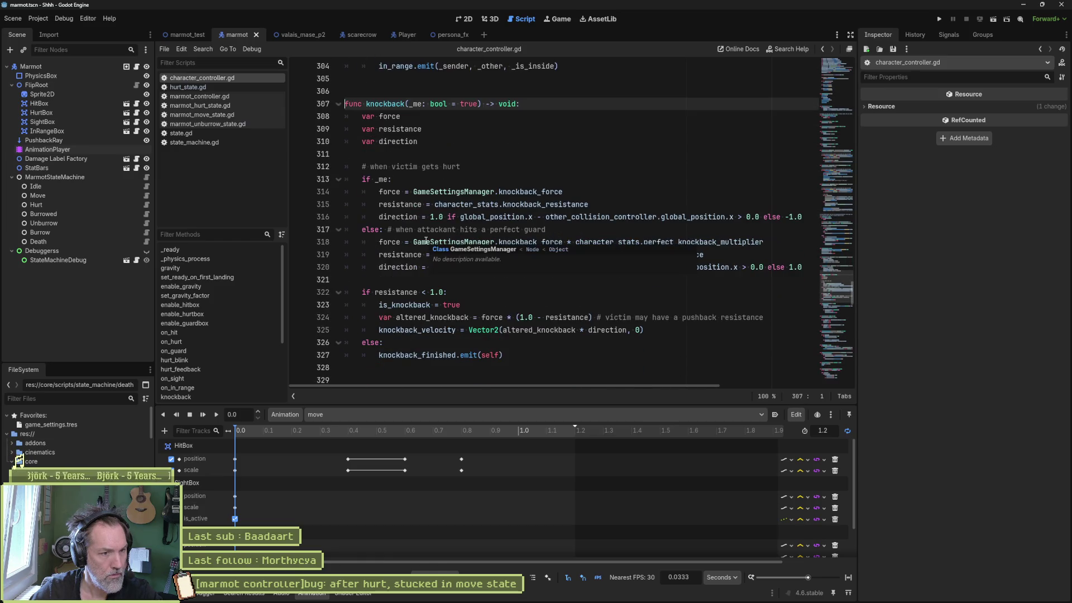
{"action": "left_click_drag", "start_coordinate": [504, 355], "coordinate": [521, 339]}
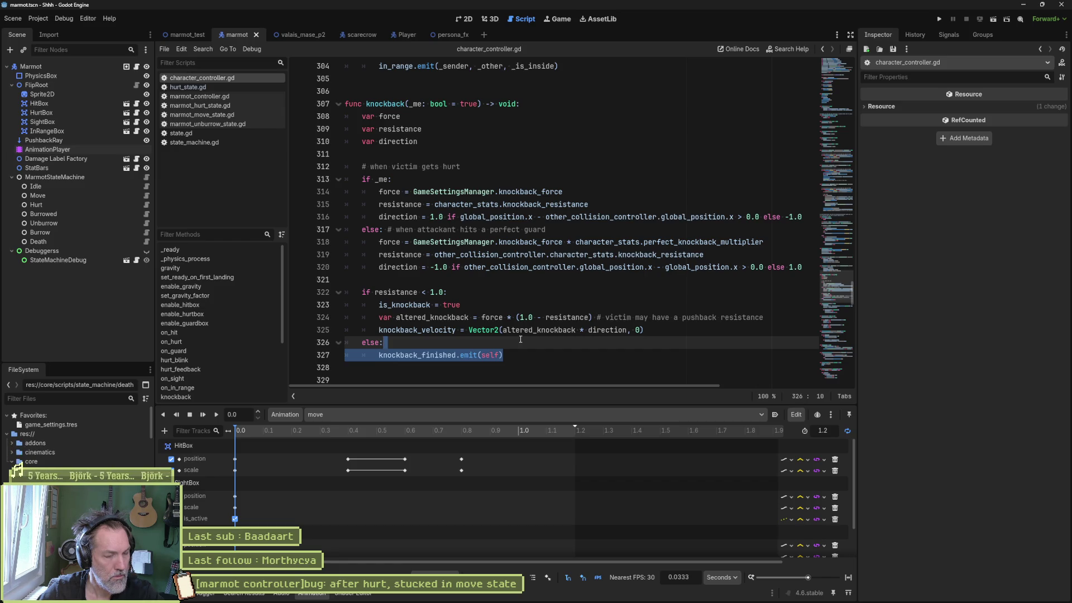
Comment out knockback's else branch (lines 326–327), then test-run and stop the marmot_test scene.
{"action": "key", "text": "ctrl+k"}
{"action": "left_click_drag", "start_coordinate": [391, 342], "coordinate": [426, 347]}
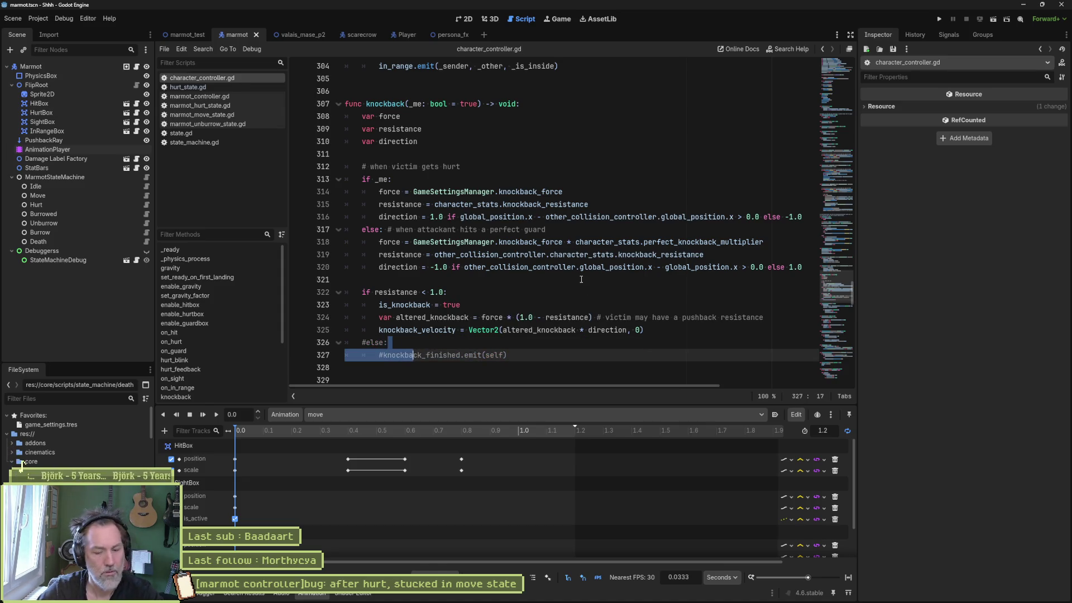
{"action": "left_click", "coordinate": [184, 35]}
{"action": "key", "text": "F6"}
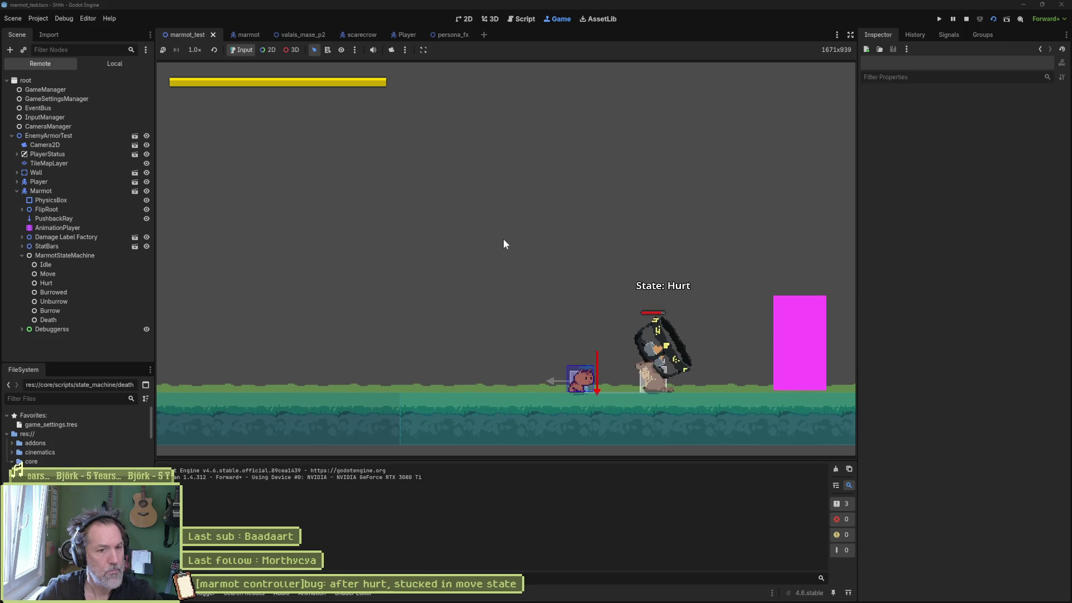
{"action": "key", "text": "F8"}
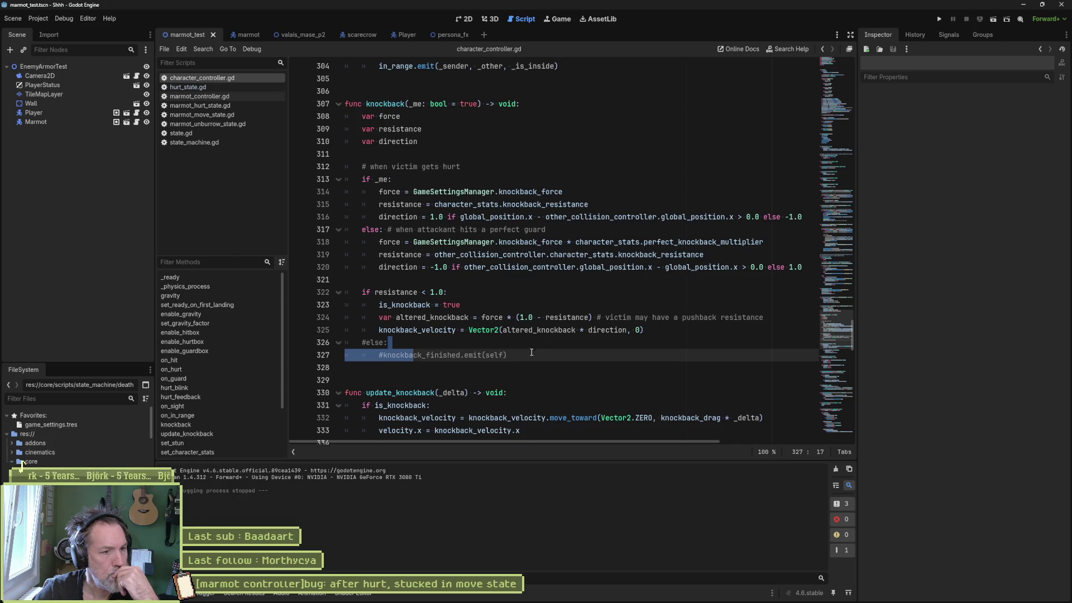
Search the whole project for every use of knockback_finished.
{"action": "double_click", "coordinate": [425, 356]}
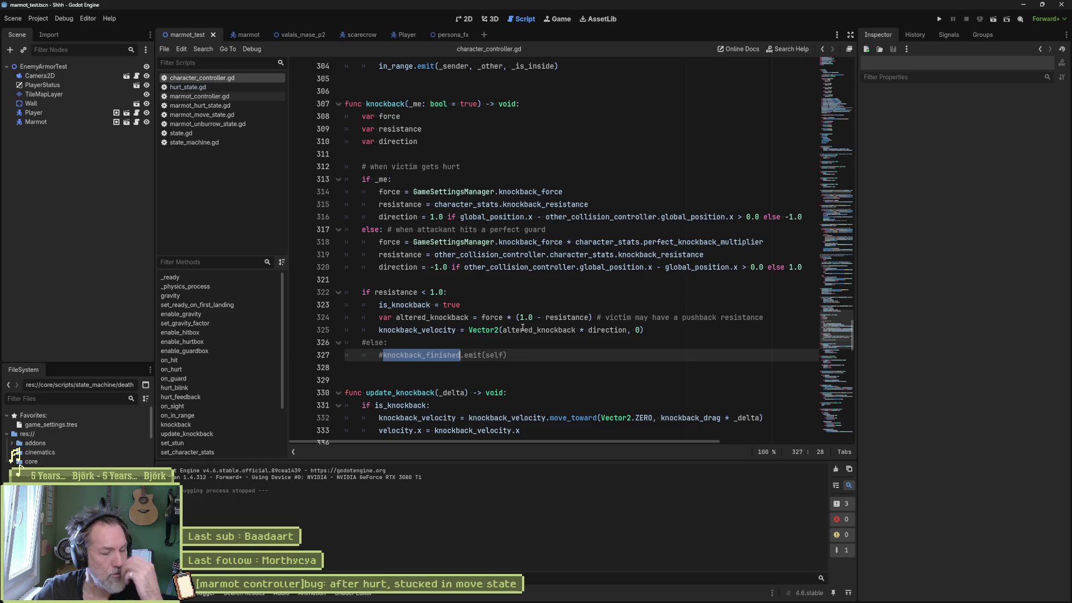
{"action": "key", "text": "ctrl+shift+f"}
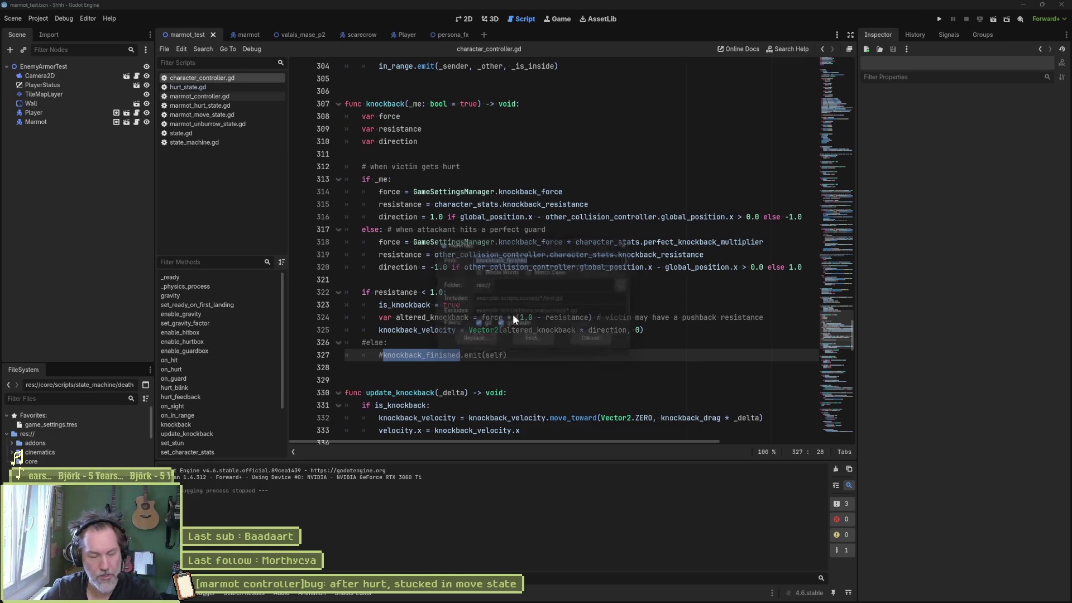
{"action": "key", "text": "Return"}
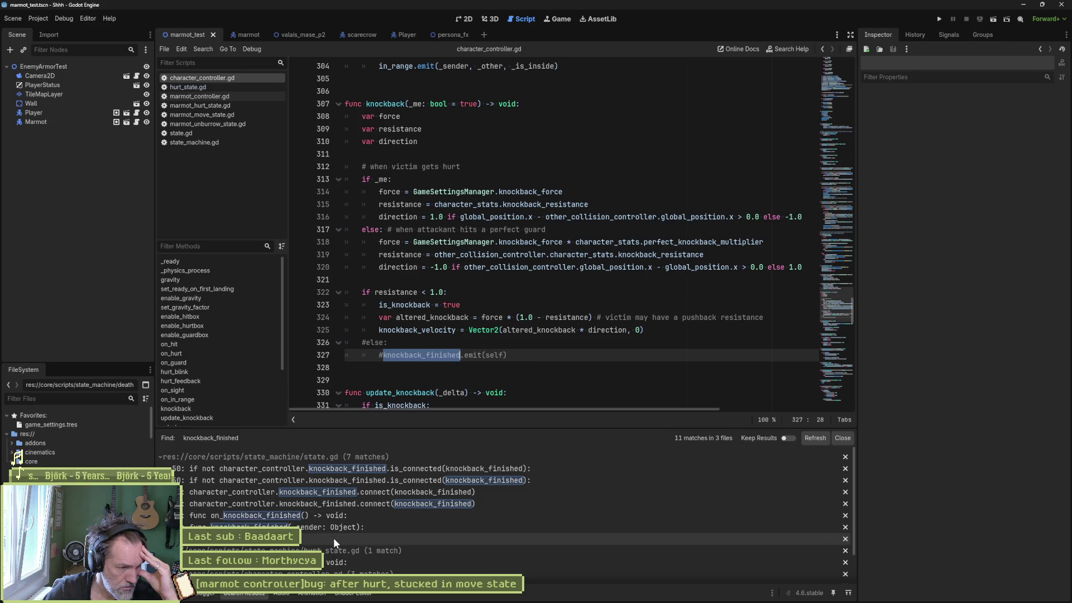
{"action": "scroll", "coordinate": [517, 528], "scroll_direction": "down", "scroll_amount": 2}
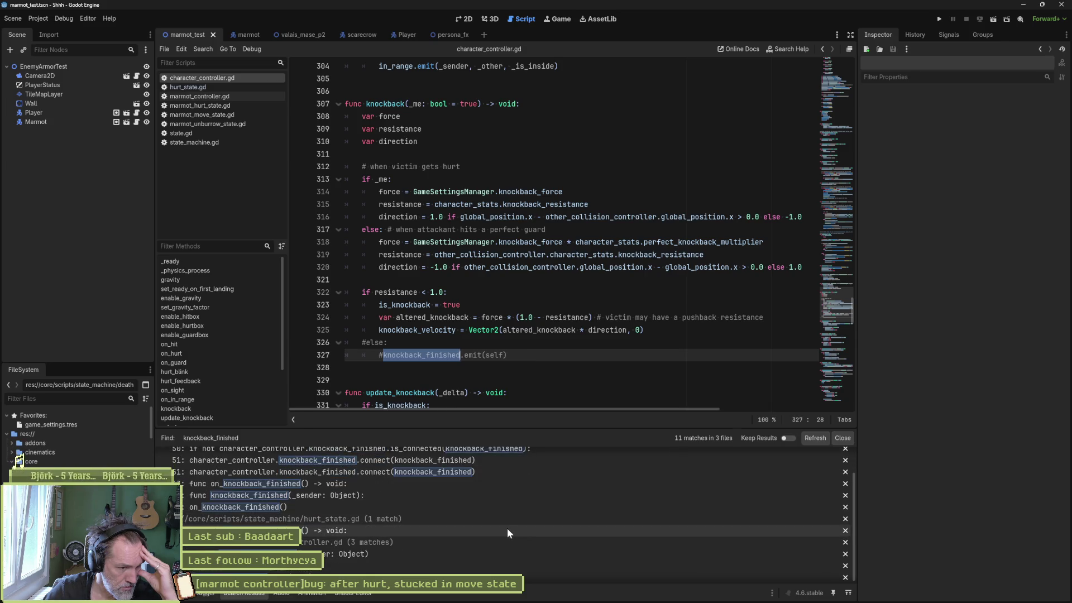
Inspect hurt_state.gd's on_knockback_finished switch to state_machine.move, then open marmot_move_state.gd.
{"action": "left_click", "coordinate": [365, 528]}
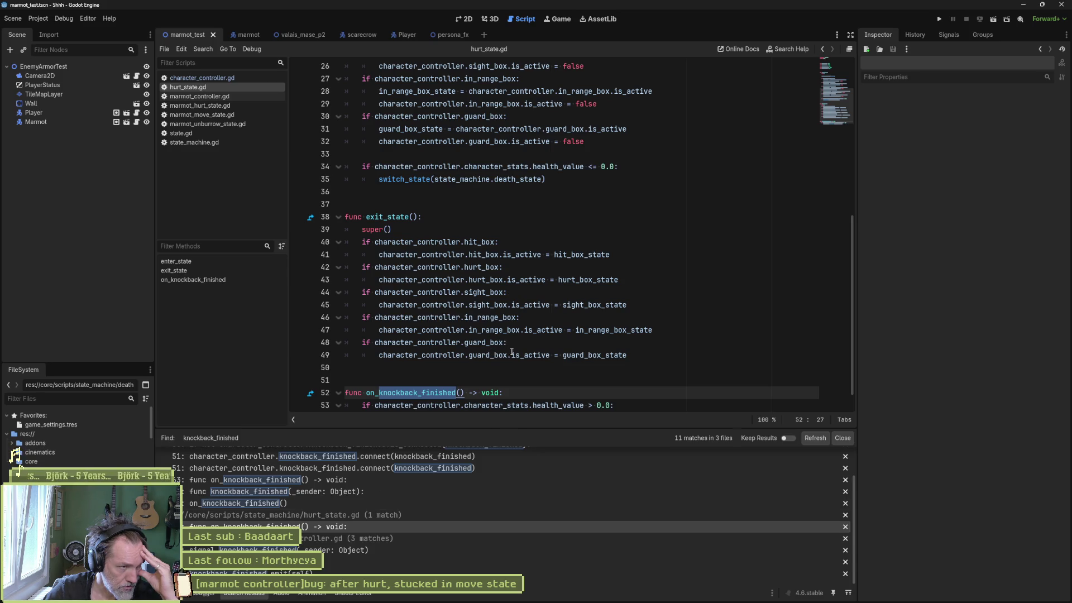
{"action": "scroll", "coordinate": [512, 366], "scroll_direction": "down", "scroll_amount": 1}
{"action": "left_click_drag", "start_coordinate": [575, 393], "coordinate": [493, 393]}
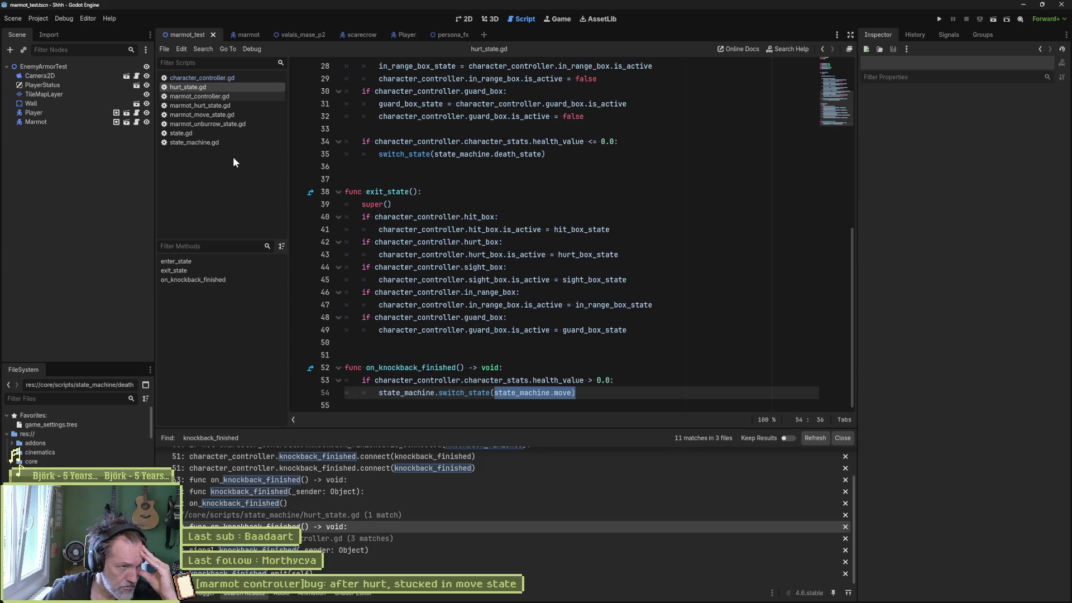
{"action": "left_click", "coordinate": [220, 115]}
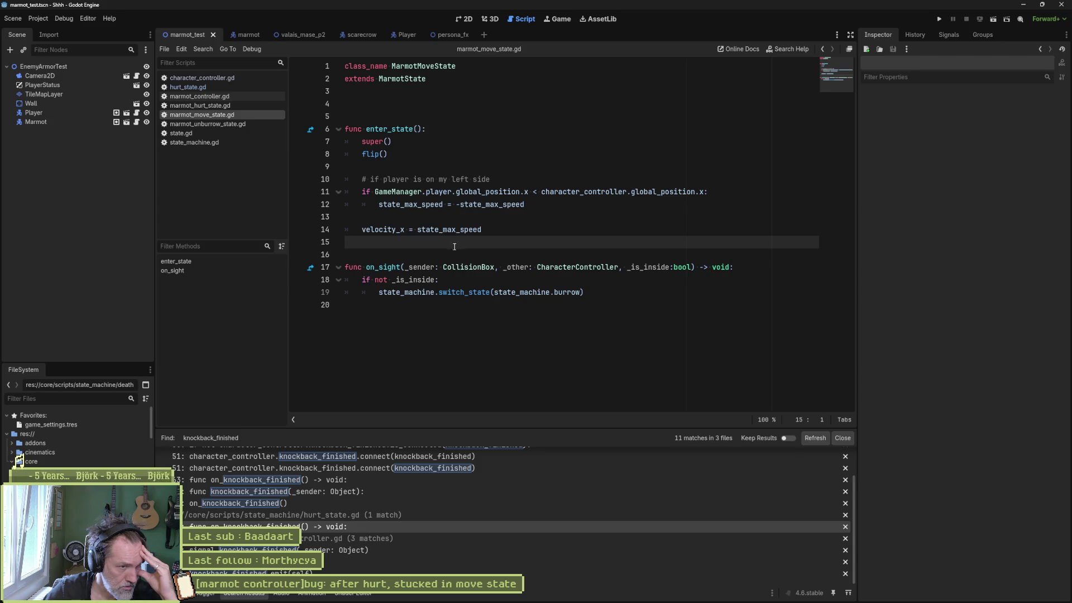
Review on_sight's switch to burrow in marmot_move_state.gd, then go to the marmot scene.
{"action": "mouse_move", "coordinate": [456, 266]}
{"action": "left_mouse_down"}
{"action": "mouse_move", "coordinate": [474, 268]}
{"action": "mouse_move", "coordinate": [453, 291]}
{"action": "mouse_move", "coordinate": [581, 292]}
{"action": "left_mouse_up"}
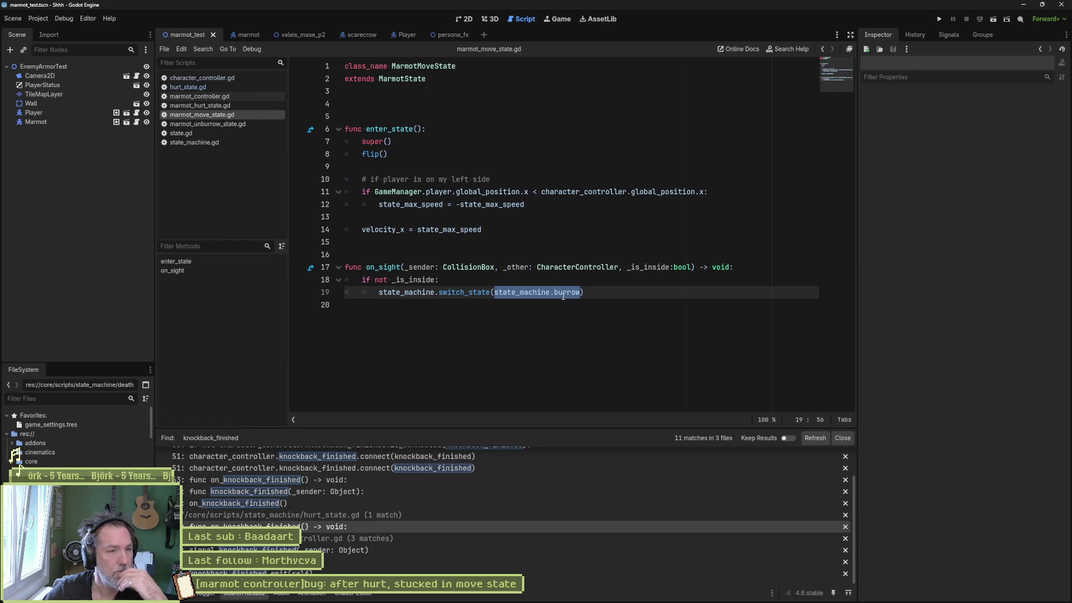
{"action": "mouse_move", "coordinate": [520, 288]}
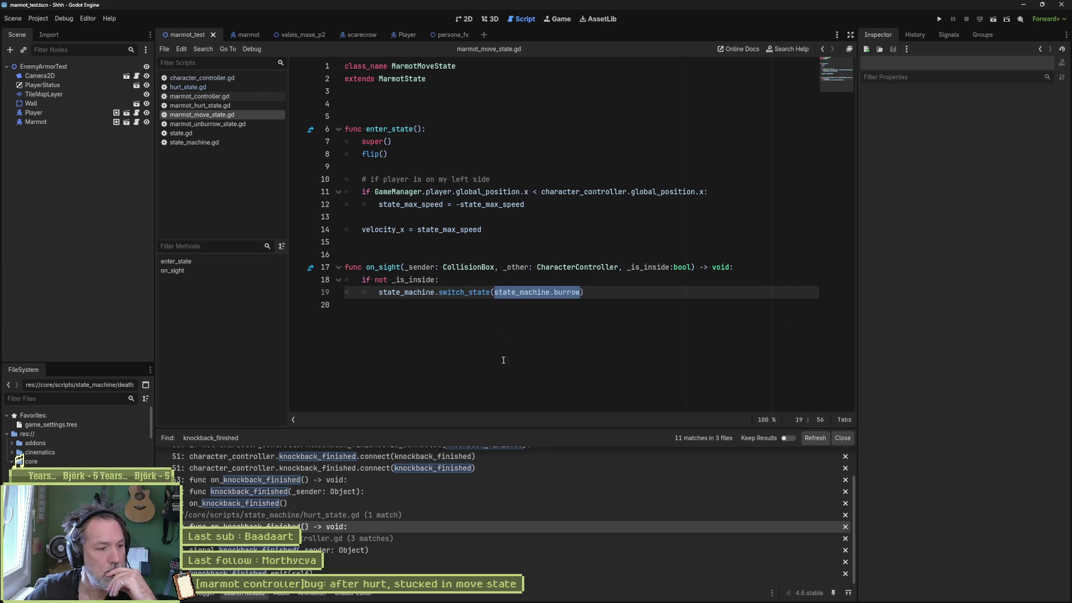
{"action": "mouse_move", "coordinate": [502, 602]}
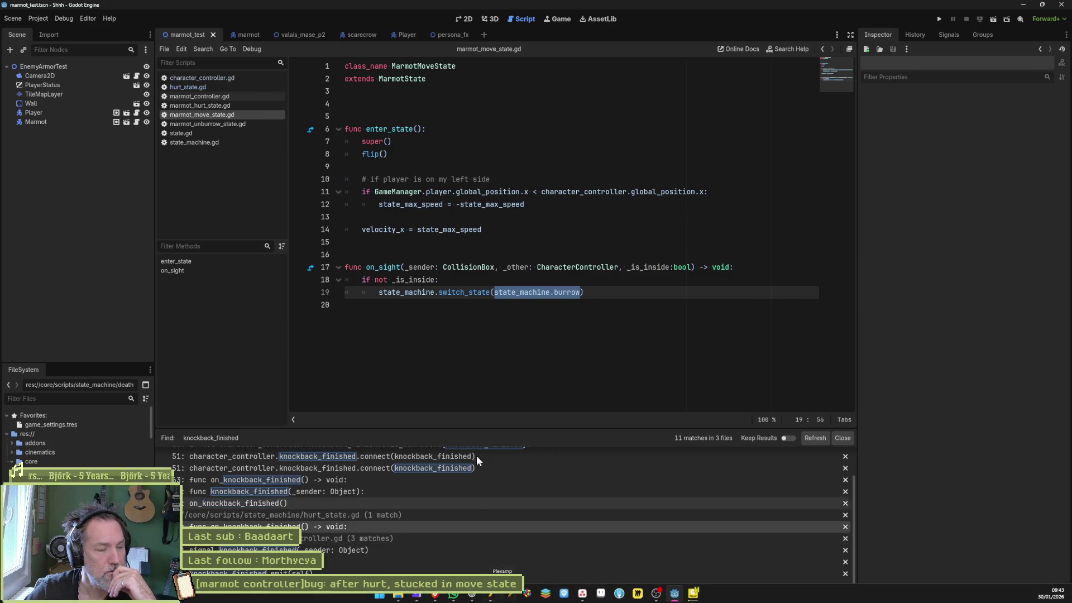
{"action": "left_click", "coordinate": [237, 36]}
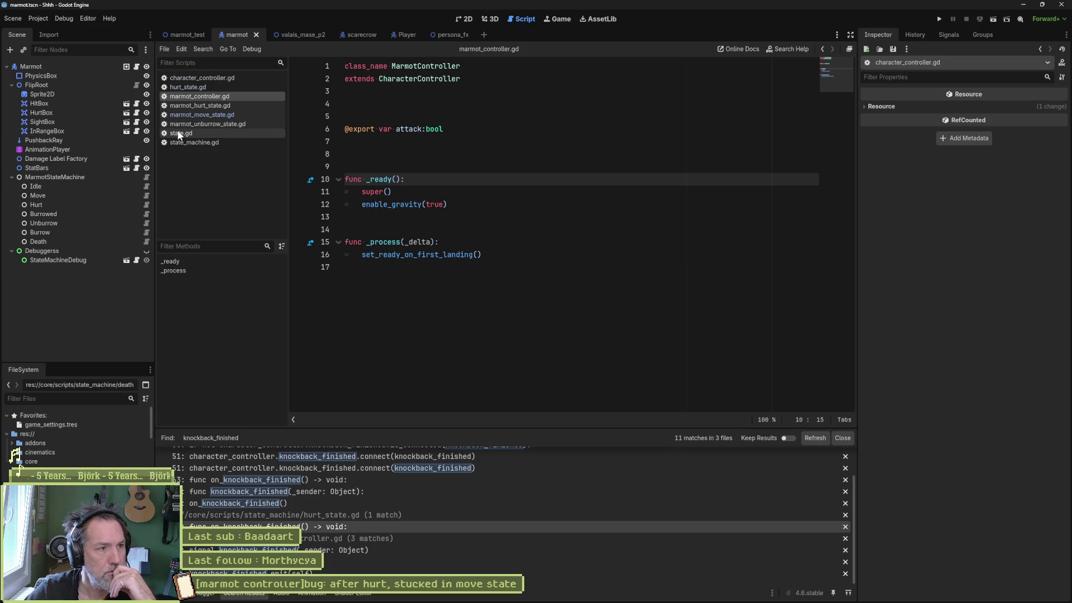
{"action": "left_click", "coordinate": [192, 88]}
{"action": "scroll", "coordinate": [619, 158], "scroll_direction": "up", "scroll_amount": 1}
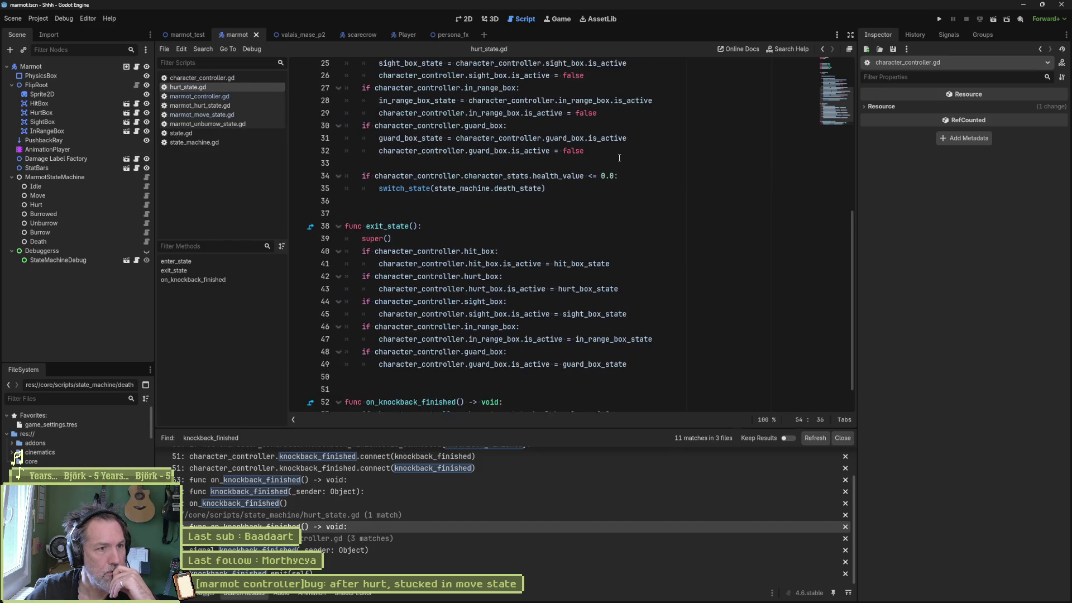
{"action": "scroll", "coordinate": [619, 158], "scroll_direction": "up", "scroll_amount": 4}
{"action": "left_click_drag", "start_coordinate": [501, 129], "coordinate": [726, 318]}
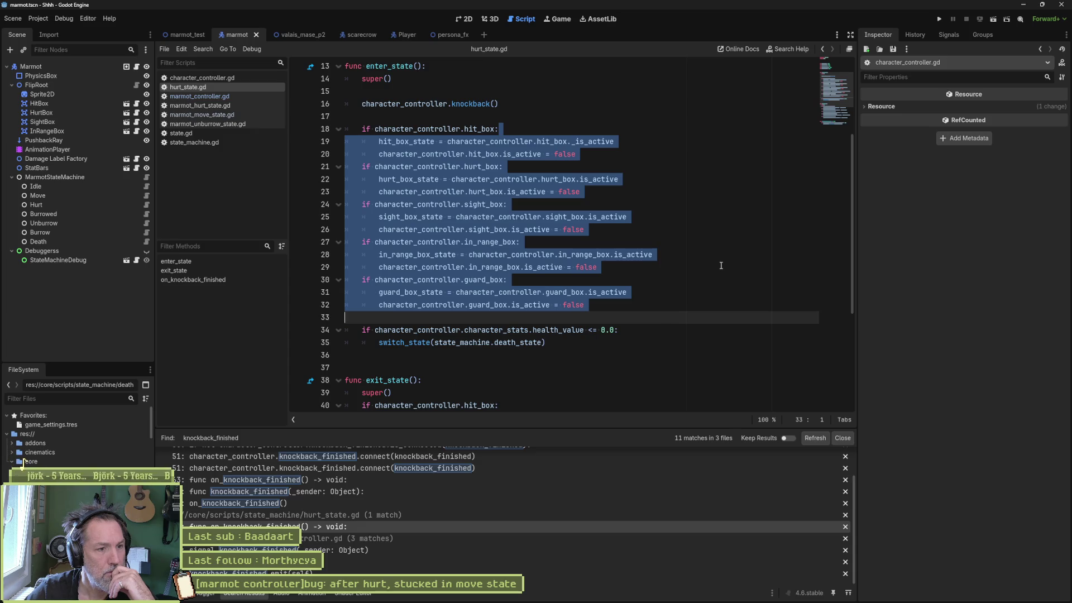
{"action": "left_click", "coordinate": [578, 341]}
{"action": "left_click_drag", "start_coordinate": [554, 344], "coordinate": [614, 292]}
{"action": "left_click", "coordinate": [530, 330]}
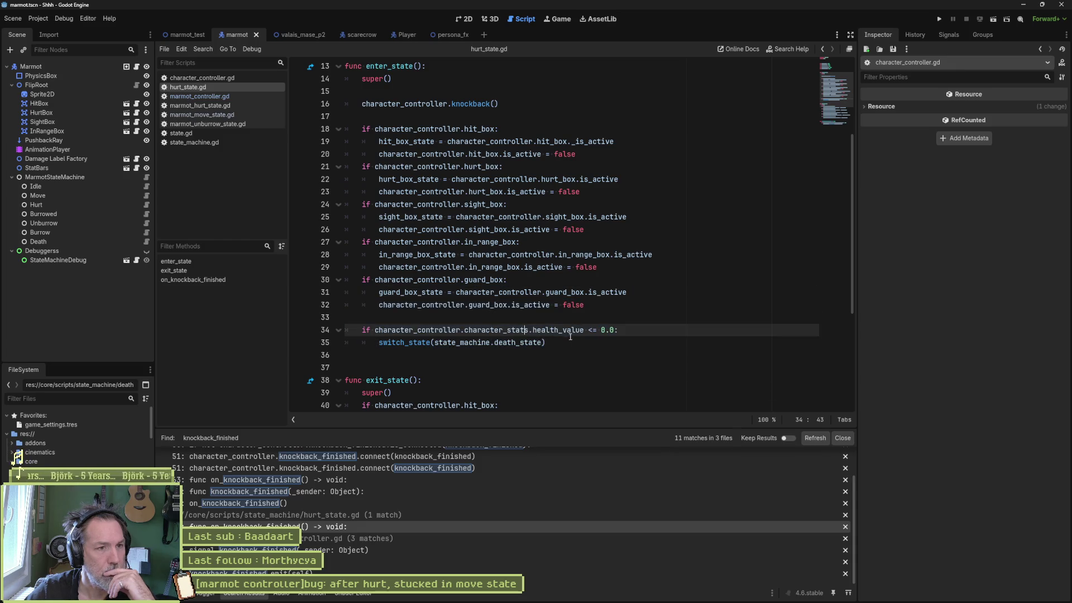
{"action": "mouse_move", "coordinate": [569, 335]}
{"action": "left_click", "coordinate": [536, 105]}
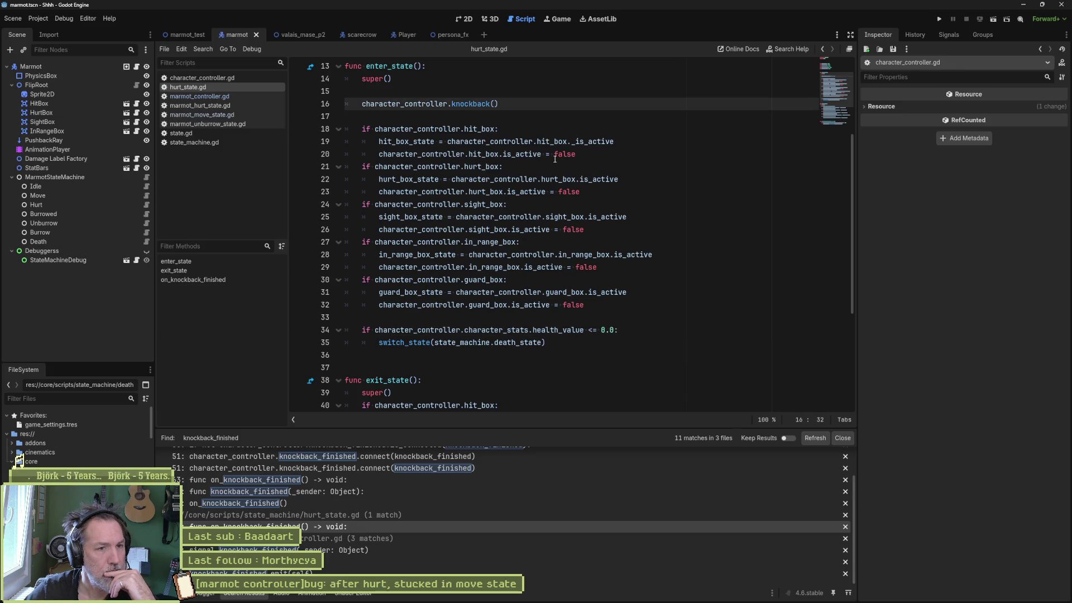
{"action": "left_click", "coordinate": [588, 128]}
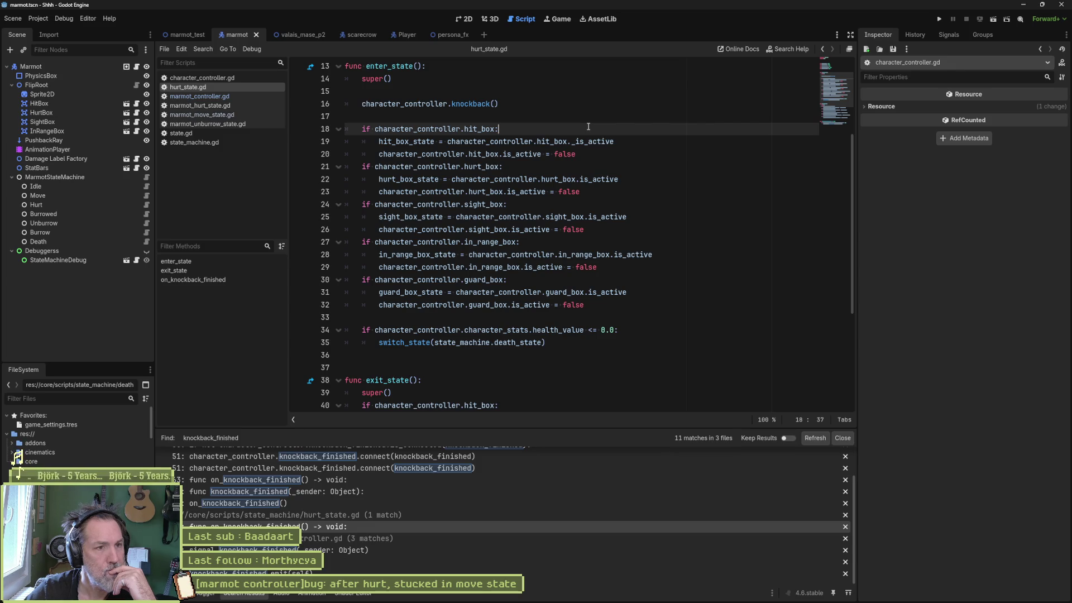
{"action": "scroll", "coordinate": [583, 145], "scroll_direction": "down", "scroll_amount": 4}
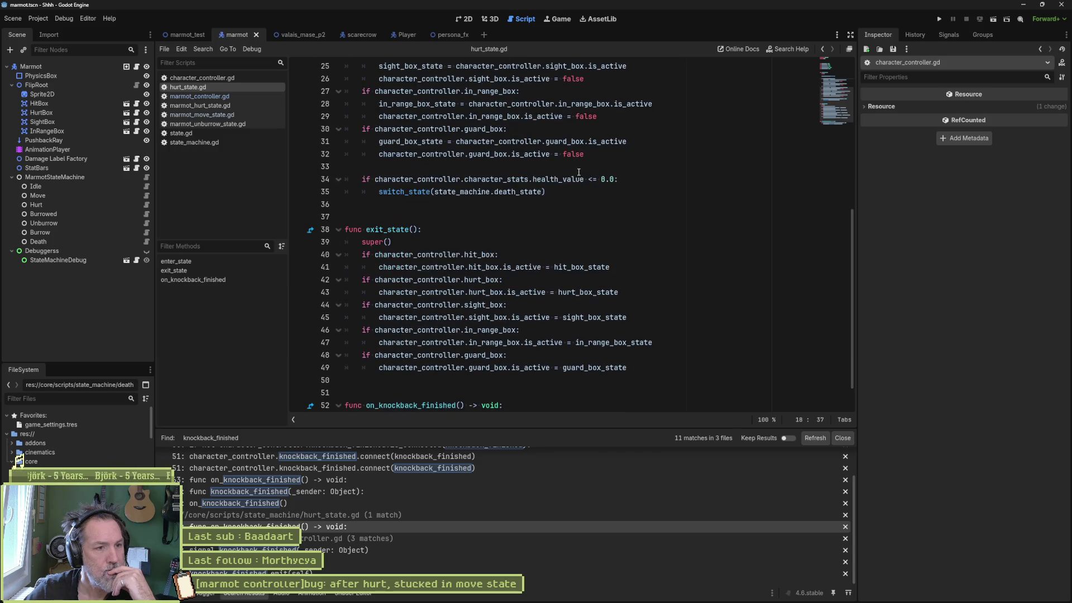
{"action": "scroll", "coordinate": [579, 171], "scroll_direction": "down", "scroll_amount": 1}
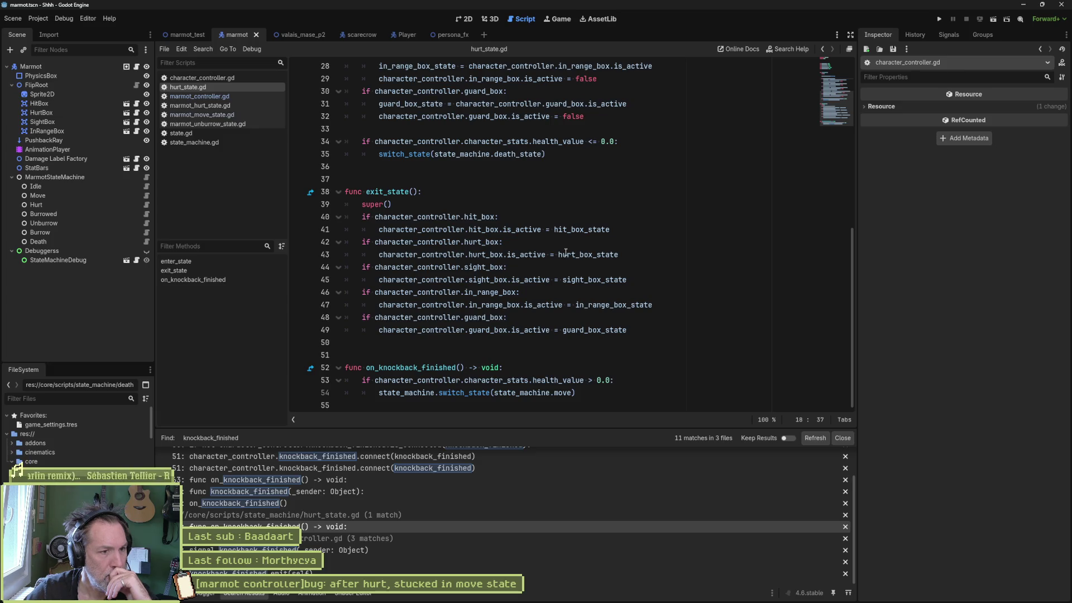
{"action": "mouse_move", "coordinate": [565, 253]}
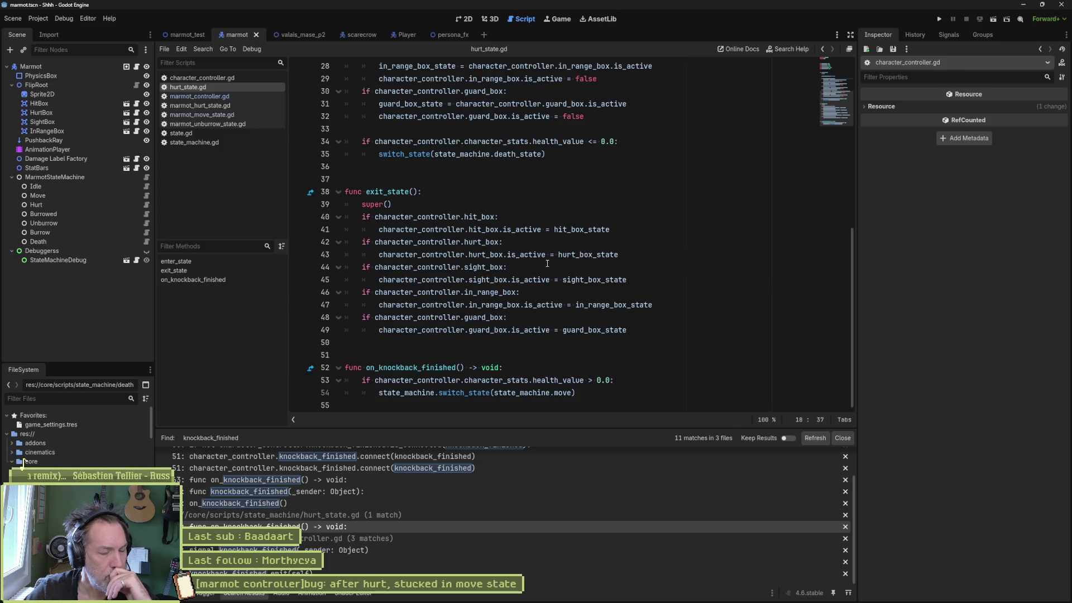
{"action": "left_click", "coordinate": [641, 332]}
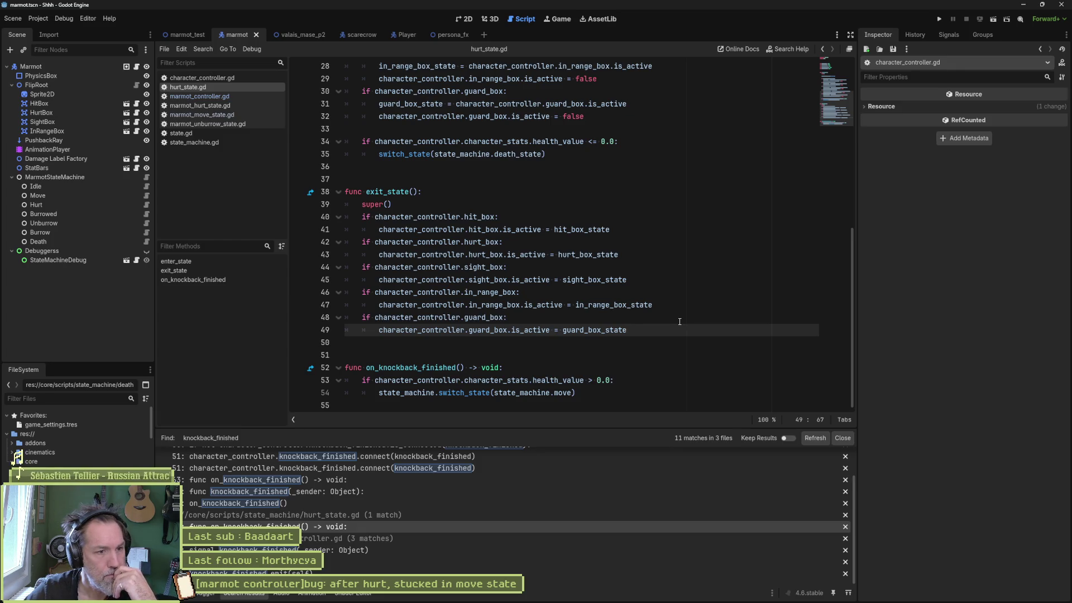
{"action": "double_click", "coordinate": [510, 292]}
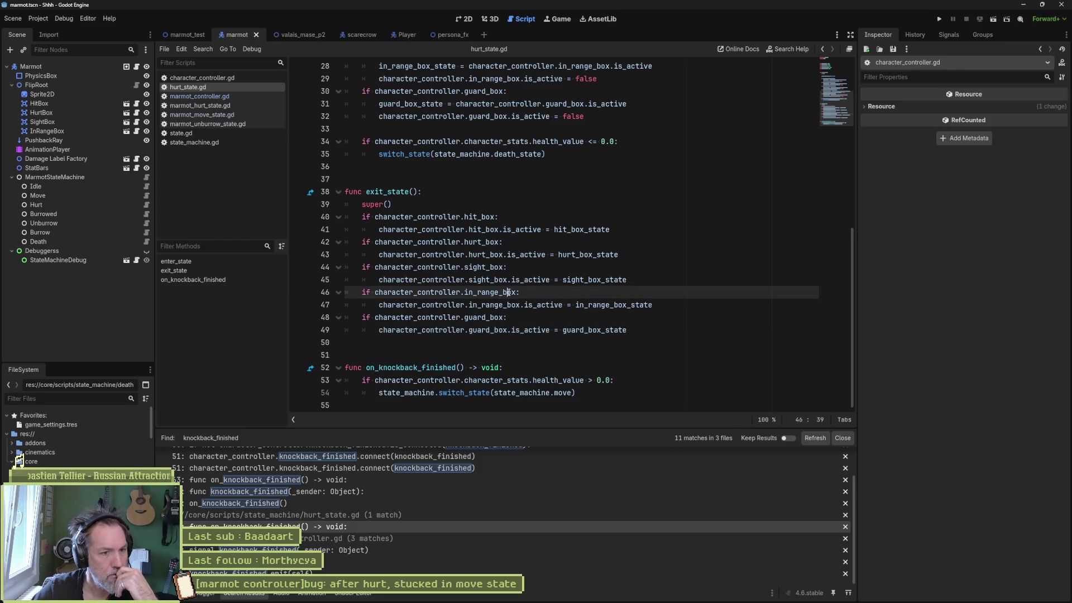
{"action": "double_click", "coordinate": [483, 266]}
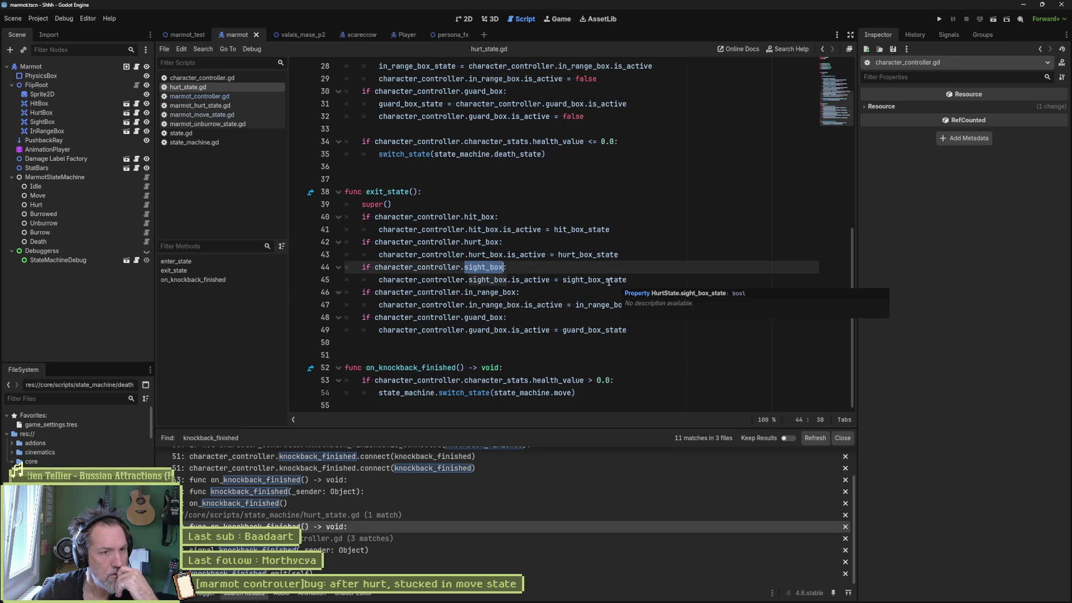
{"action": "scroll", "coordinate": [592, 274], "scroll_direction": "up", "scroll_amount": 3}
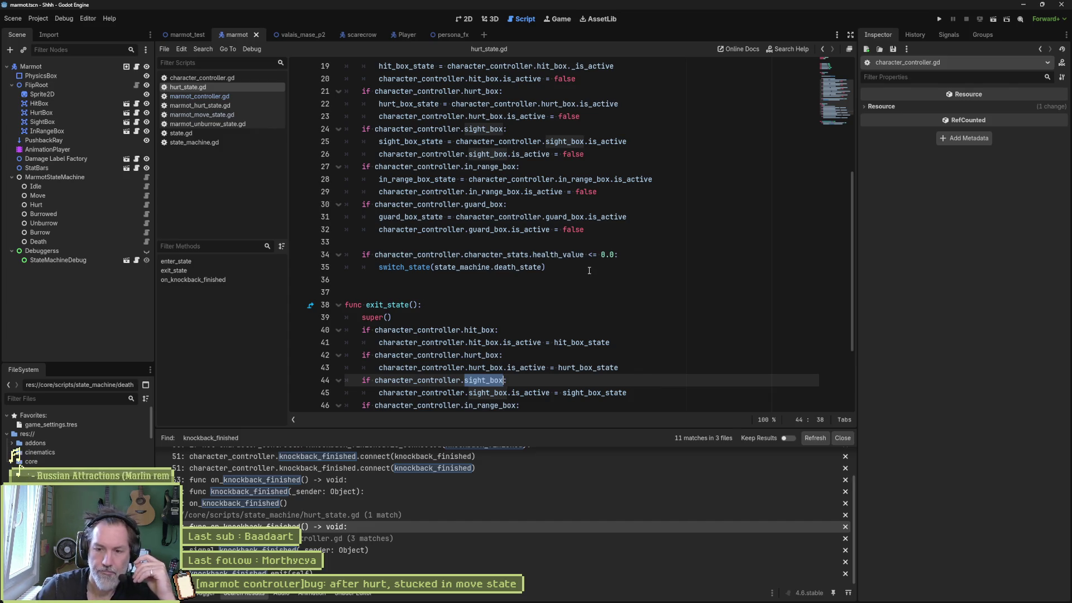
{"action": "scroll", "coordinate": [598, 272], "scroll_direction": "up", "scroll_amount": 3}
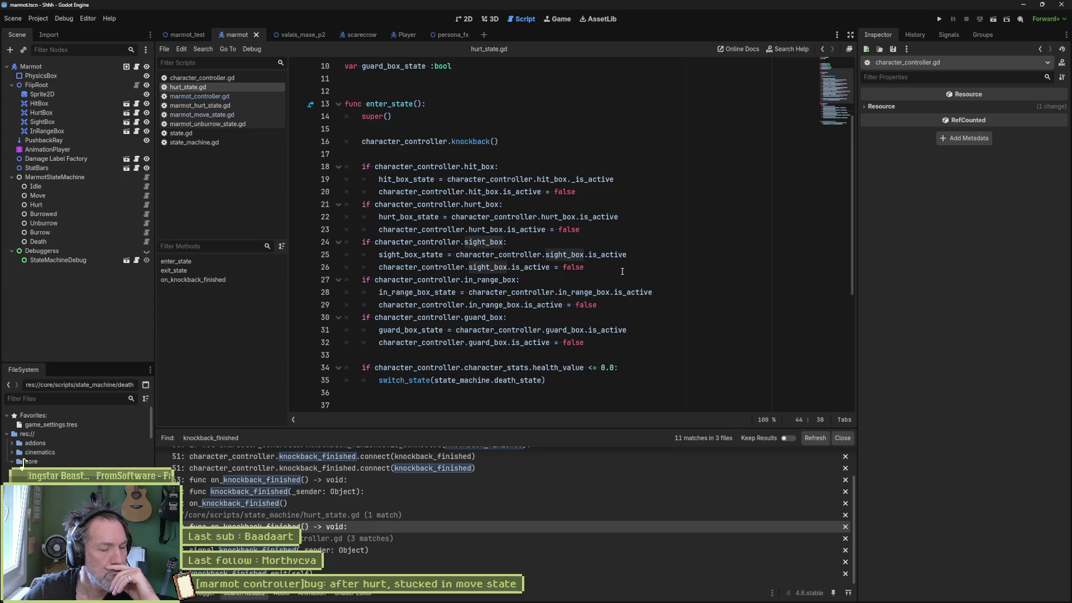
{"action": "left_click", "coordinate": [638, 342]}
In enter_state, add print_debug(self, " storing sight_box_state: ", sight_box_state).
{"action": "key", "text": "Return"}
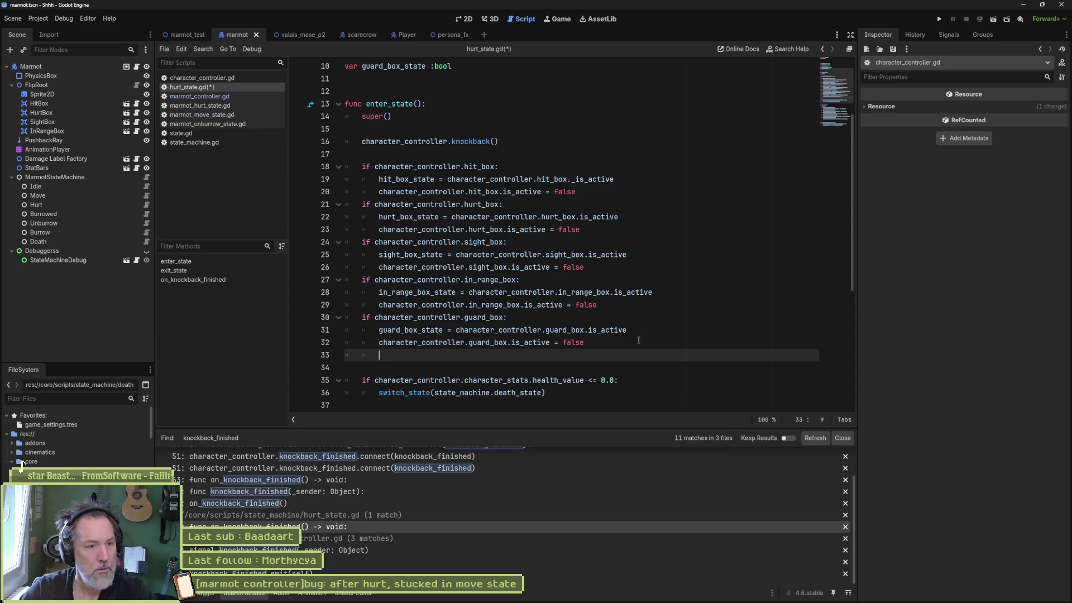
{"action": "type", "text": "print_debug()"}
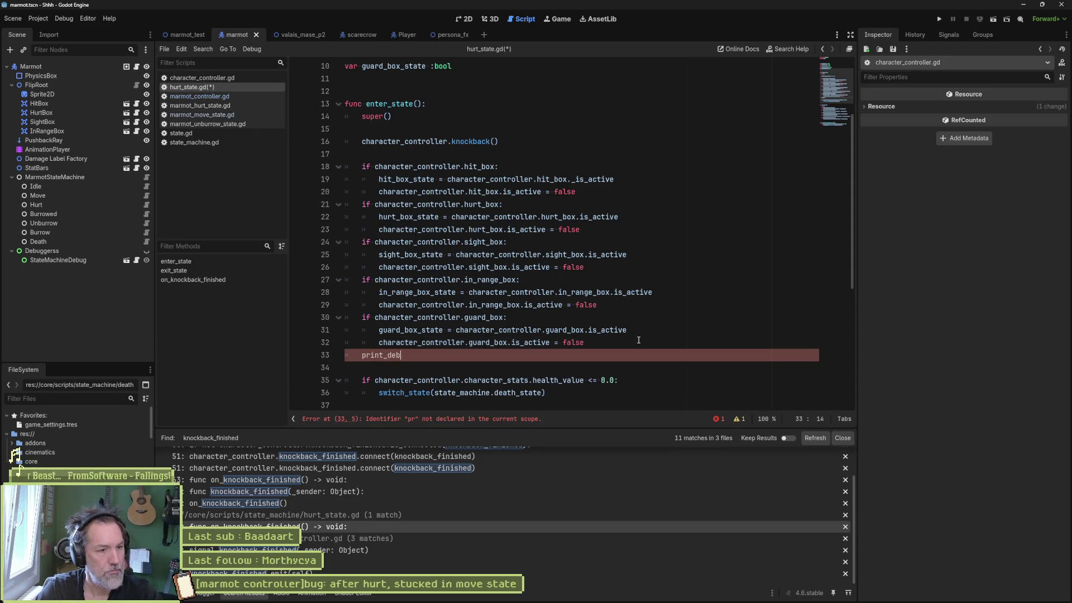
{"action": "key", "text": "Left"}
{"action": "type", "text": "sel"}
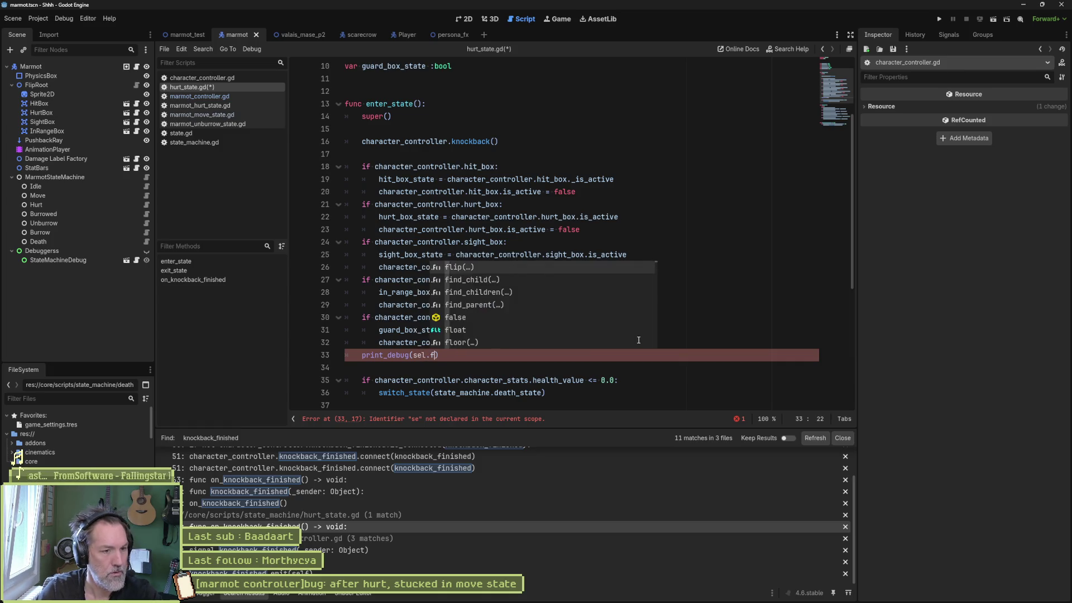
{"action": "type", "text": "f, "}
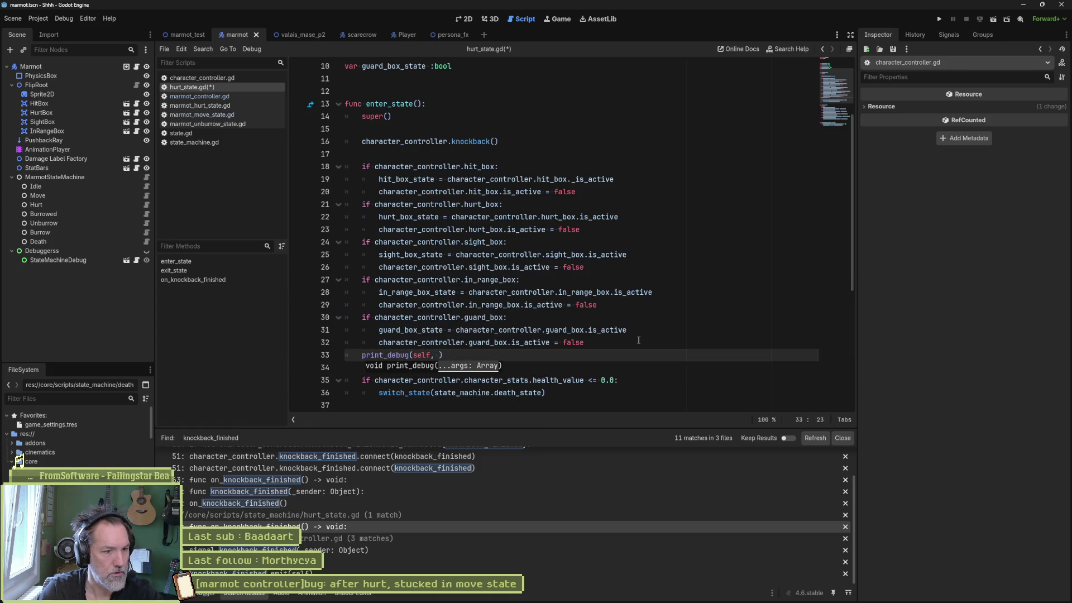
{"action": "type", "text": "\""}
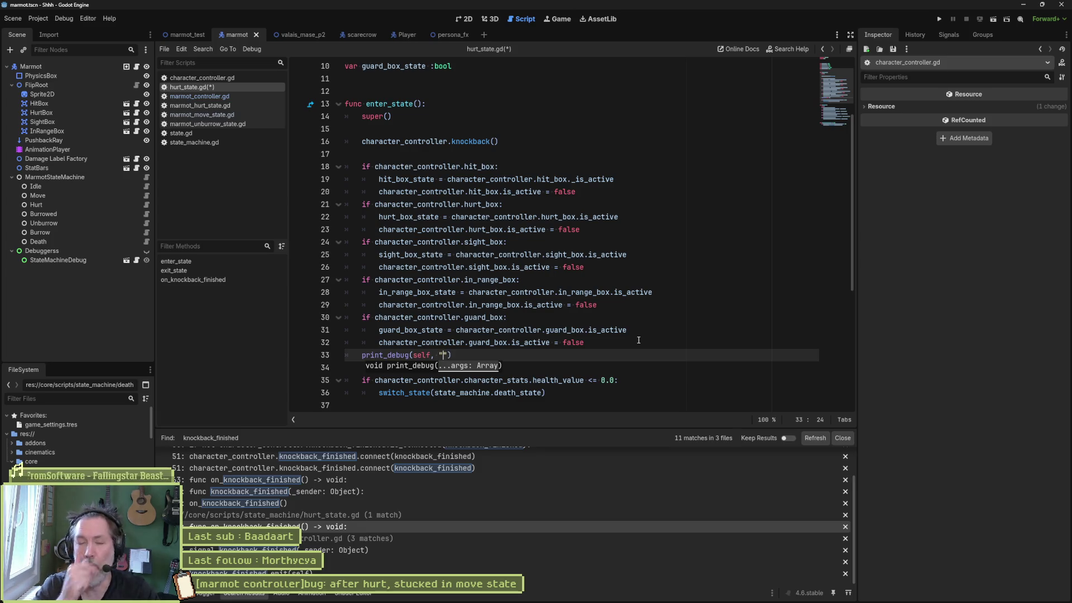
{"action": "double_click", "coordinate": [392, 179]}
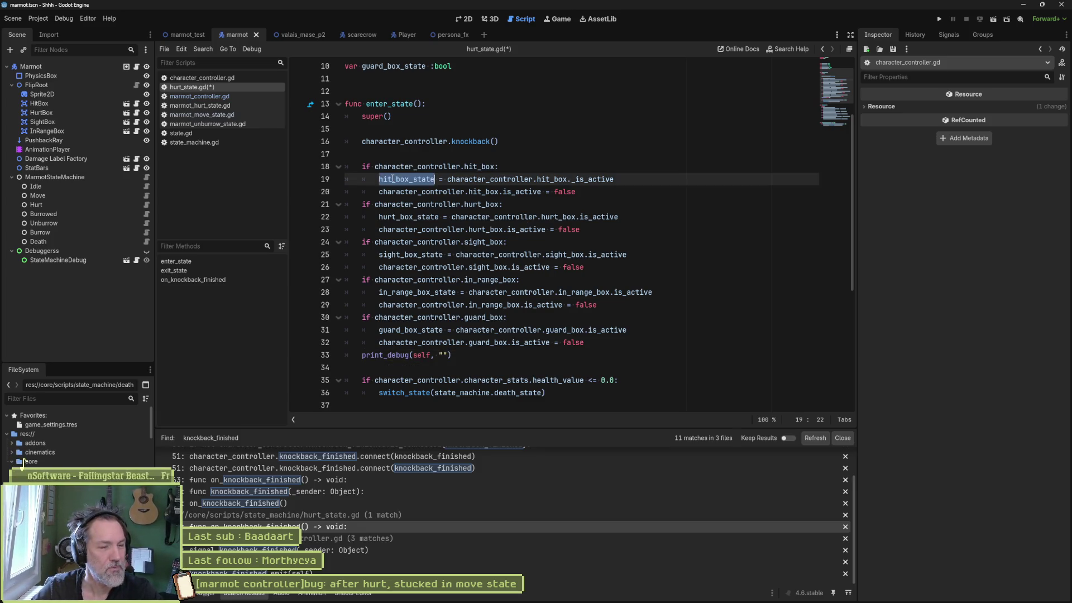
{"action": "double_click", "coordinate": [421, 255]}
{"action": "key", "text": "ctrl+c"}
{"action": "left_click", "coordinate": [445, 355]}
{"action": "key", "text": "ctrl+v"}
{"action": "type", "text": ": \", sight_box_state"}
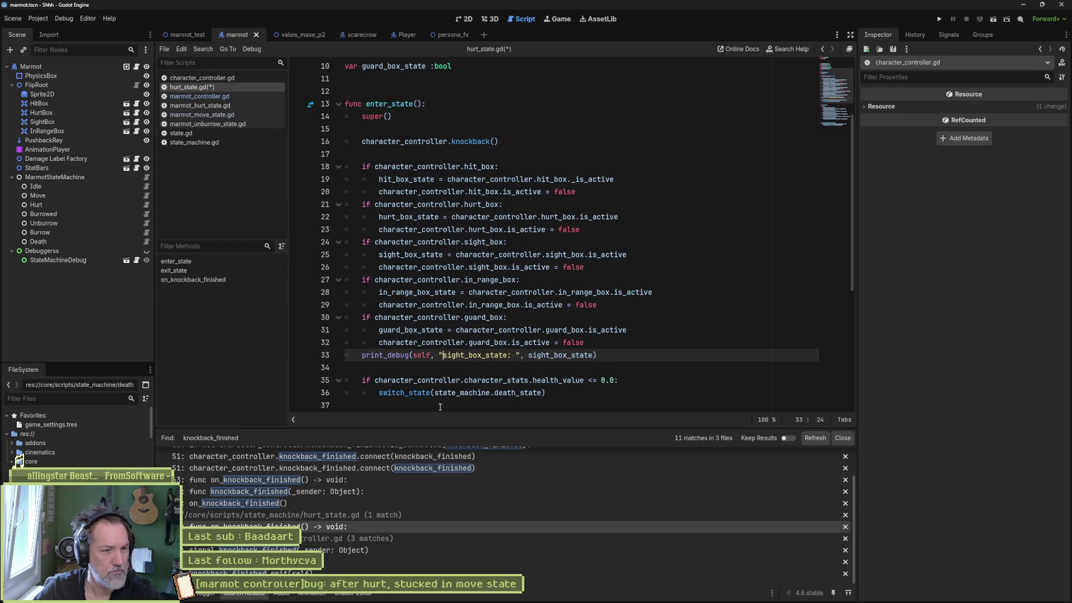
{"action": "type", "text": " storing"}
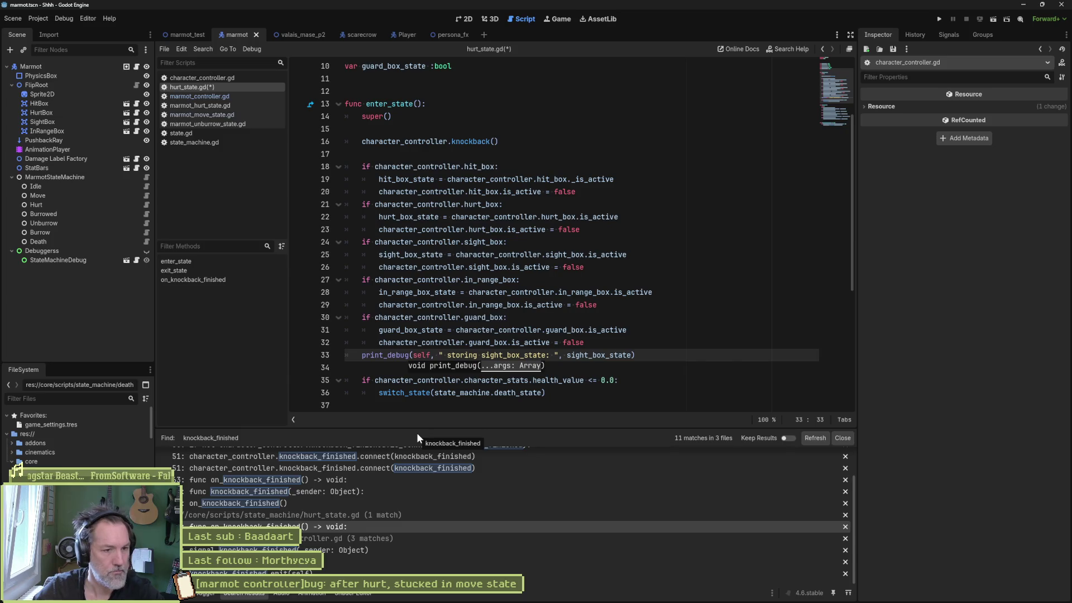
Copy that print into exit_state reading 'restoring', save hurt_state.gd, and run marmot_test.
{"action": "left_click_drag", "start_coordinate": [654, 356], "coordinate": [654, 345]}
{"action": "scroll", "coordinate": [633, 359], "scroll_direction": "down", "scroll_amount": 6}
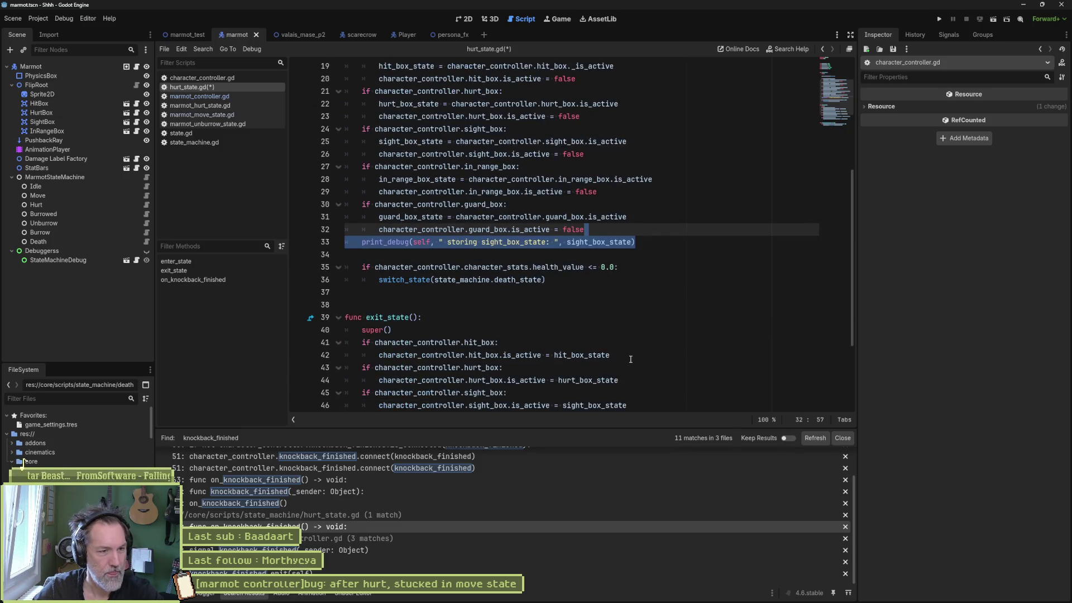
{"action": "key", "text": "ctrl+c"}
{"action": "left_click", "coordinate": [654, 330]}
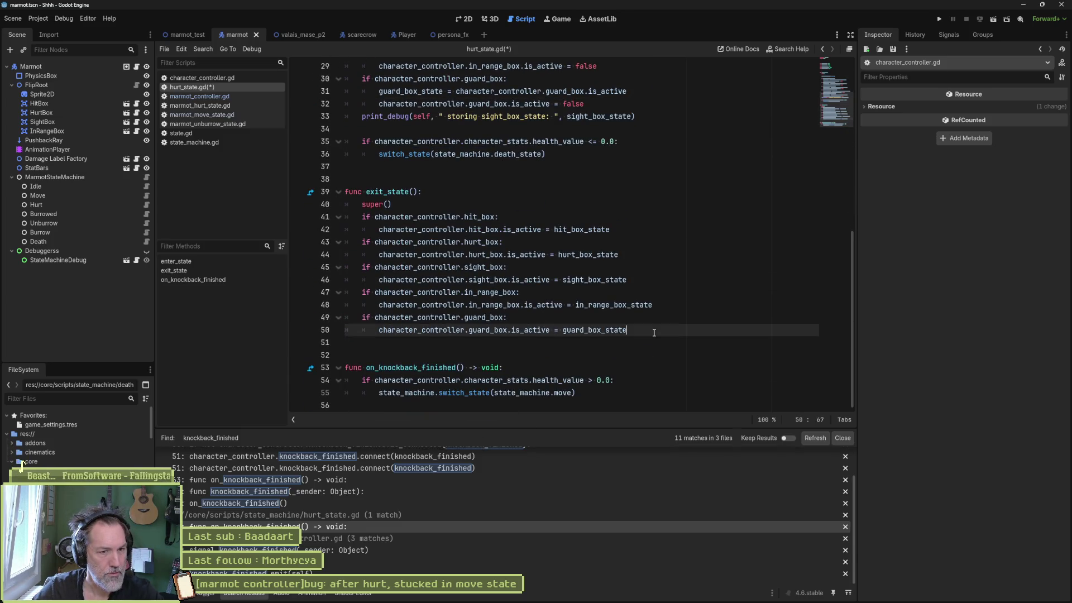
{"action": "key", "text": "ctrl+v"}
{"action": "double_click", "coordinate": [461, 342]}
{"action": "type", "text": "restoring"}
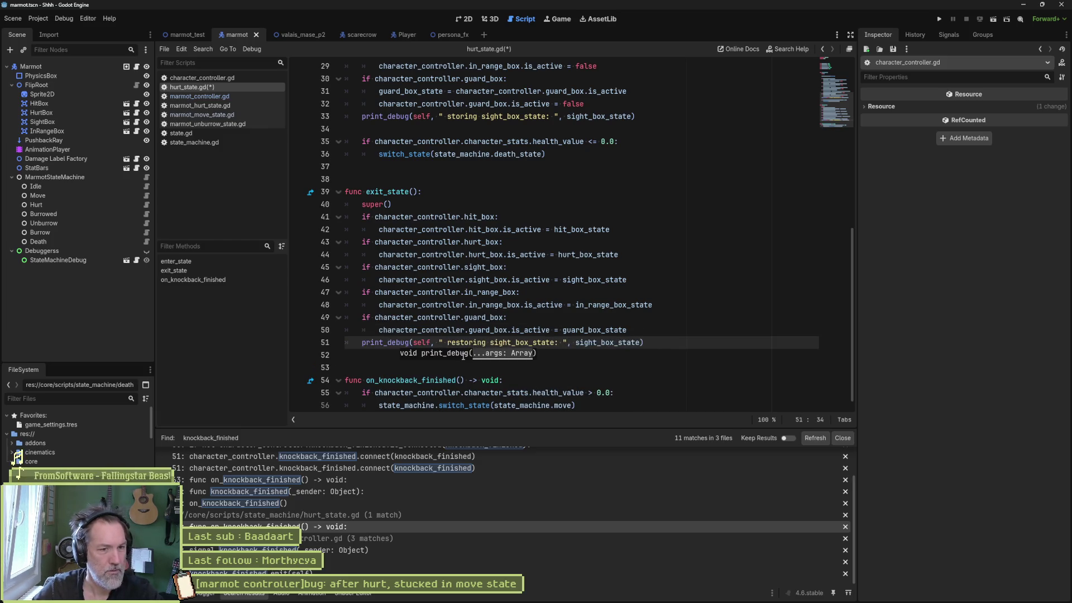
{"action": "key", "text": "ctrl+s"}
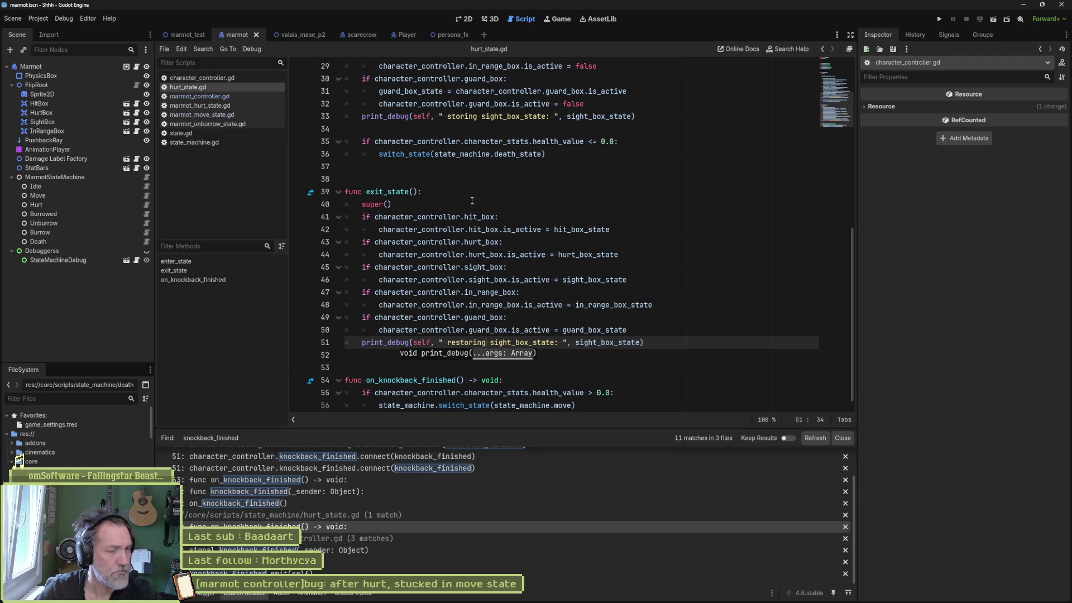
{"action": "left_click", "coordinate": [189, 35]}
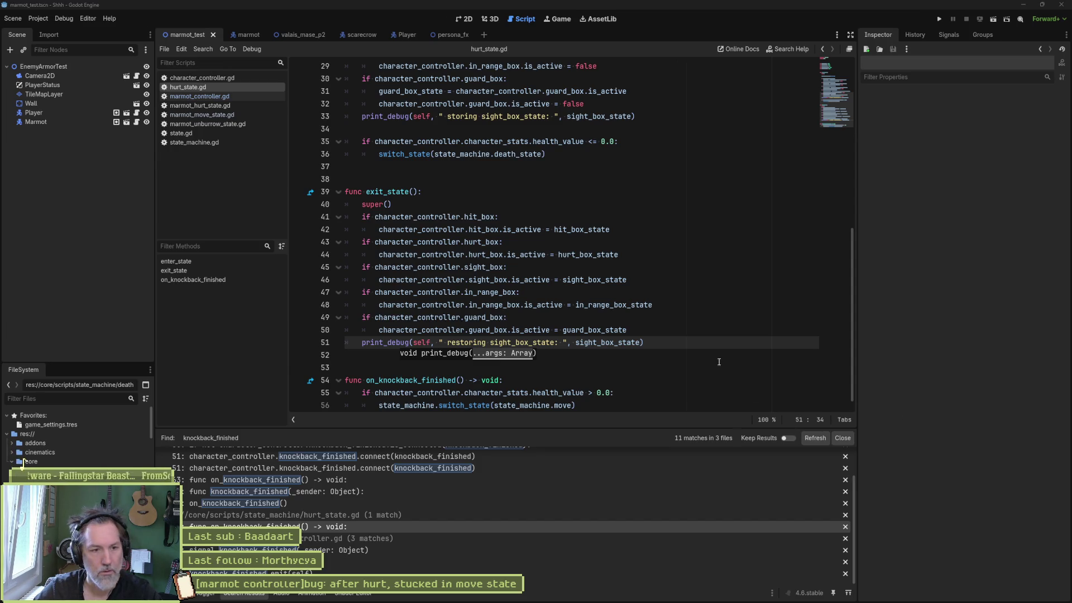
{"action": "key", "text": "F6"}
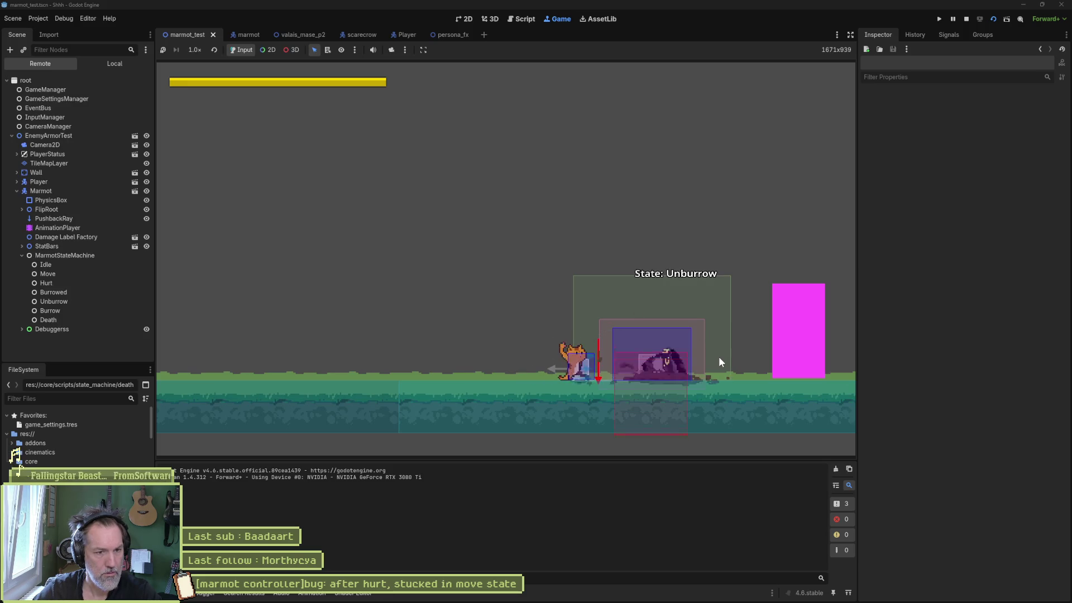
Hit the marmot in the test run, then stop it, logging 'storing sight_box_state: true'.
{"action": "key", "text": "F8"}
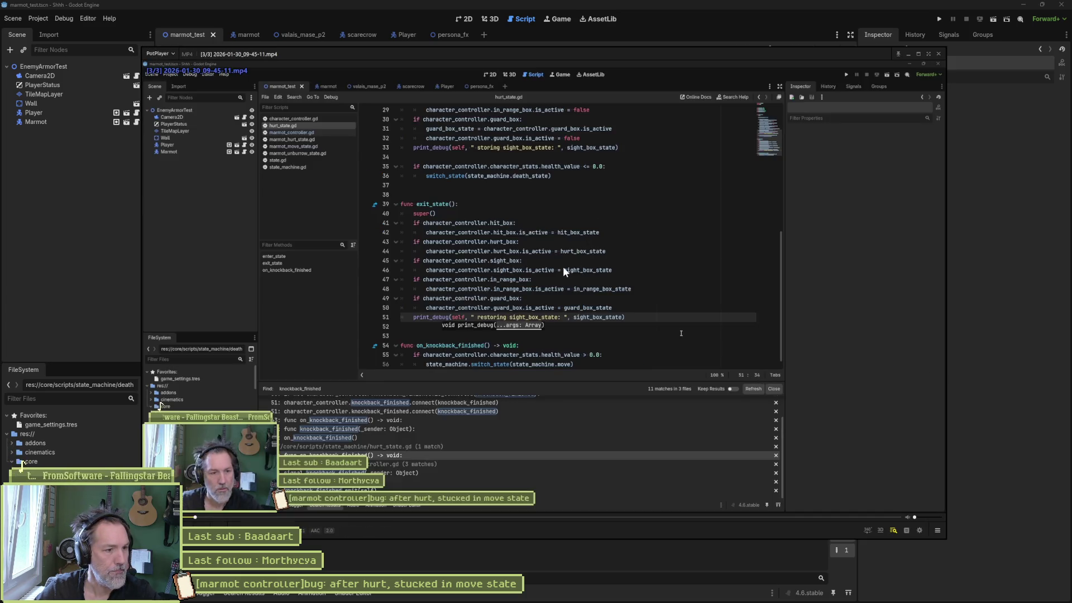
Step the PotPlayer replay frame by frame through the marmot's Hurt state, then return to hurt_state.gd.
{"action": "key", "text": "Right"}
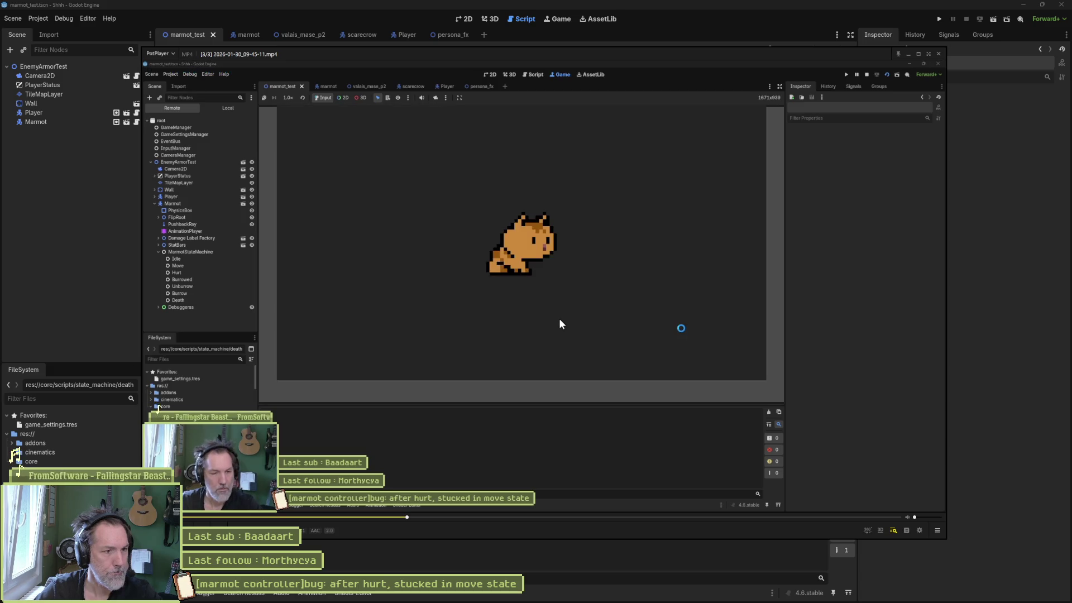
{"action": "key", "text": "space"}
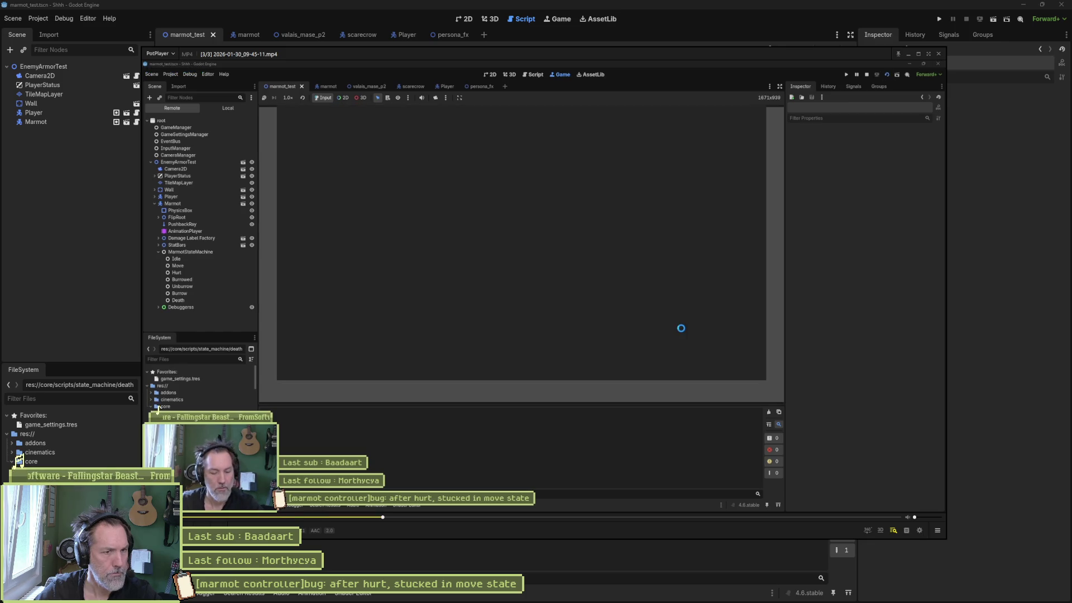
{"action": "key", "text": "f"}
{"action": "key", "text": "f"}
{"action": "key", "text": "f"}
{"action": "key", "text": "f"}
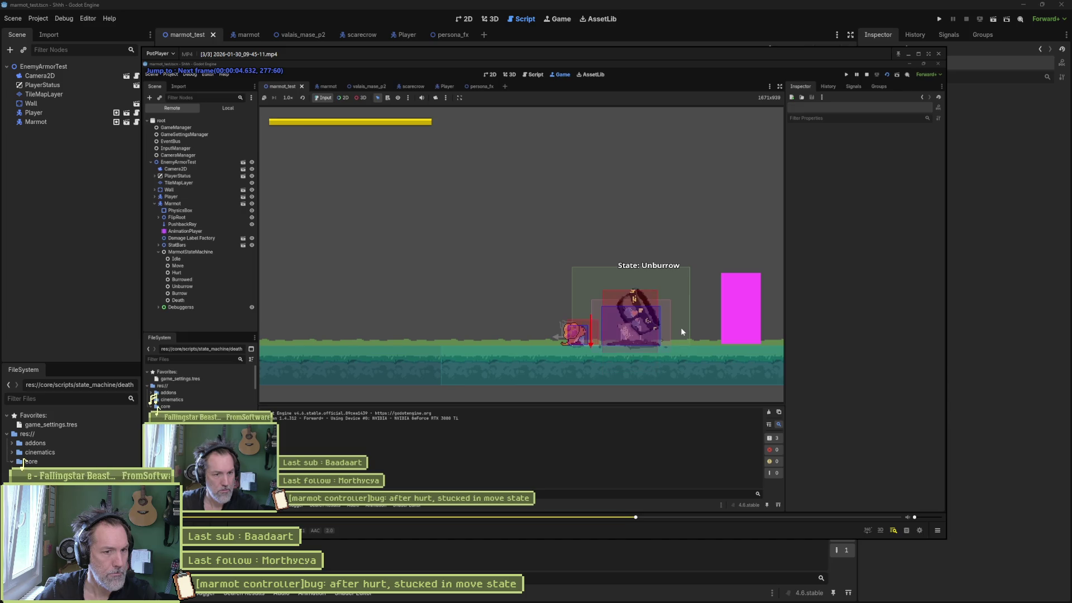
{"action": "key", "text": "f"}
{"action": "key", "text": "f"}
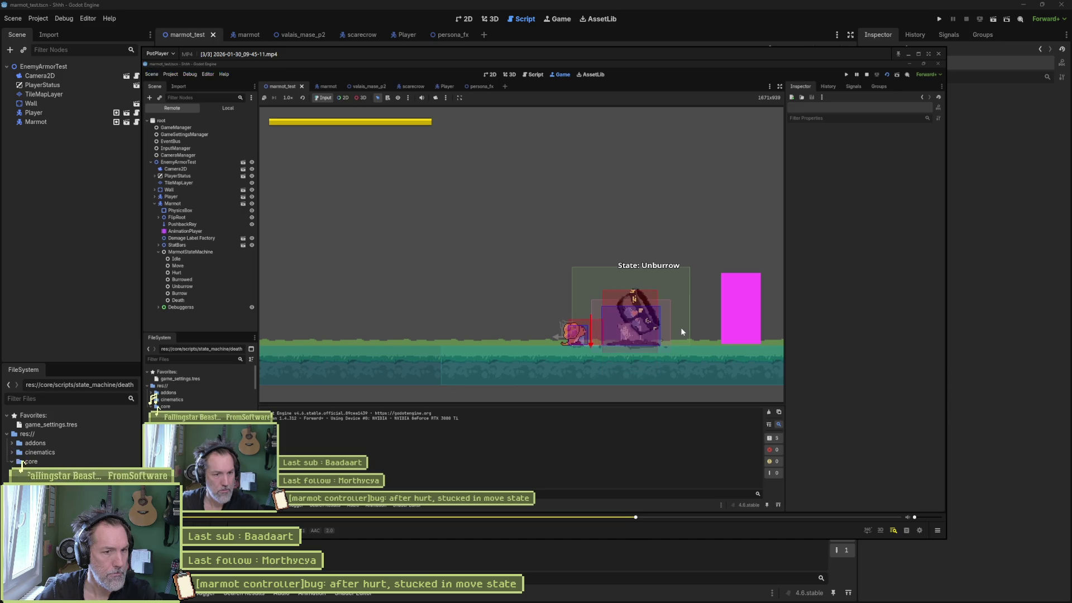
{"action": "key", "text": "f"}
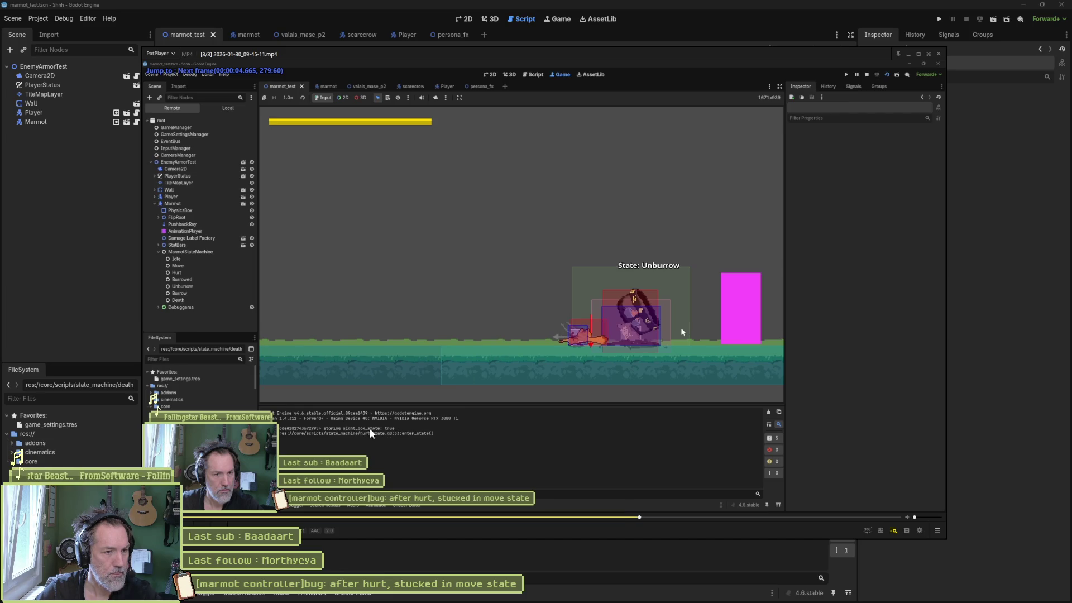
{"action": "key", "text": "f"}
{"action": "key", "text": "f"}
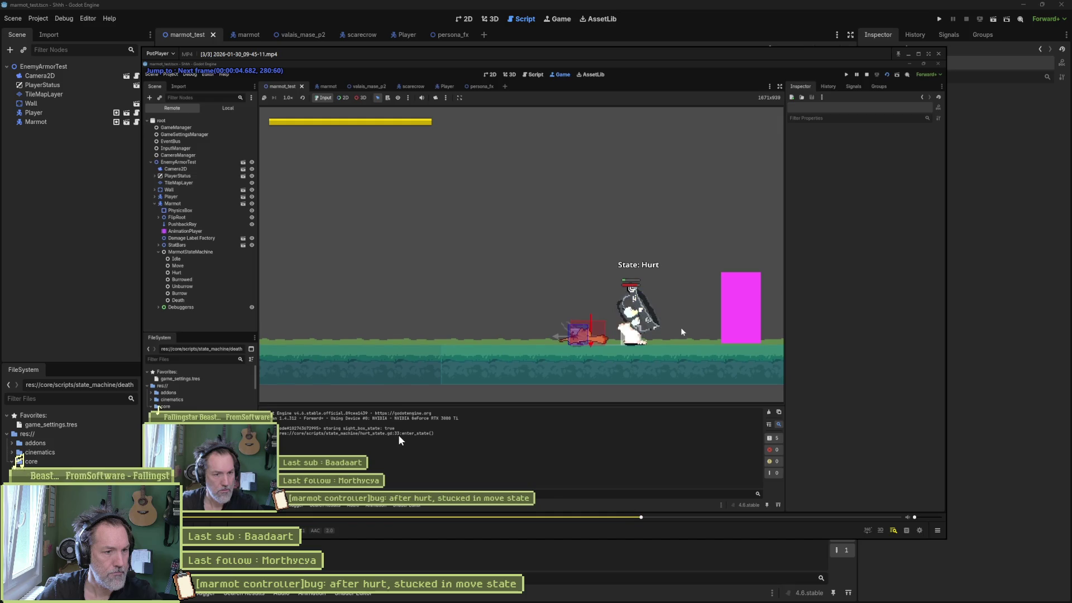
{"action": "key", "text": "f"}
{"action": "key", "text": "f"}
{"action": "key", "text": "f"}
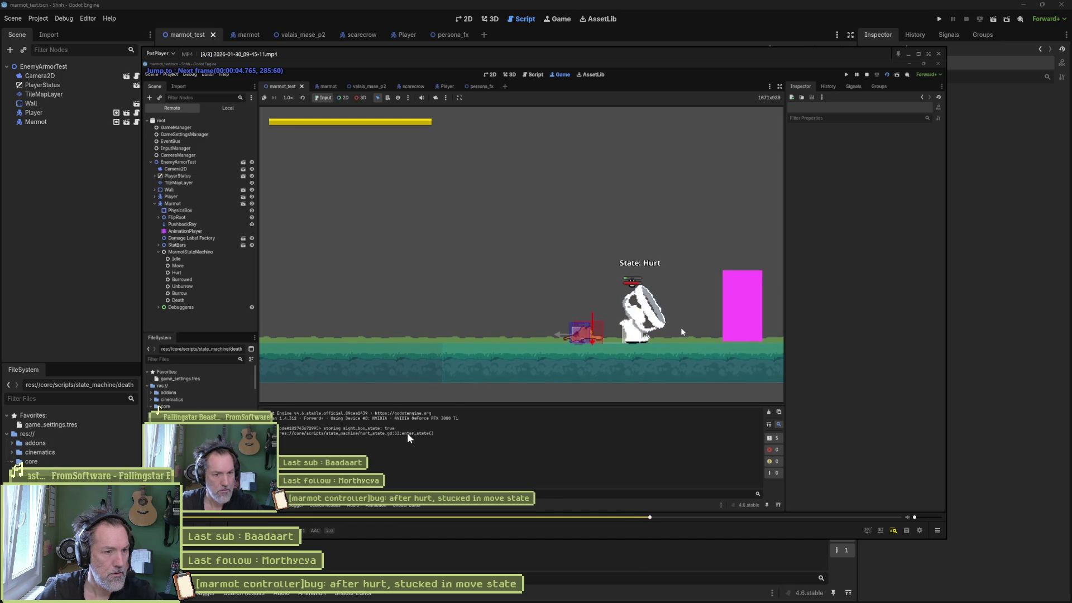
{"action": "key", "text": "f"}
{"action": "key", "text": "f"}
{"action": "key", "text": "f"}
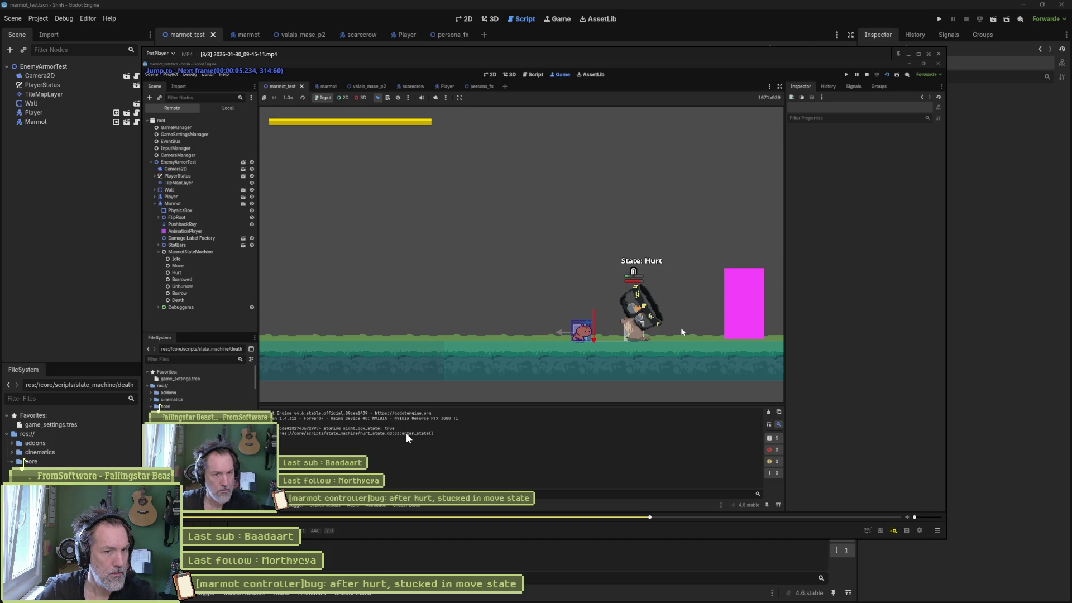
{"action": "key", "text": "f"}
{"action": "key", "text": "f"}
{"action": "key", "text": "f"}
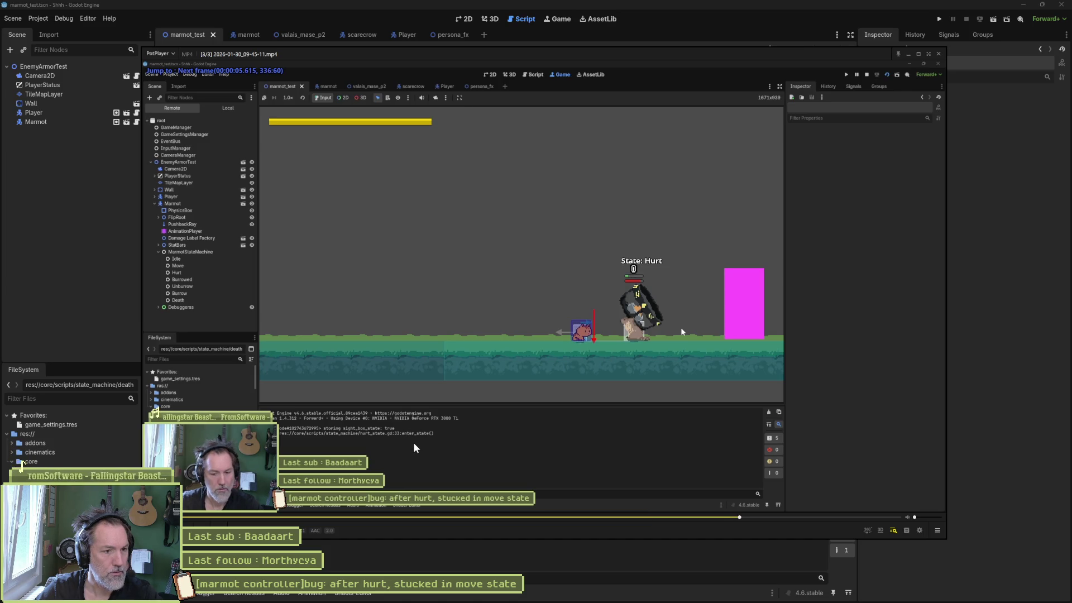
{"action": "key", "text": "f"}
{"action": "key", "text": "f"}
{"action": "key", "text": "f"}
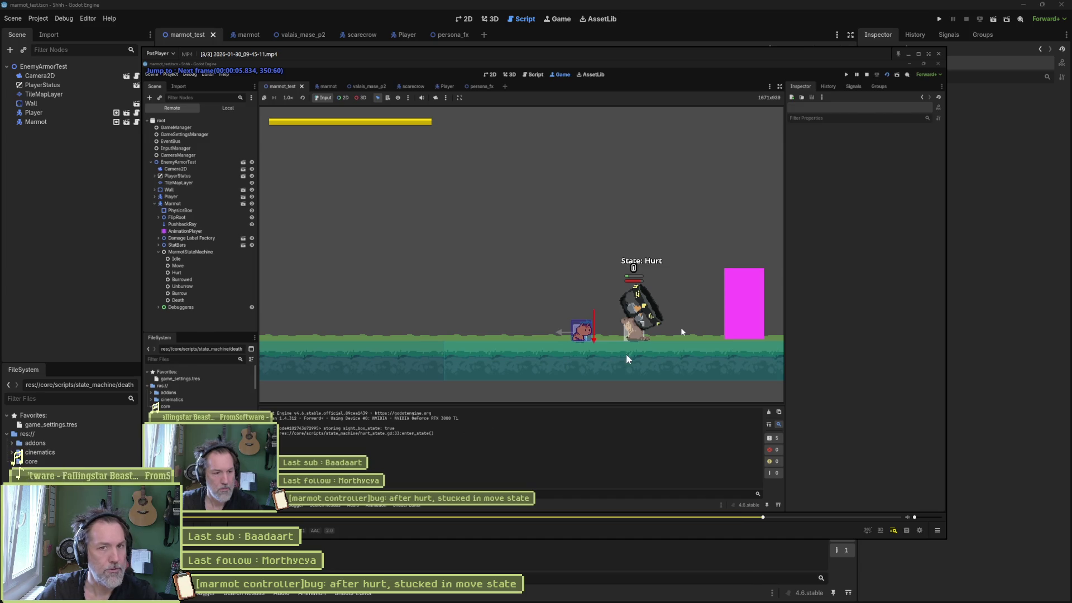
{"action": "left_click", "coordinate": [979, 274]}
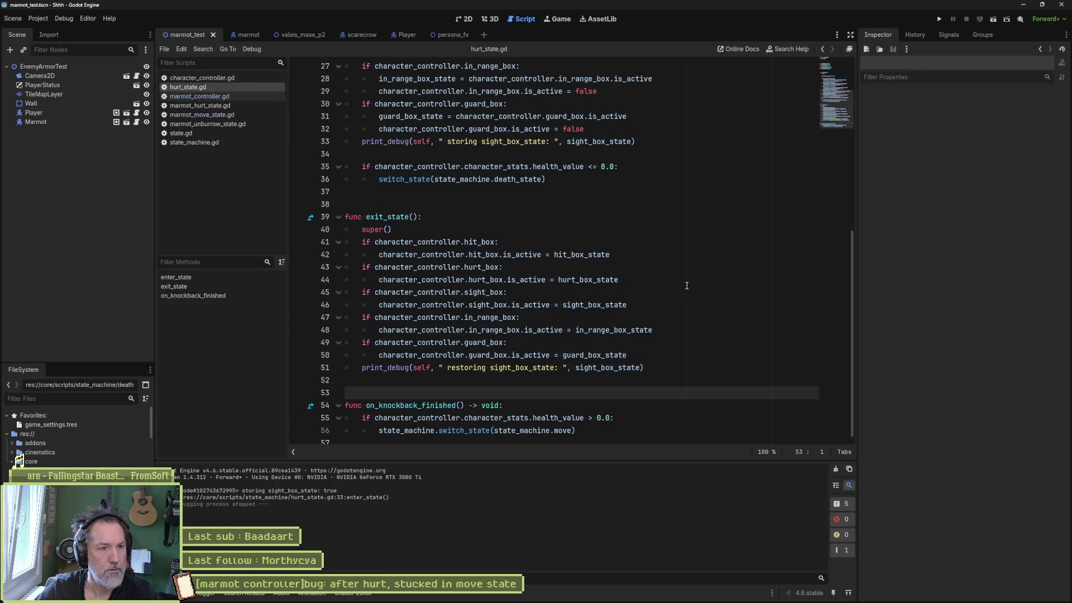
Review the exit_state body and the switch_state call in hurt_state.gd.
{"action": "left_click_drag", "start_coordinate": [424, 216], "coordinate": [508, 369]}
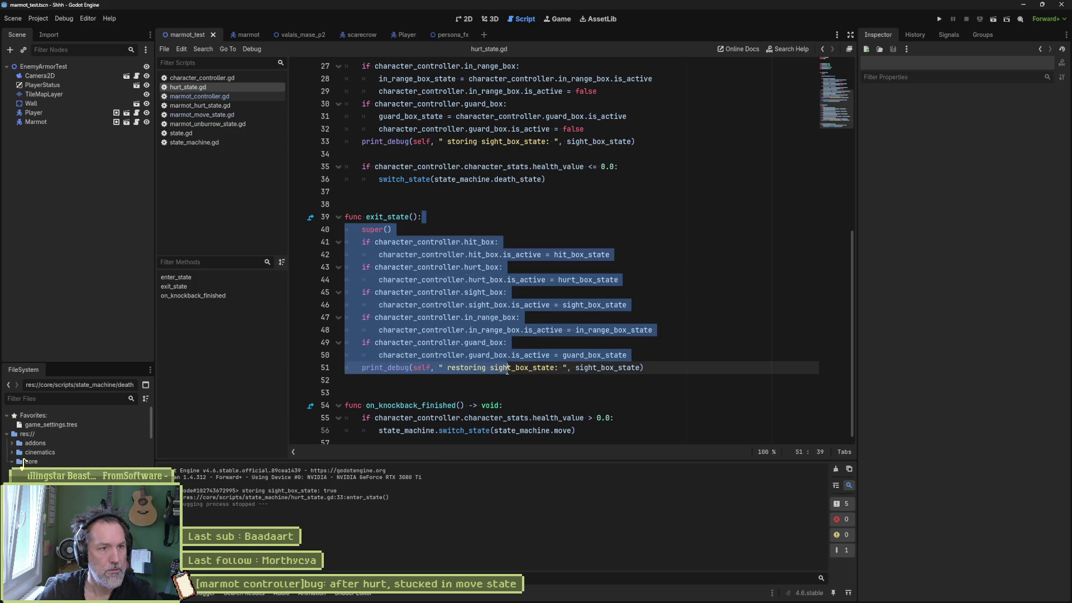
{"action": "left_click", "coordinate": [435, 179]}
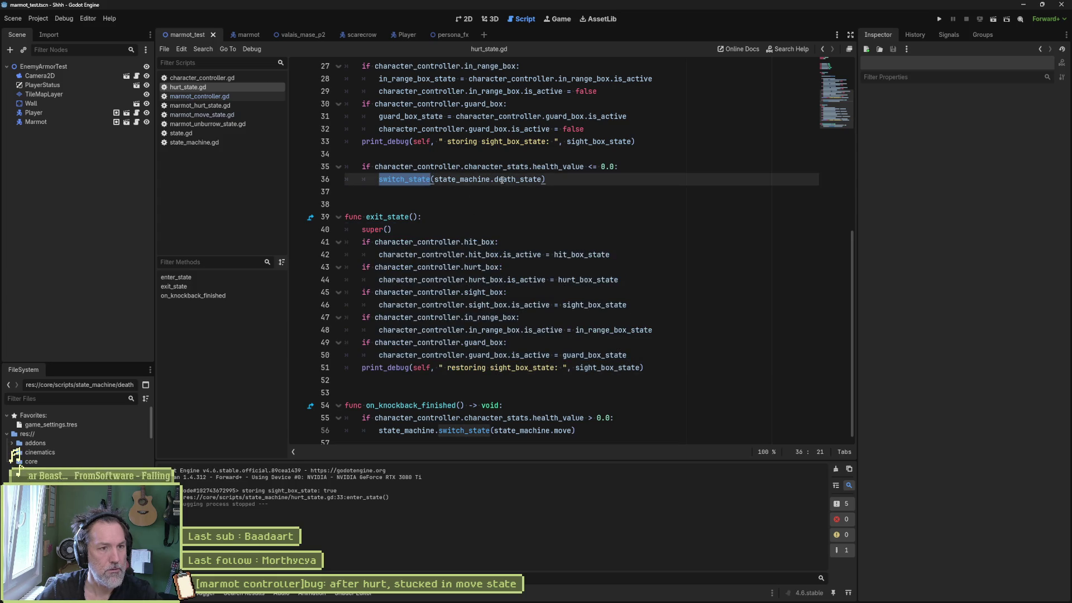
{"action": "mouse_move", "coordinate": [488, 218]}
{"action": "left_mouse_down"}
{"action": "mouse_move", "coordinate": [464, 368]}
{"action": "mouse_move", "coordinate": [528, 357]}
{"action": "left_mouse_up"}
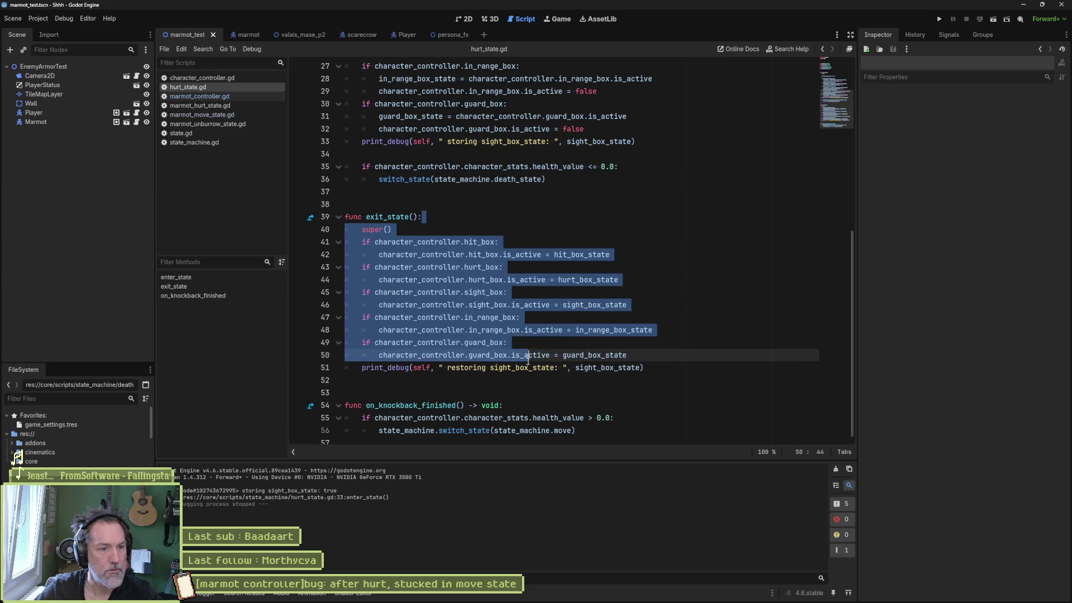
{"action": "scroll", "coordinate": [517, 365], "scroll_direction": "down", "scroll_amount": 1}
{"action": "left_click_drag", "start_coordinate": [520, 398], "coordinate": [558, 424]}
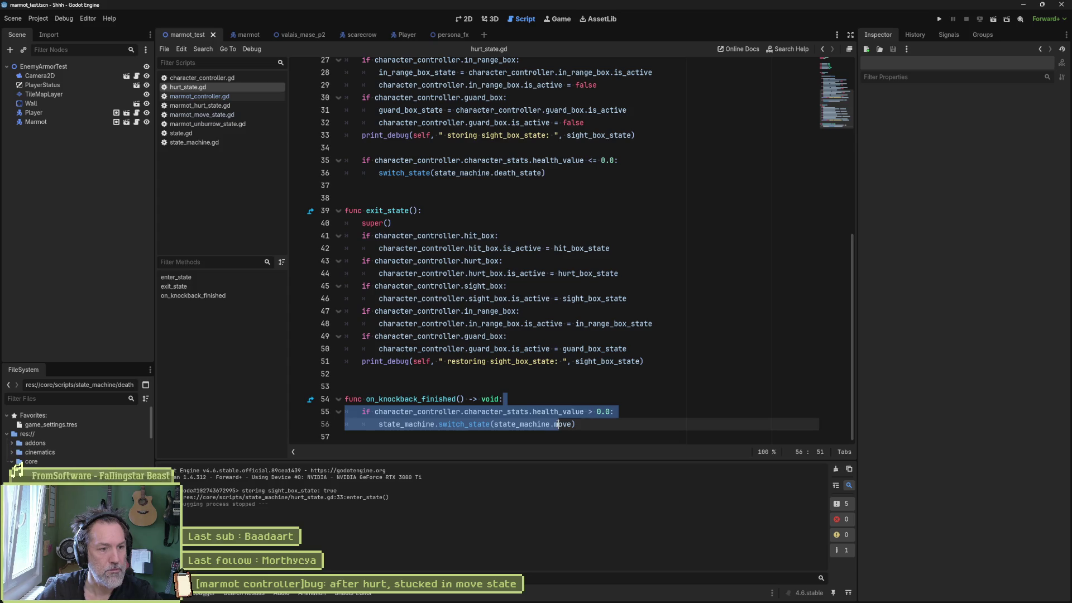
Add print_debug(self, " exiting hurt state") after on_knockback_finished's health check, save, and run the scene.
{"action": "left_click", "coordinate": [640, 412]}
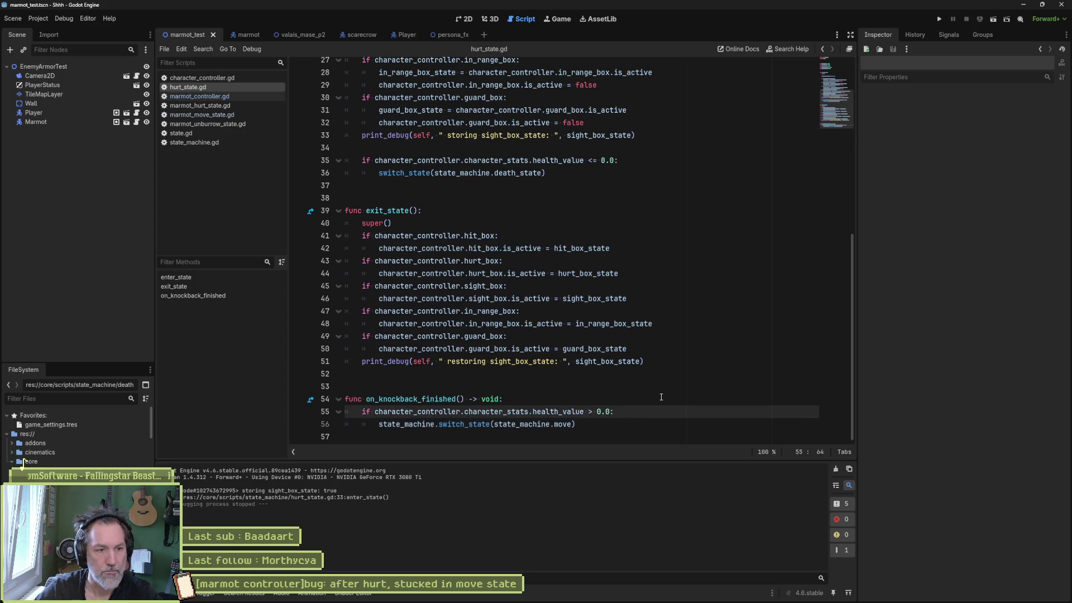
{"action": "key", "text": "Return"}
{"action": "type", "text": "print_D"}
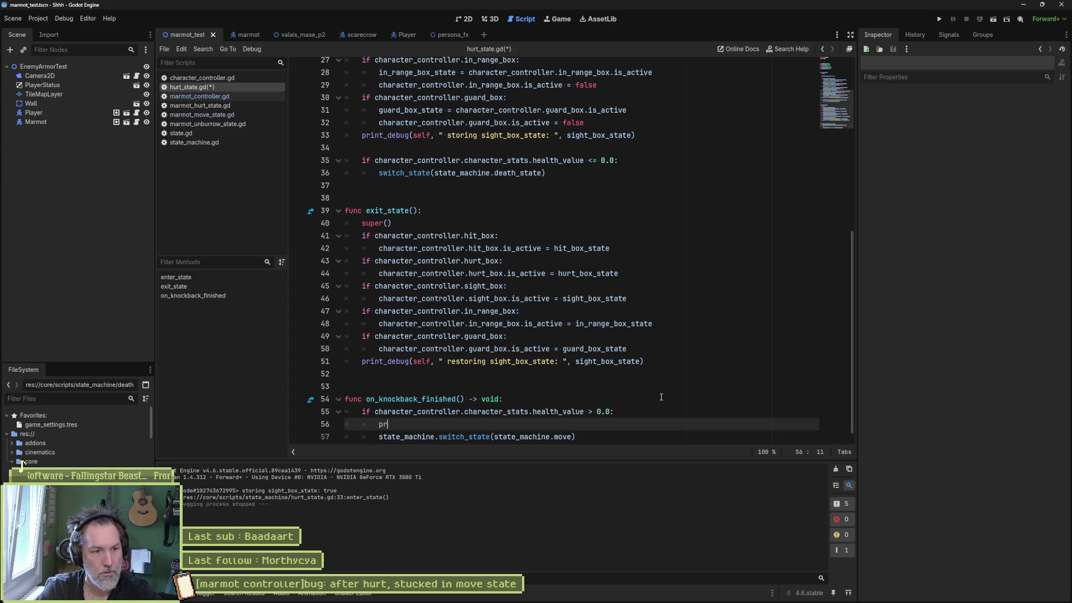
{"action": "key", "text": "Return"}
{"action": "type", "text": "g(self, \" "}
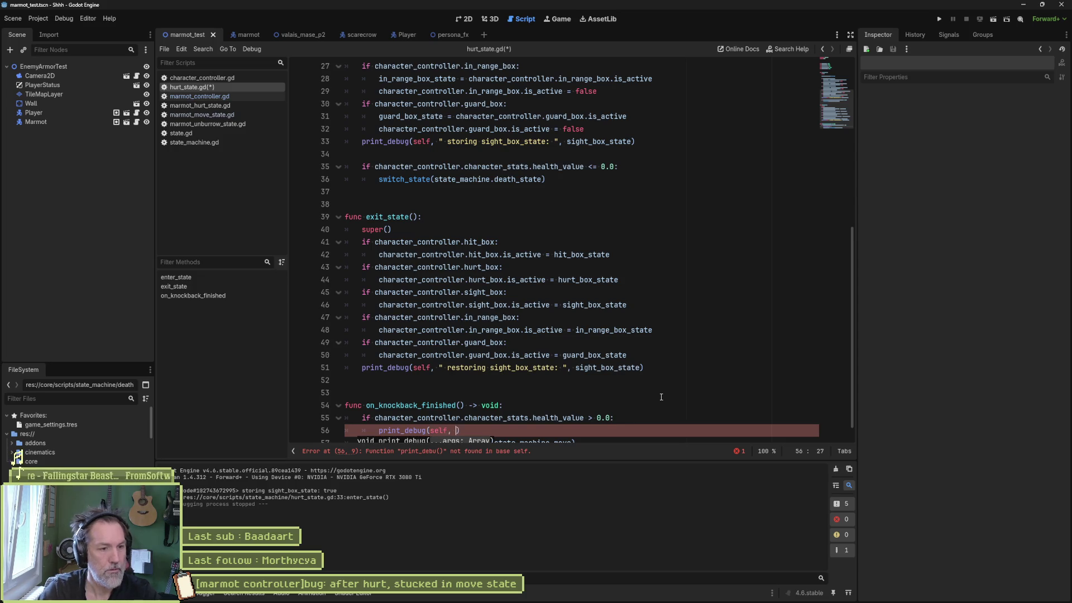
{"action": "type", "text": "exiting "}
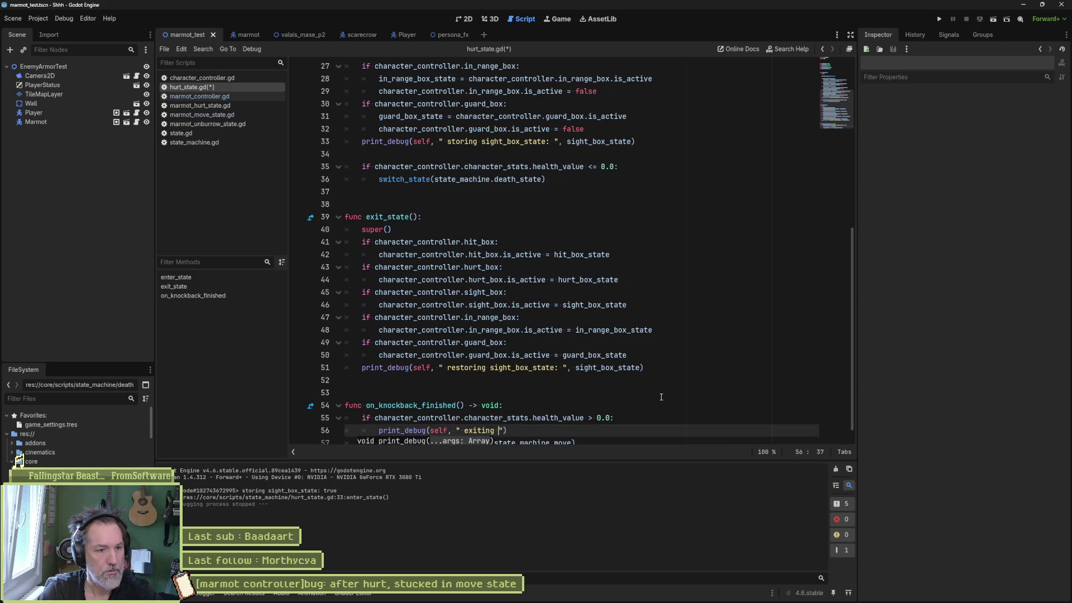
{"action": "type", "text": "hurt state"}
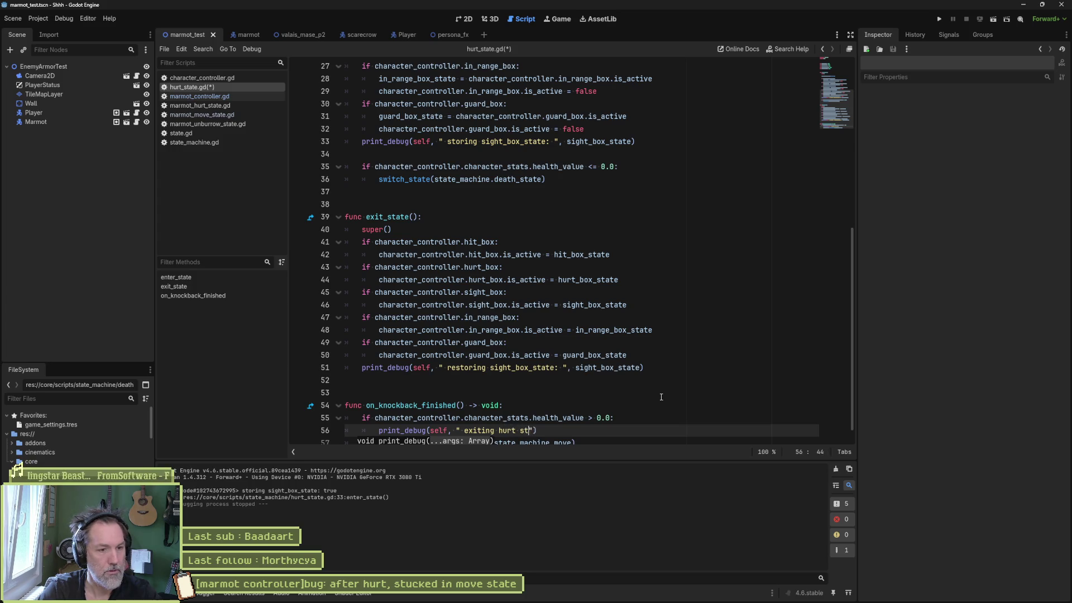
{"action": "key", "text": "ctrl+s"}
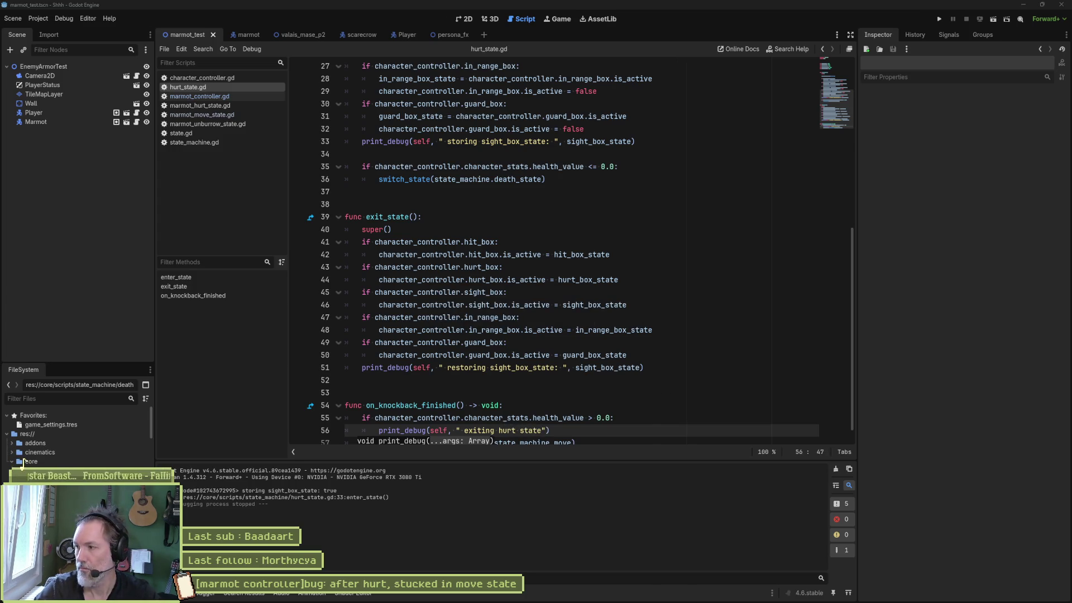
{"action": "key", "text": "F6"}
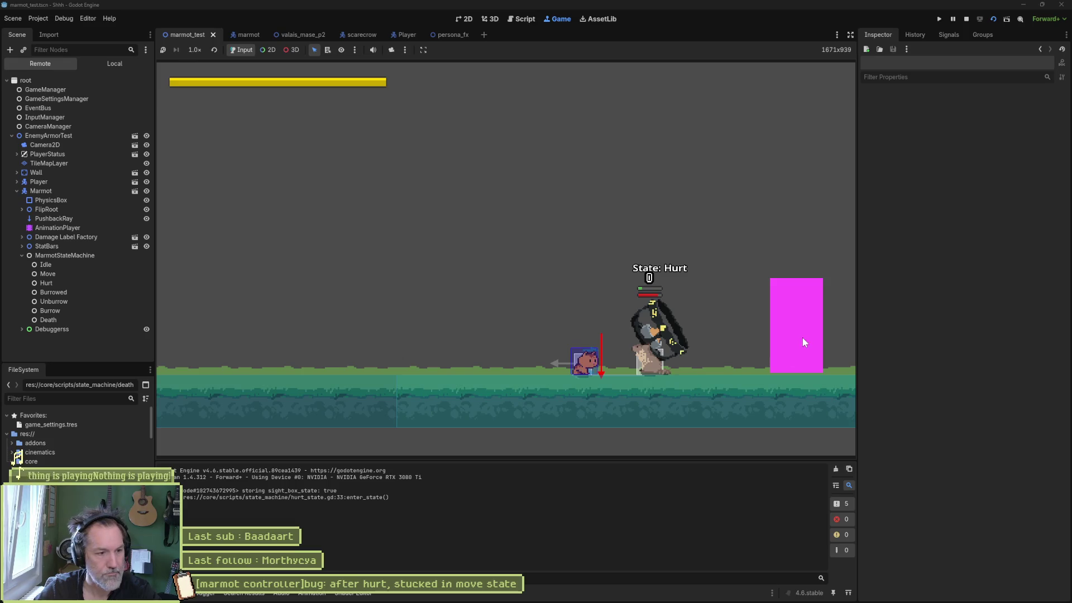
Stop the game and delete the ' exiting hurt state' debug line 56 in hurt_state.gd.
{"action": "key", "text": "F8"}
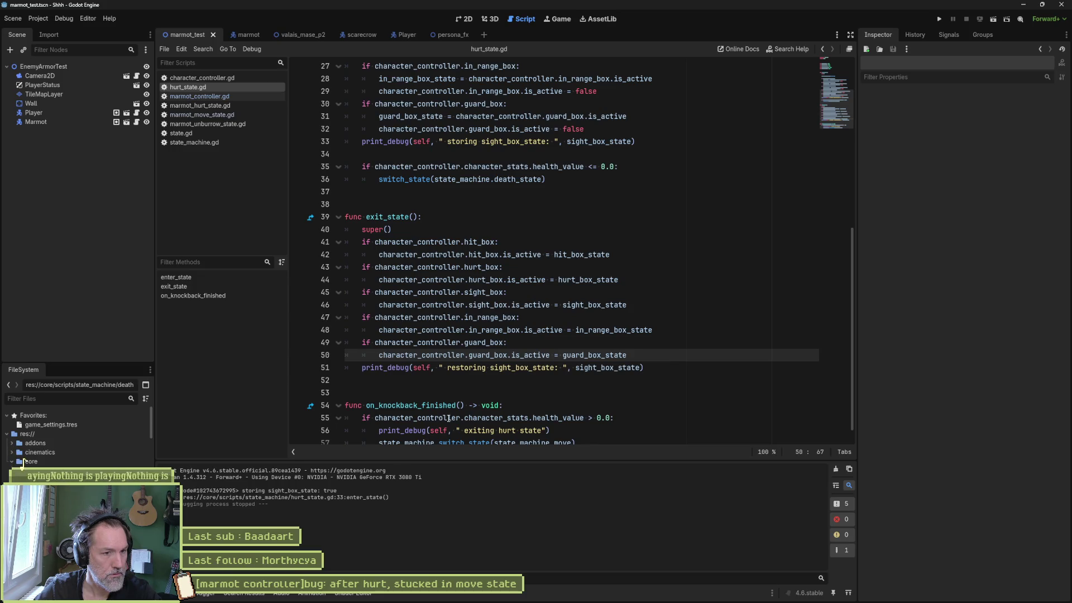
{"action": "scroll", "coordinate": [494, 411], "scroll_direction": "down", "scroll_amount": 1}
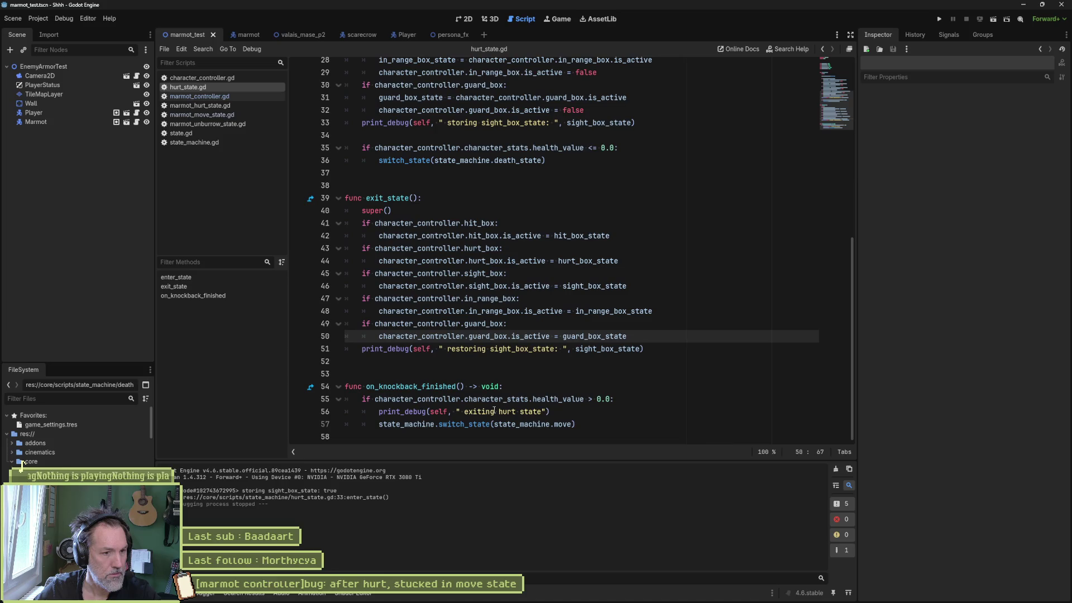
{"action": "left_click", "coordinate": [494, 411]}
{"action": "key", "text": "ctrl+shift+k"}
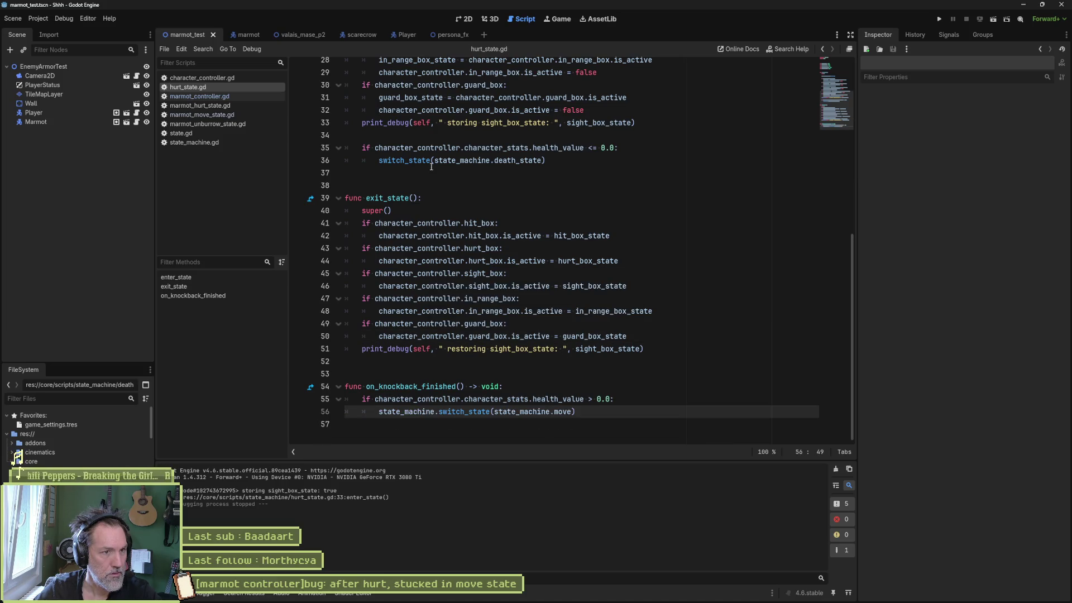
{"action": "scroll", "coordinate": [437, 183], "scroll_direction": "up", "scroll_amount": 5}
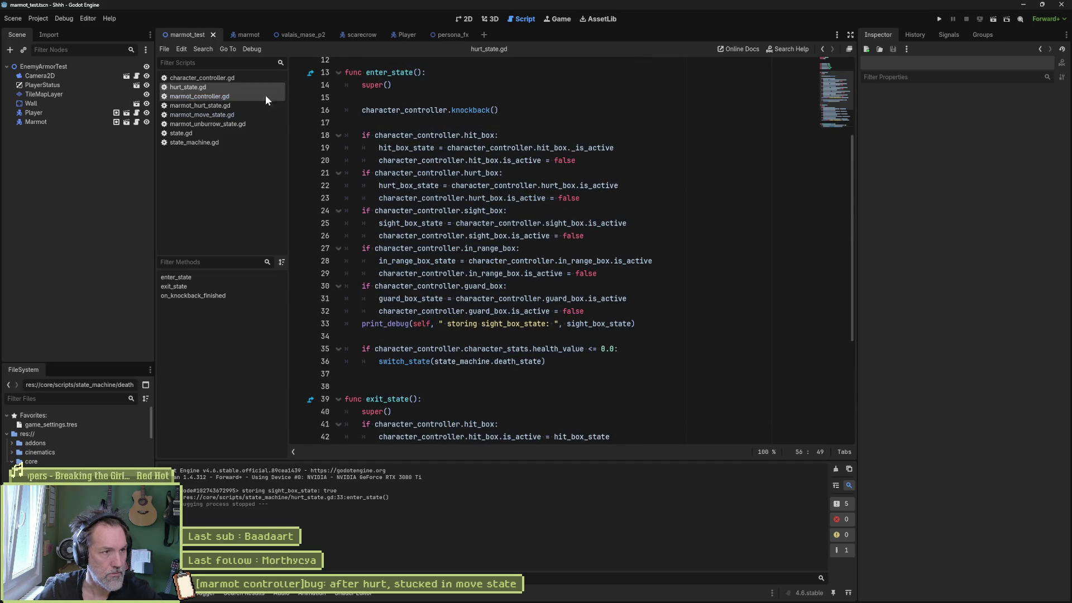
Read through the knockback function in character_controller.gd.
{"action": "left_click", "coordinate": [236, 78]}
{"action": "left_click", "coordinate": [204, 425]}
{"action": "scroll", "coordinate": [435, 352], "scroll_direction": "down", "scroll_amount": 4}
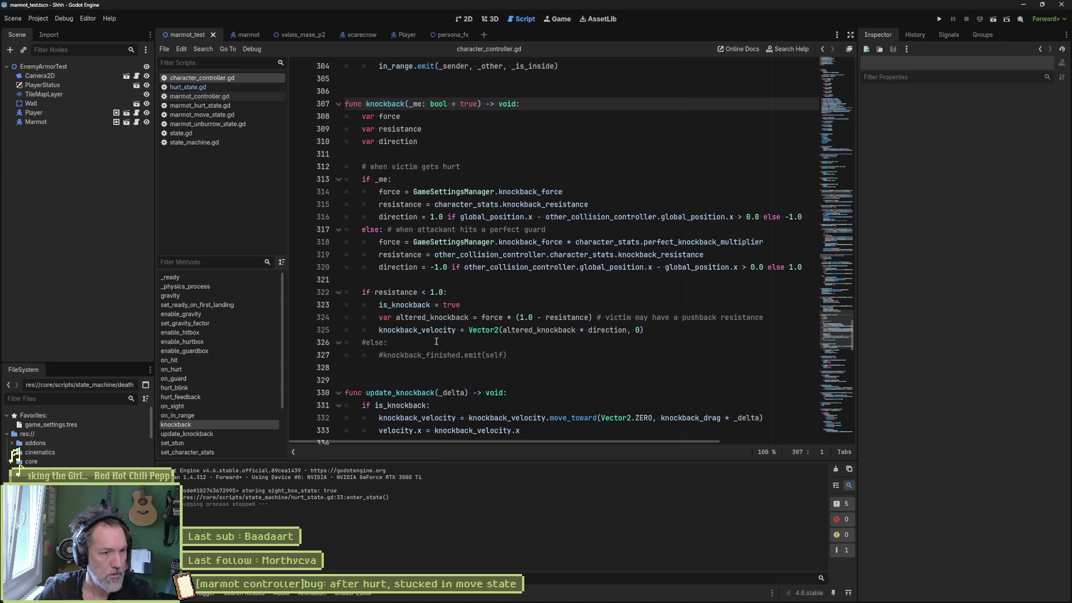
{"action": "scroll", "coordinate": [436, 341], "scroll_direction": "up", "scroll_amount": 4}
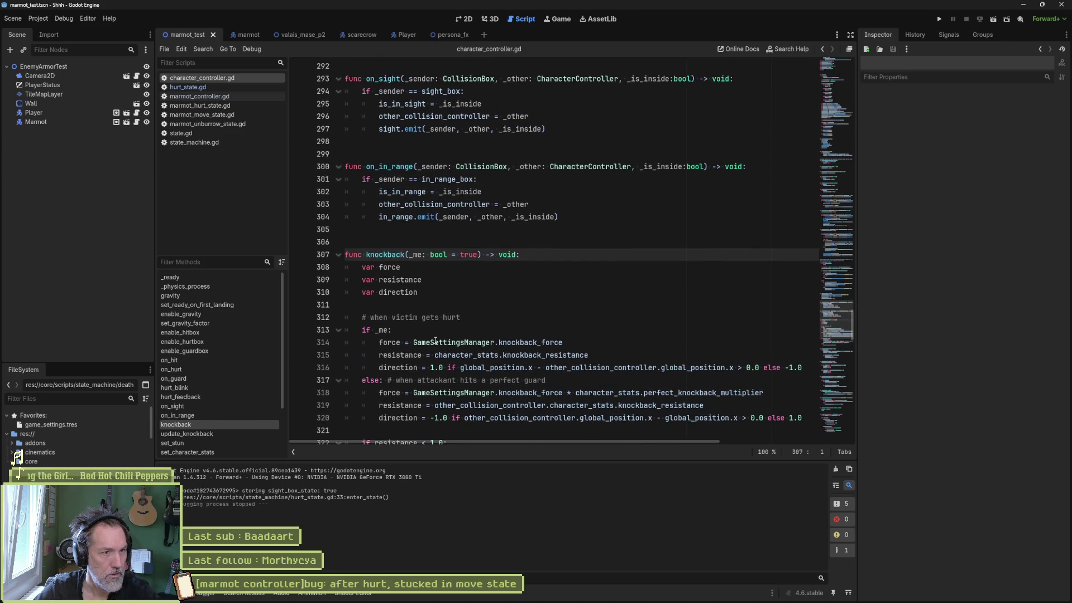
Inspect on_hurt's hurt signal, damage label, camera shake and group comment, then open marmot_hurt_state.gd.
{"action": "left_click", "coordinate": [220, 370]}
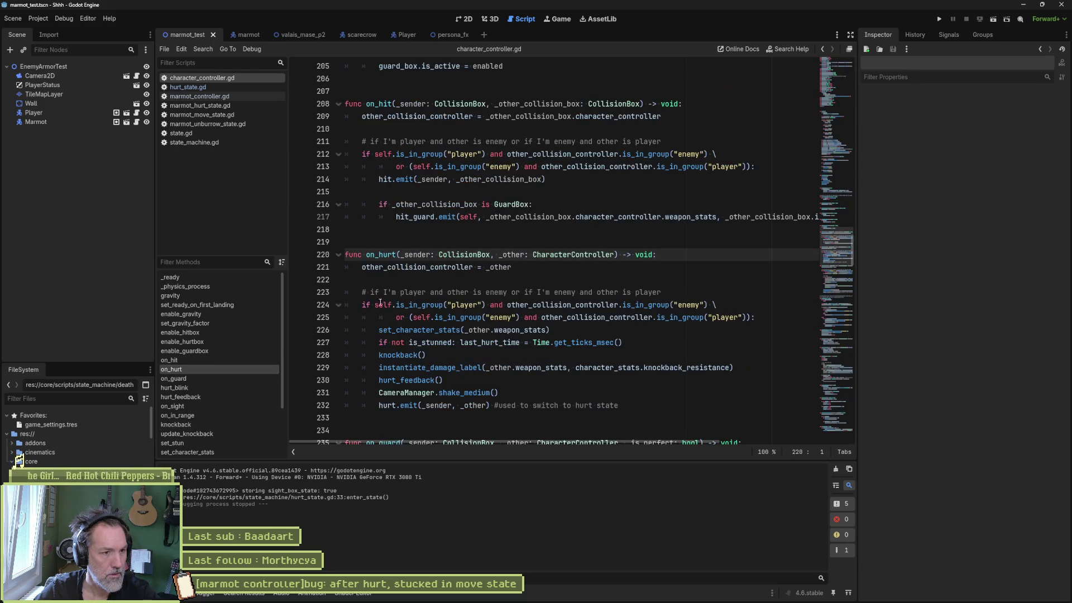
{"action": "double_click", "coordinate": [394, 406]}
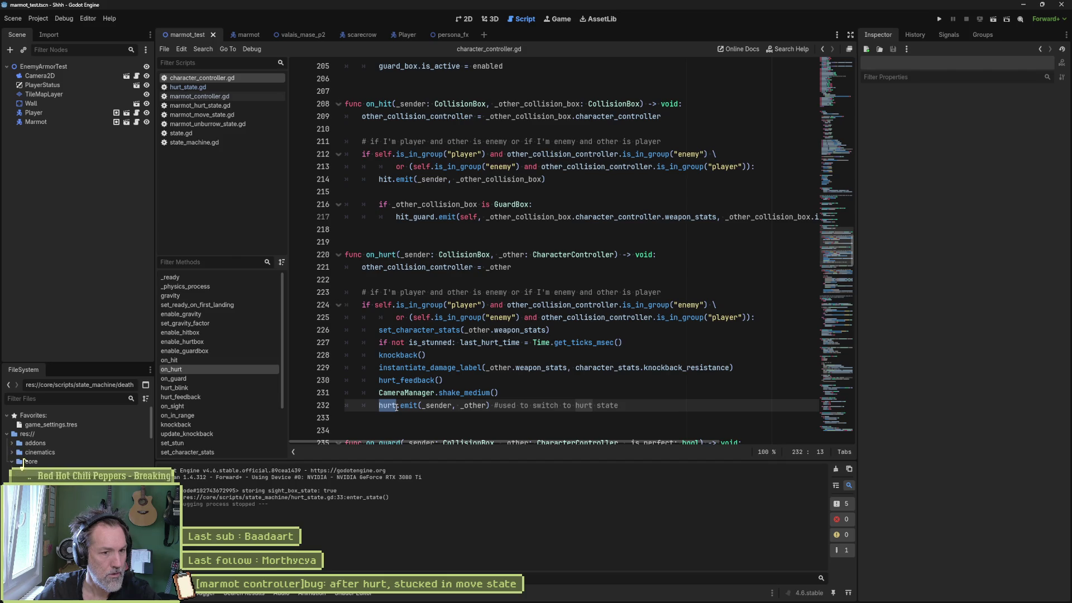
{"action": "left_click", "coordinate": [430, 367]}
{"action": "left_click", "coordinate": [419, 380]}
{"action": "left_click", "coordinate": [473, 392]}
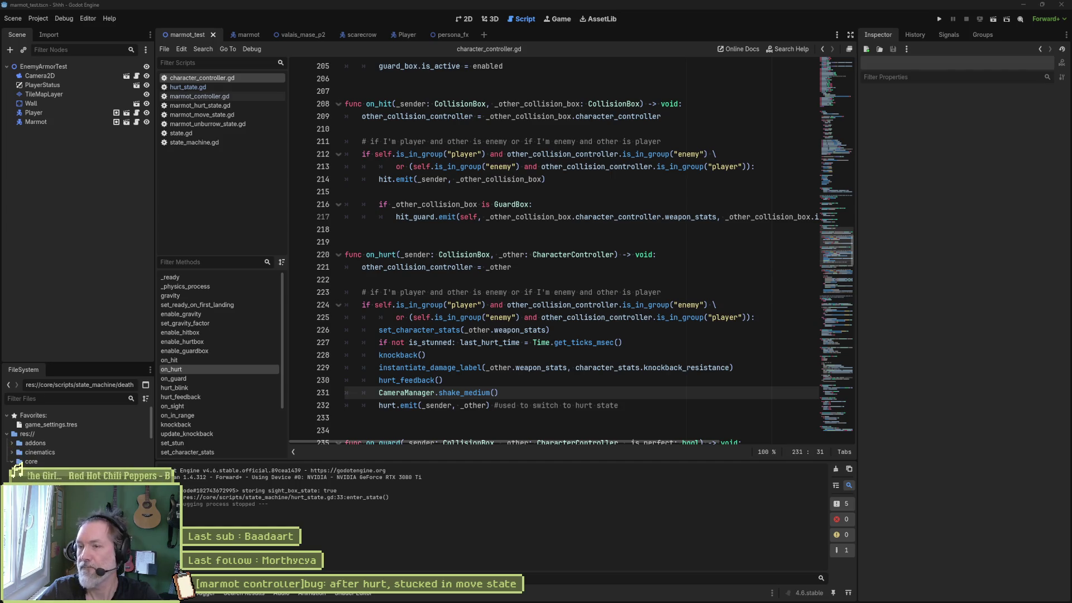
{"action": "left_click", "coordinate": [545, 293]}
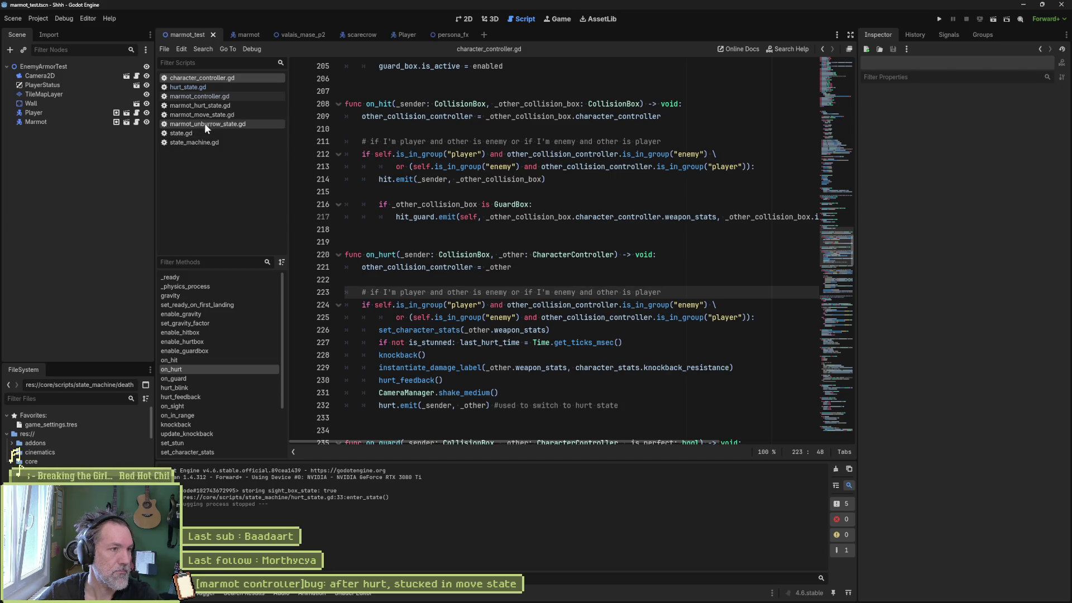
{"action": "left_click", "coordinate": [212, 105]}
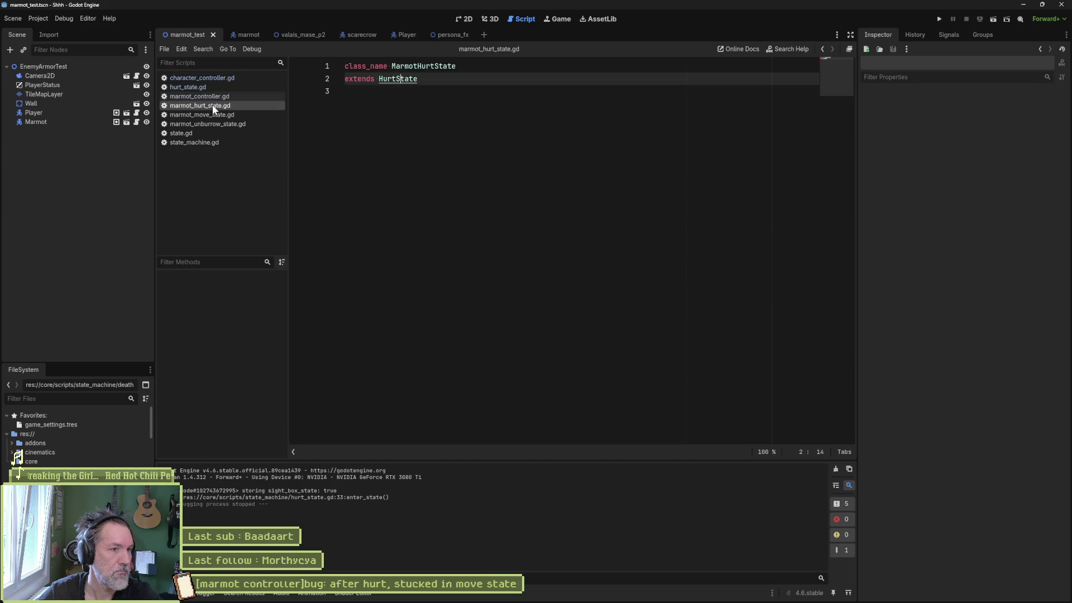
{"action": "left_click", "coordinate": [215, 88]}
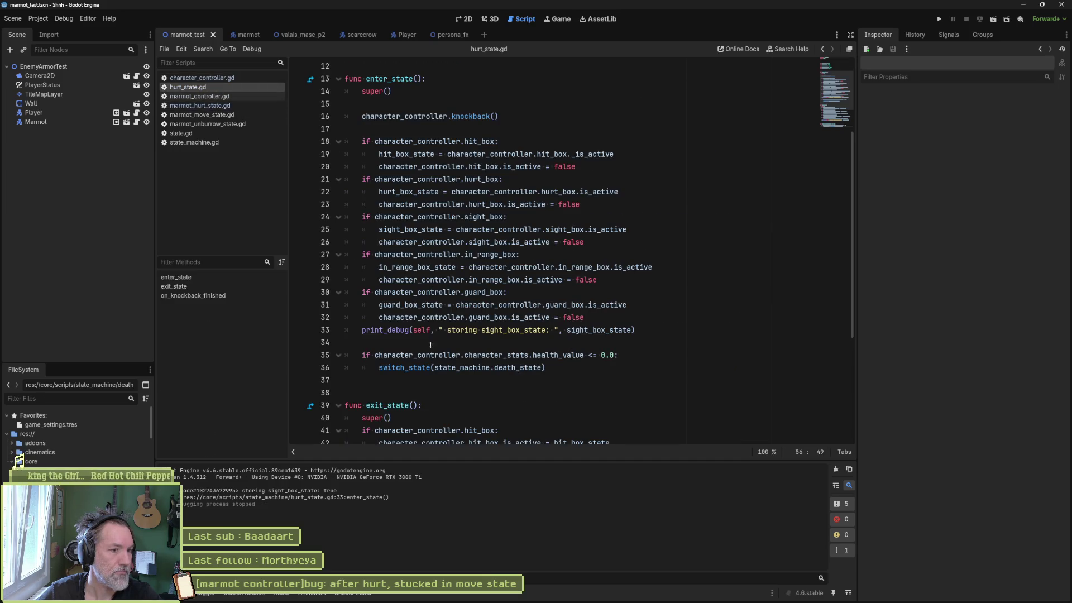
{"action": "scroll", "coordinate": [700, 385], "scroll_direction": "down", "scroll_amount": 5}
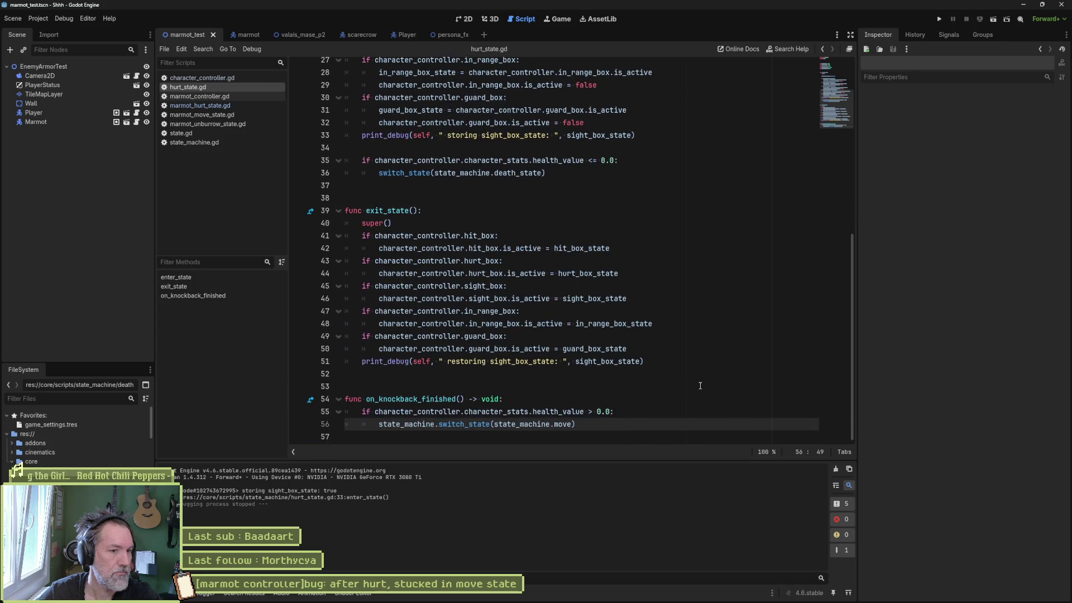
{"action": "left_click_drag", "start_coordinate": [574, 425], "coordinate": [380, 425]}
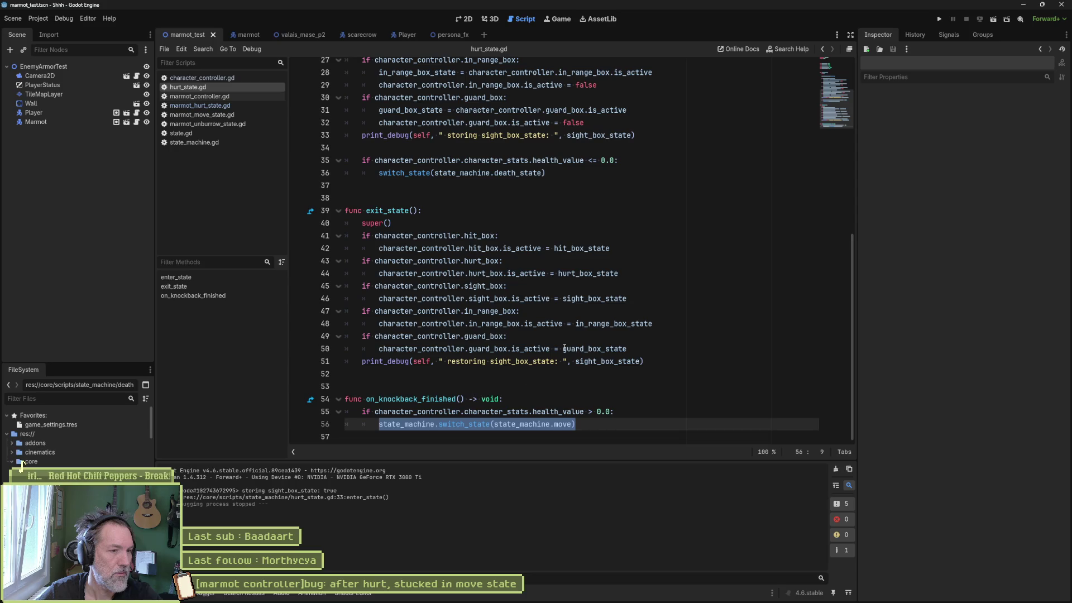
{"action": "mouse_move", "coordinate": [565, 348]}
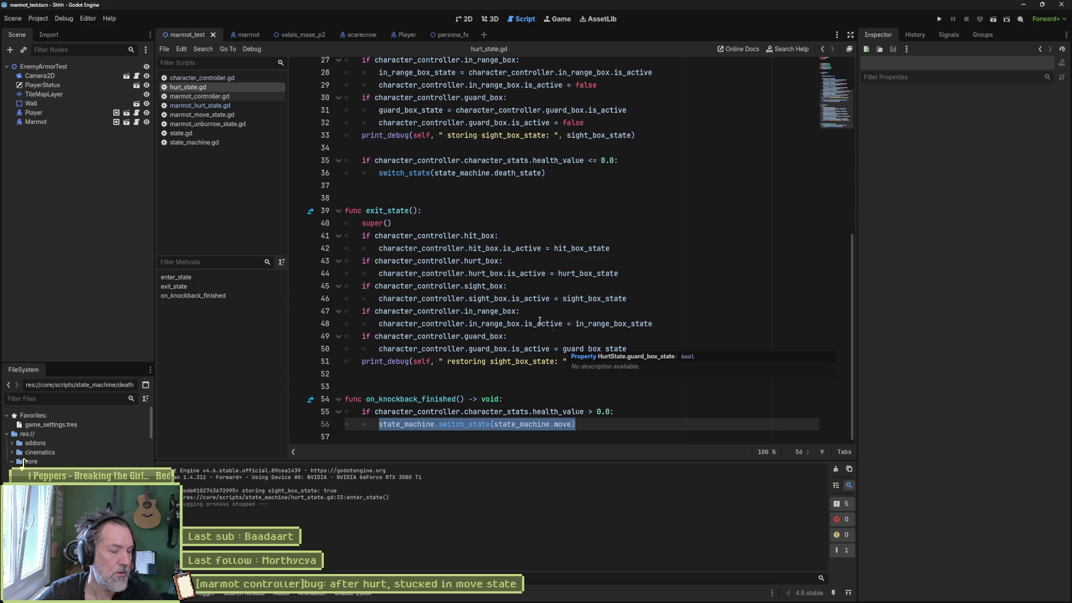
{"action": "left_click", "coordinate": [198, 106]}
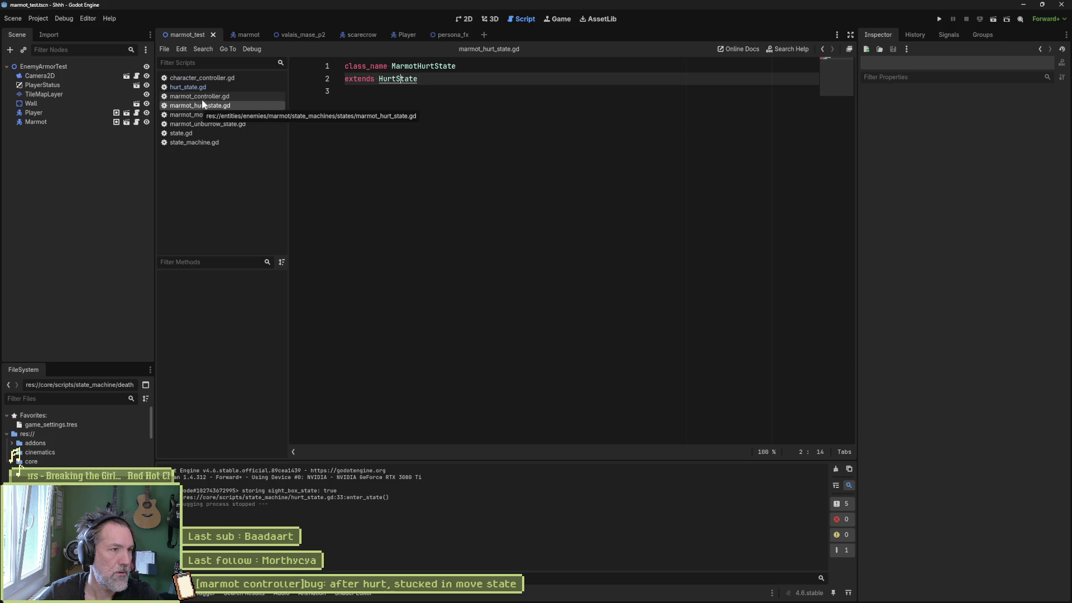
{"action": "left_click", "coordinate": [210, 88]}
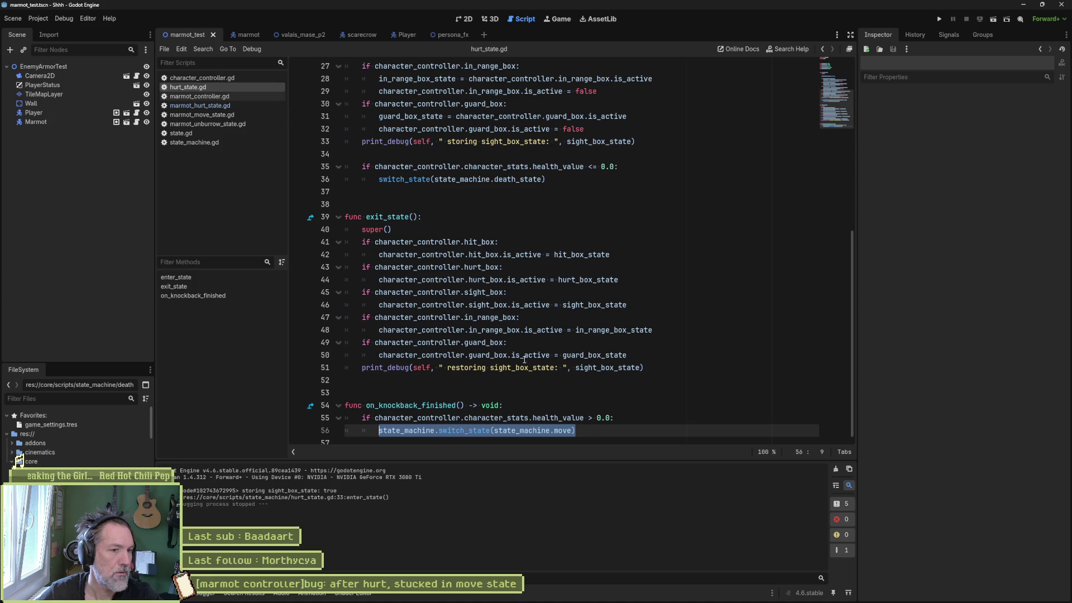
{"action": "mouse_move", "coordinate": [418, 230]}
{"action": "left_mouse_down"}
{"action": "mouse_move", "coordinate": [447, 243]}
{"action": "mouse_move", "coordinate": [467, 383]}
{"action": "left_mouse_up"}
{"action": "left_click", "coordinate": [647, 344]}
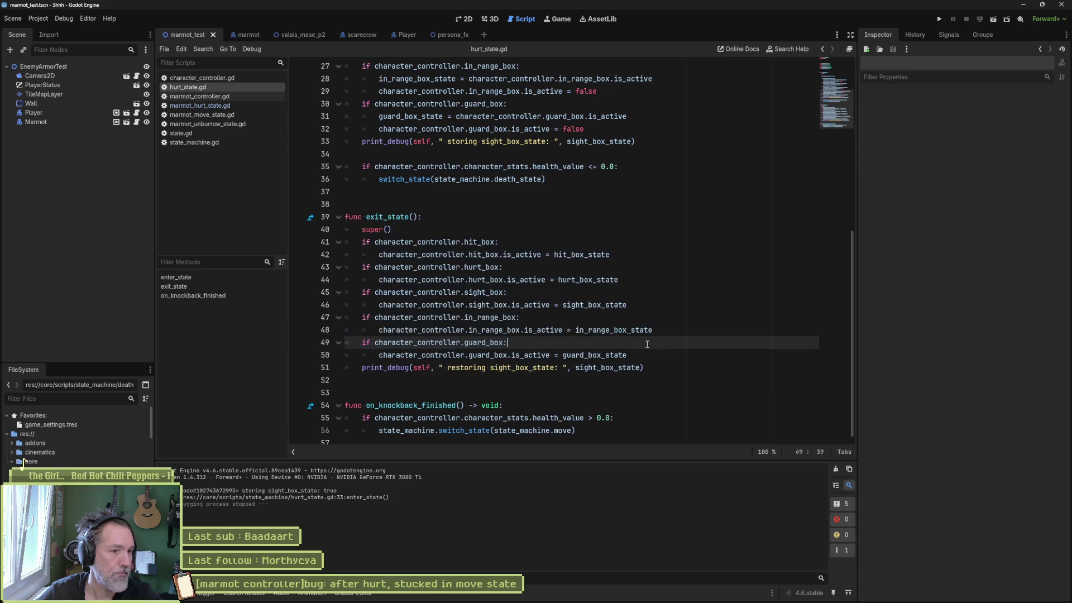
{"action": "scroll", "coordinate": [667, 354], "scroll_direction": "down", "scroll_amount": 1}
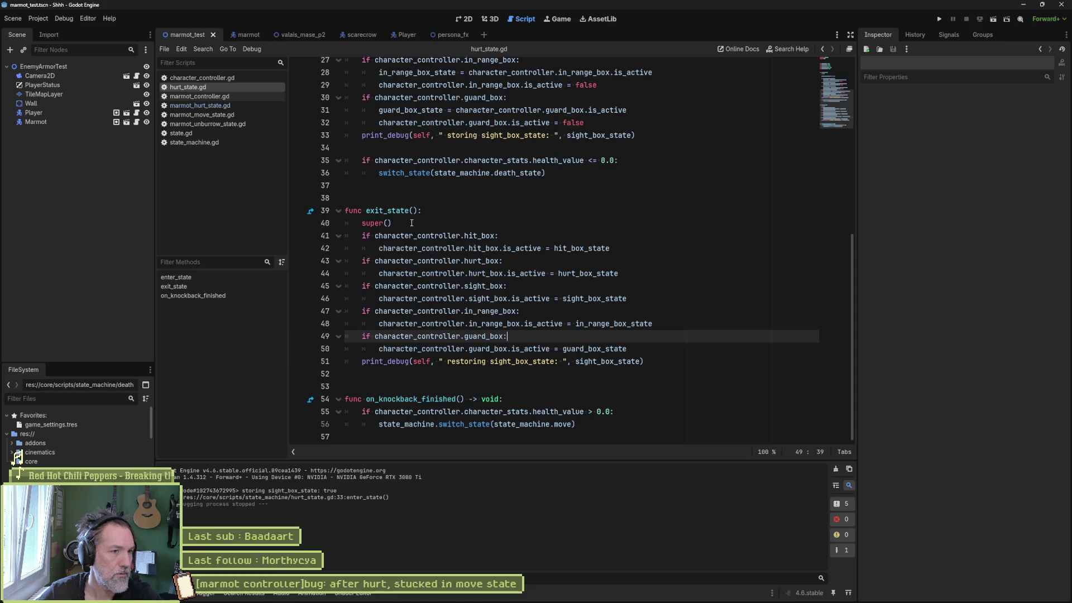
{"action": "mouse_move", "coordinate": [404, 218]}
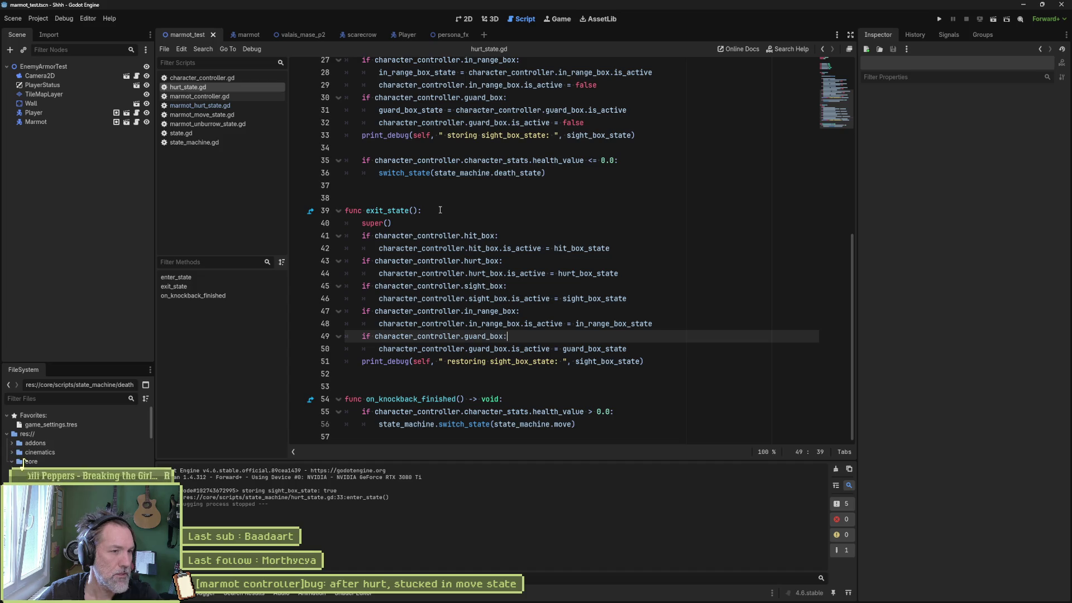
{"action": "left_click_drag", "start_coordinate": [440, 210], "coordinate": [448, 360]}
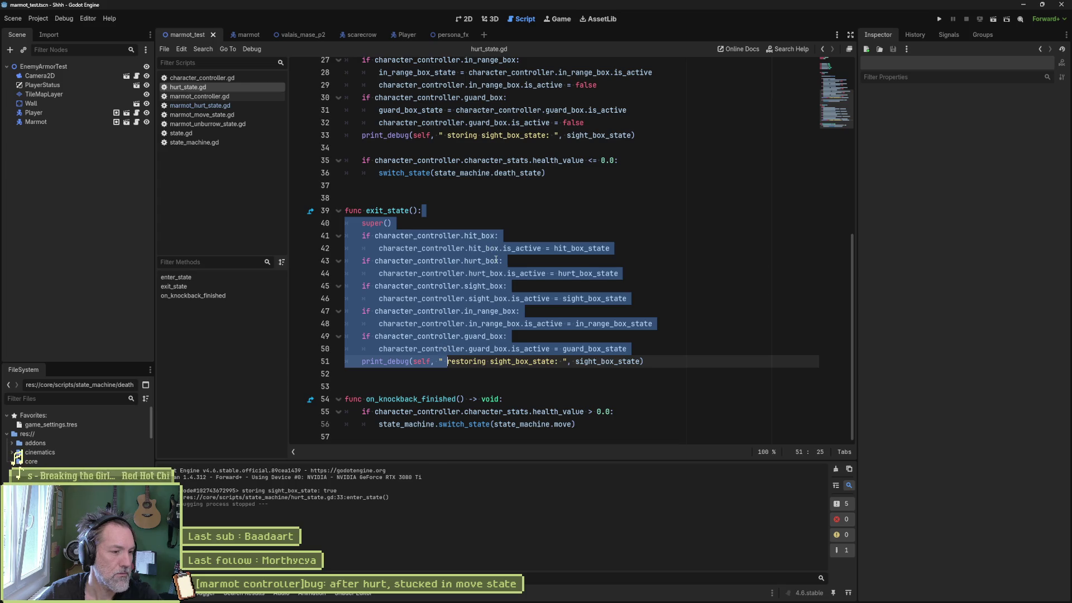
{"action": "mouse_move", "coordinate": [496, 259]}
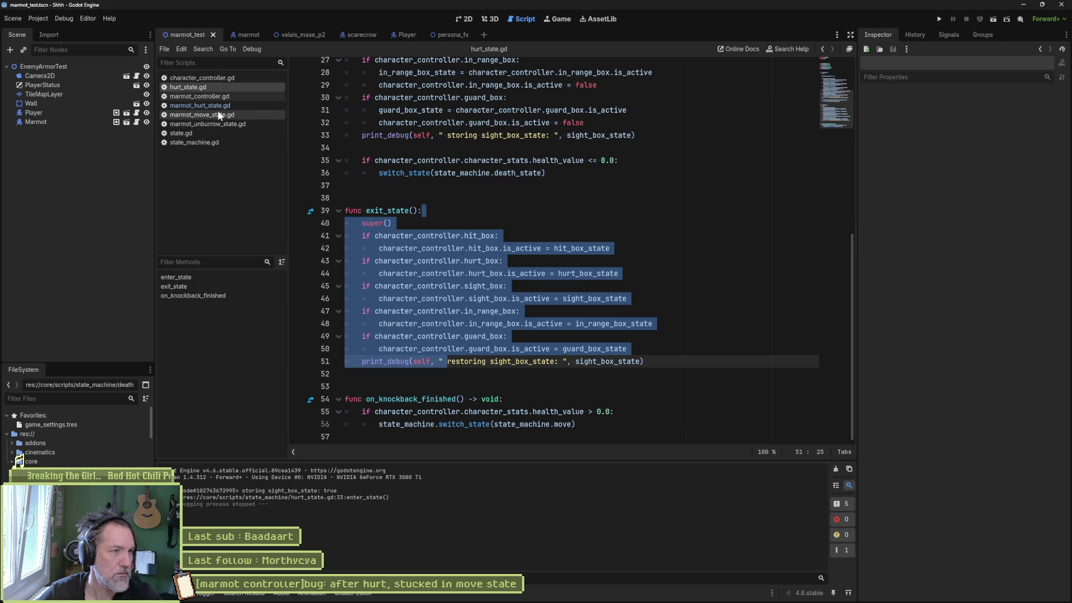
{"action": "left_click", "coordinate": [210, 115]}
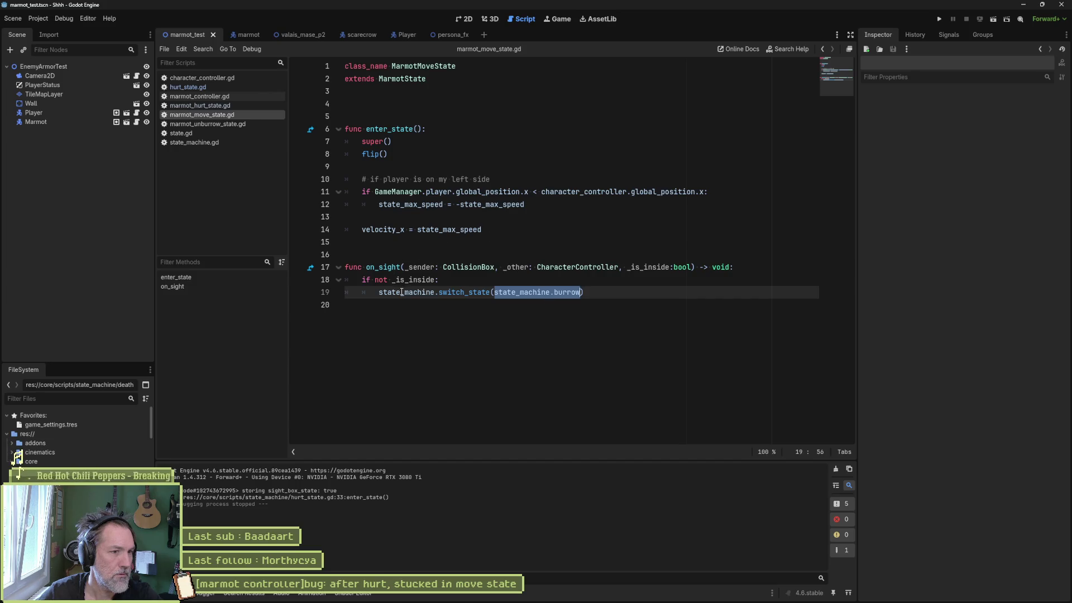
Jump to knockback in character_controller.gd, then start a marmot_test run with F6.
{"action": "left_click", "coordinate": [427, 252]}
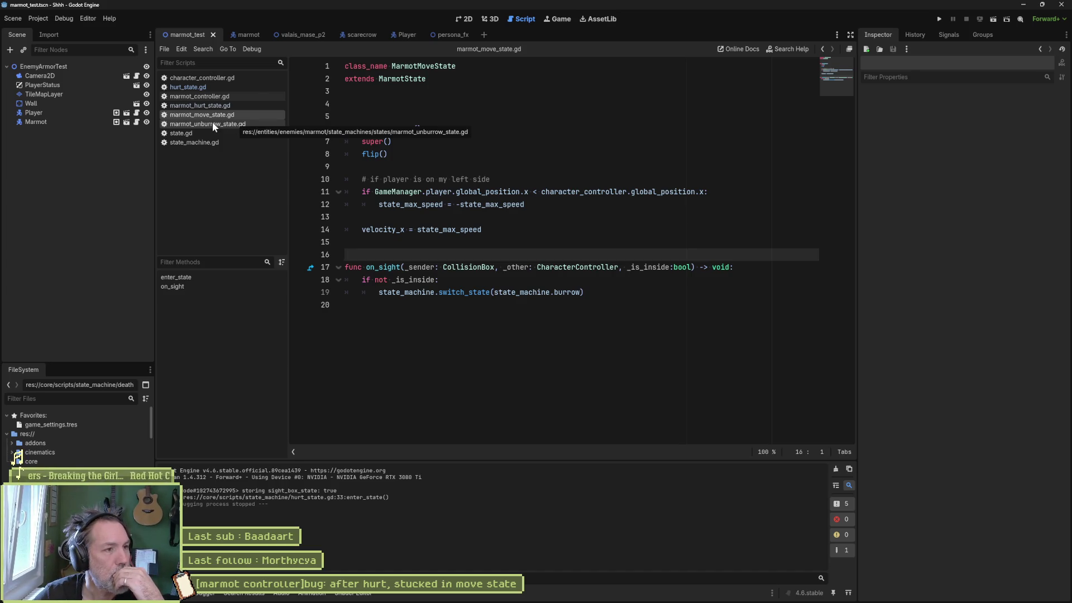
{"action": "left_click", "coordinate": [208, 78]}
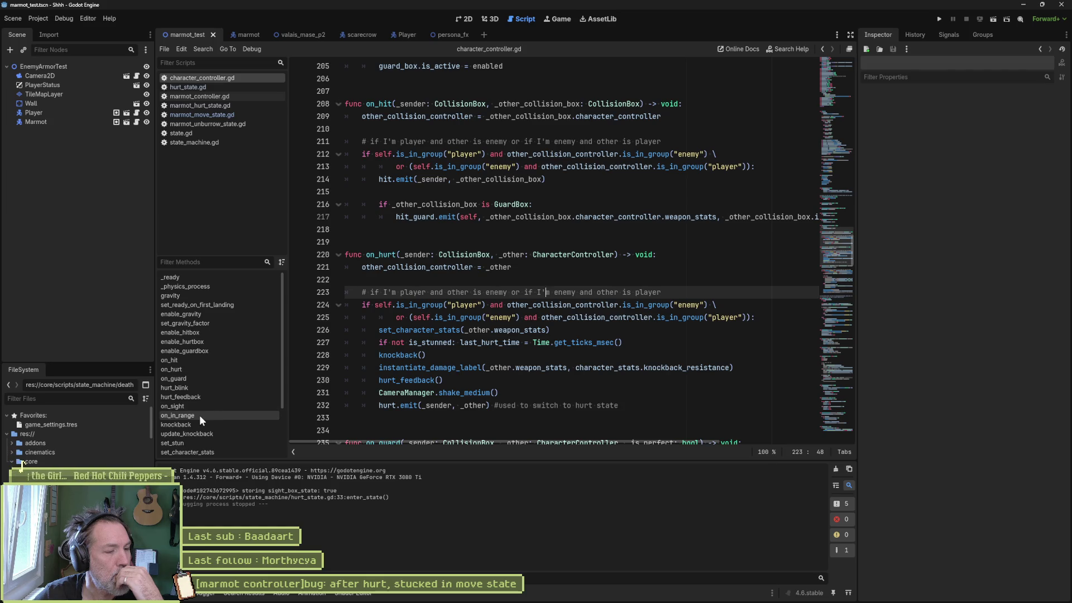
{"action": "left_click", "coordinate": [188, 424]}
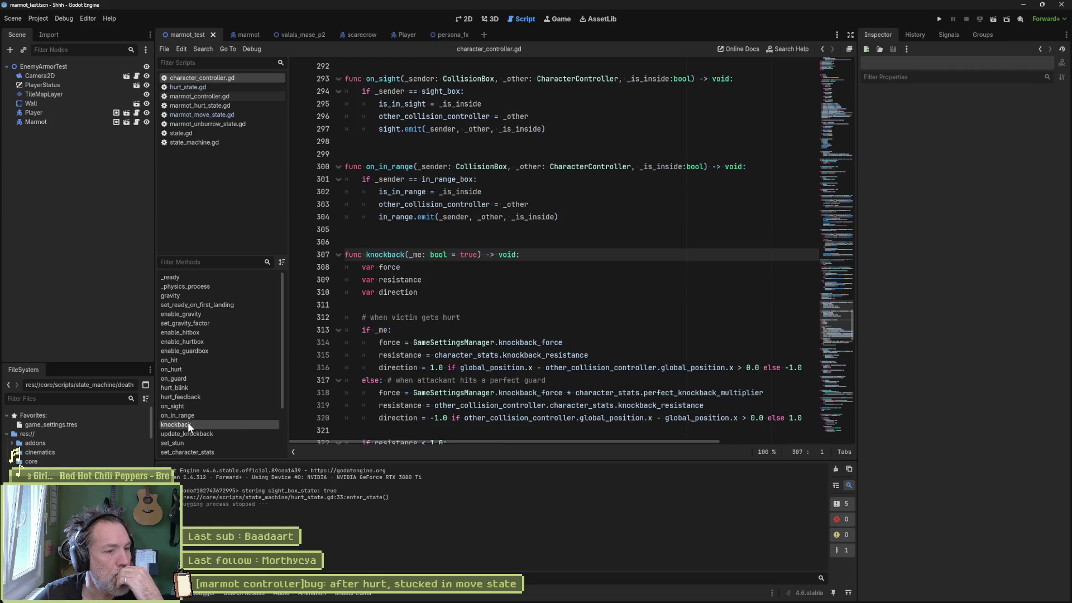
{"action": "scroll", "coordinate": [608, 337], "scroll_direction": "down", "scroll_amount": 3}
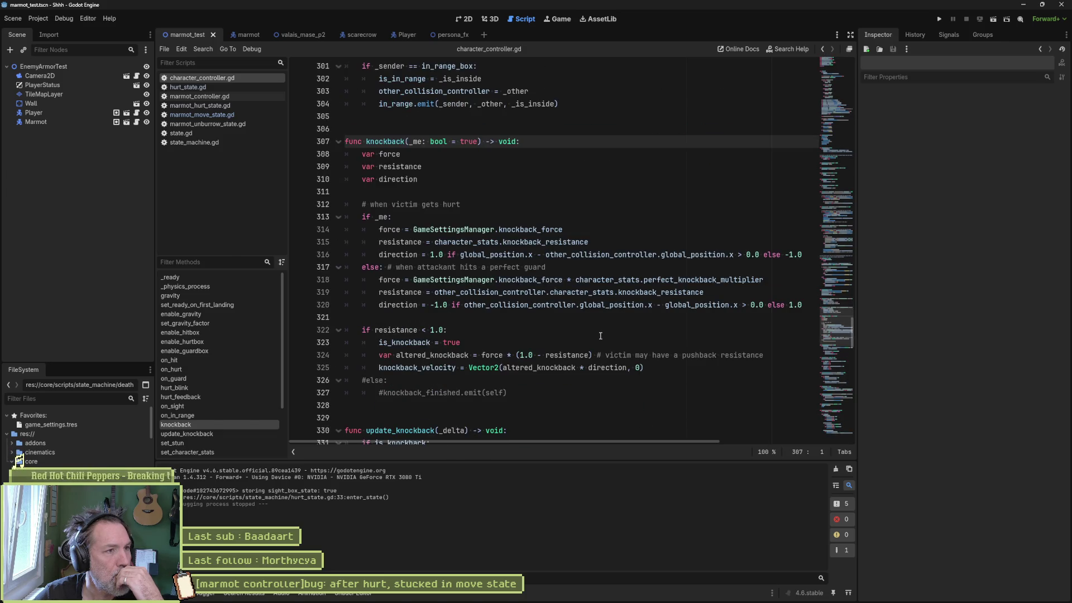
{"action": "key", "text": "F6"}
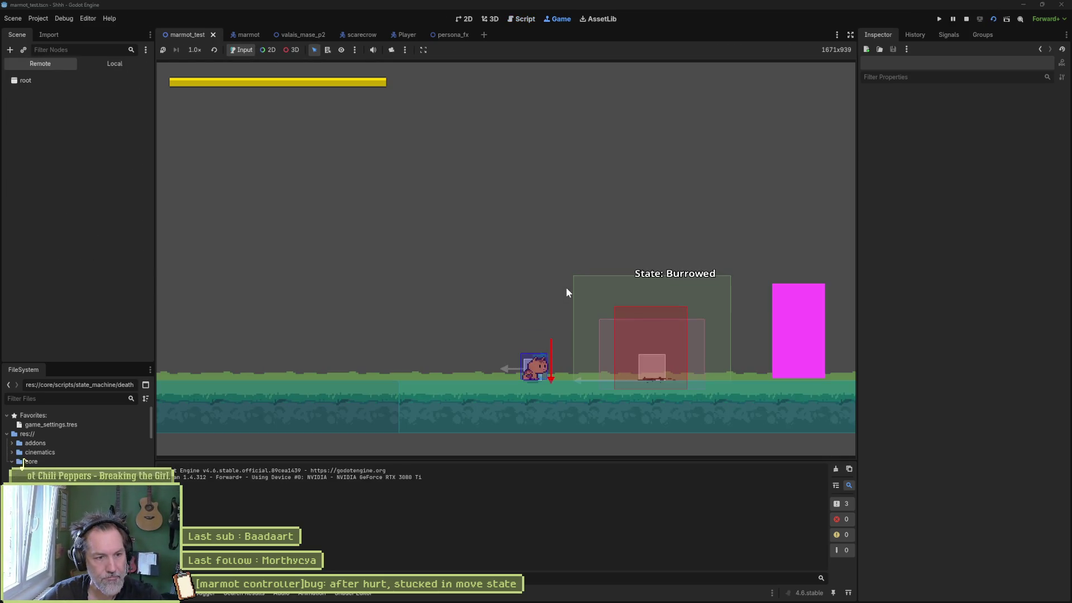
{"action": "key", "text": "d"}
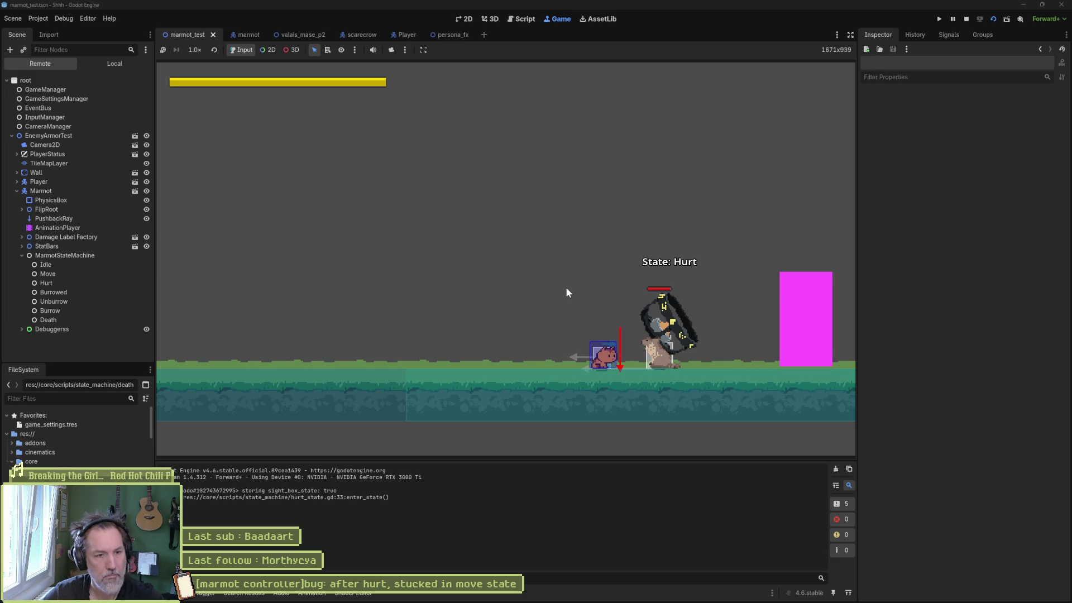
{"action": "key", "text": "F8"}
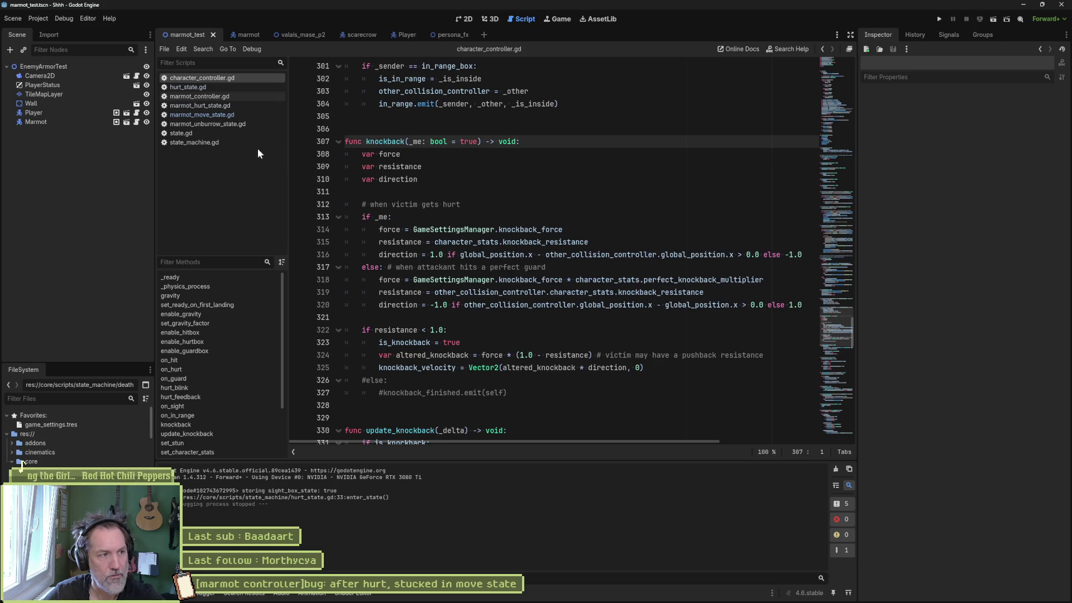
{"action": "left_click", "coordinate": [233, 89]}
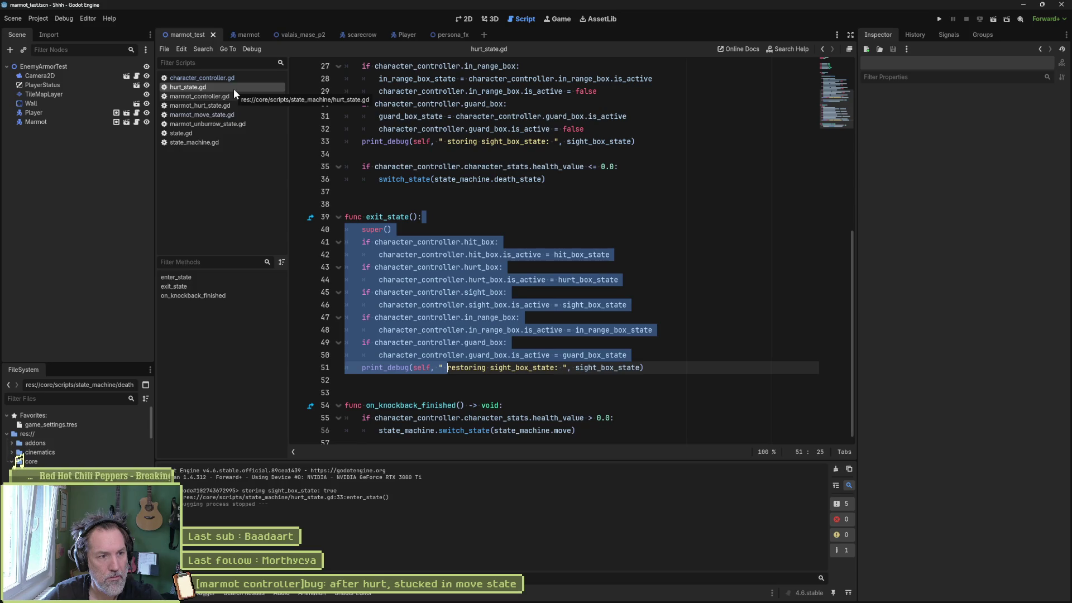
{"action": "left_click", "coordinate": [471, 206]}
{"action": "left_click_drag", "start_coordinate": [451, 405], "coordinate": [451, 432]}
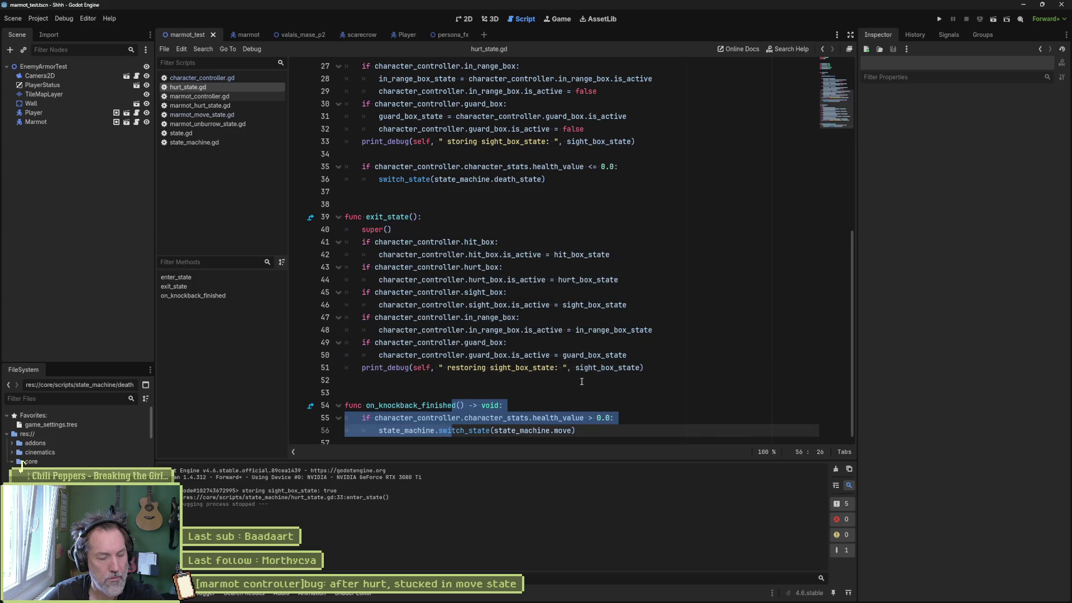
{"action": "scroll", "coordinate": [581, 382], "scroll_direction": "down", "scroll_amount": 1}
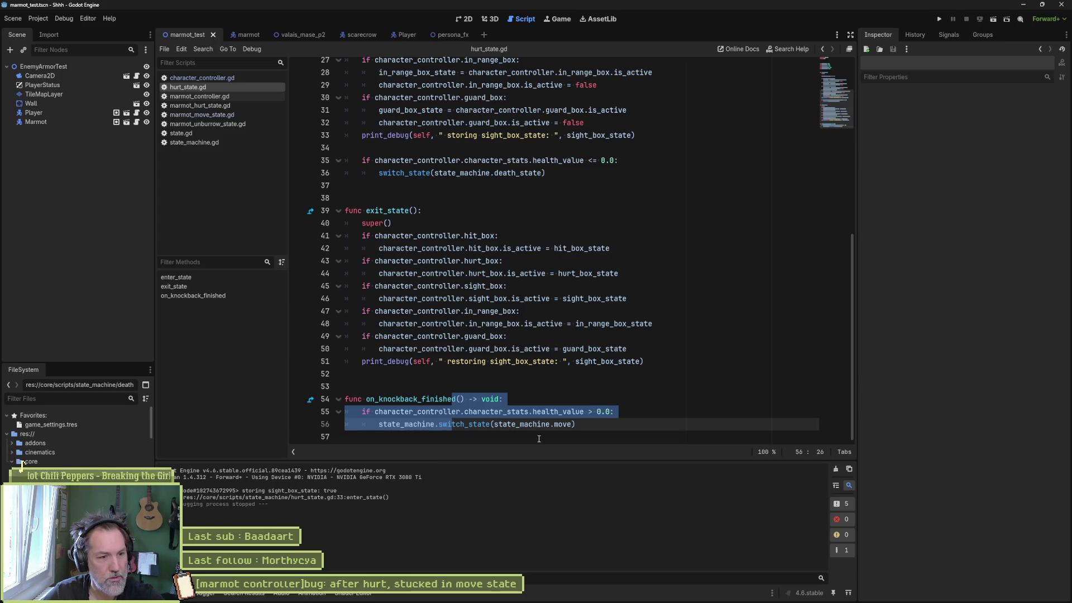
{"action": "left_click", "coordinate": [561, 411]}
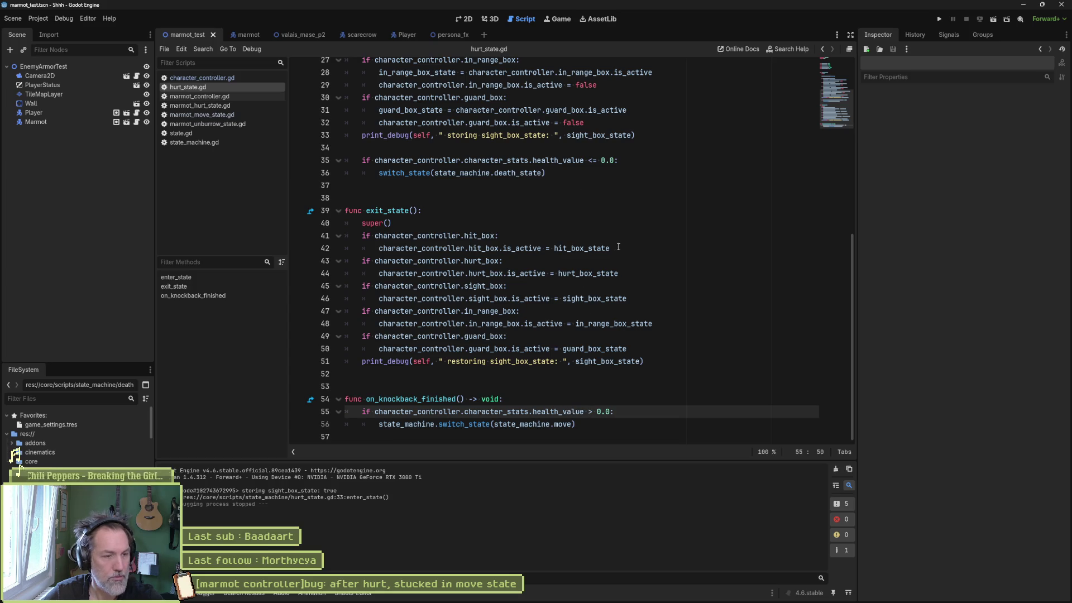
{"action": "left_click", "coordinate": [188, 77]}
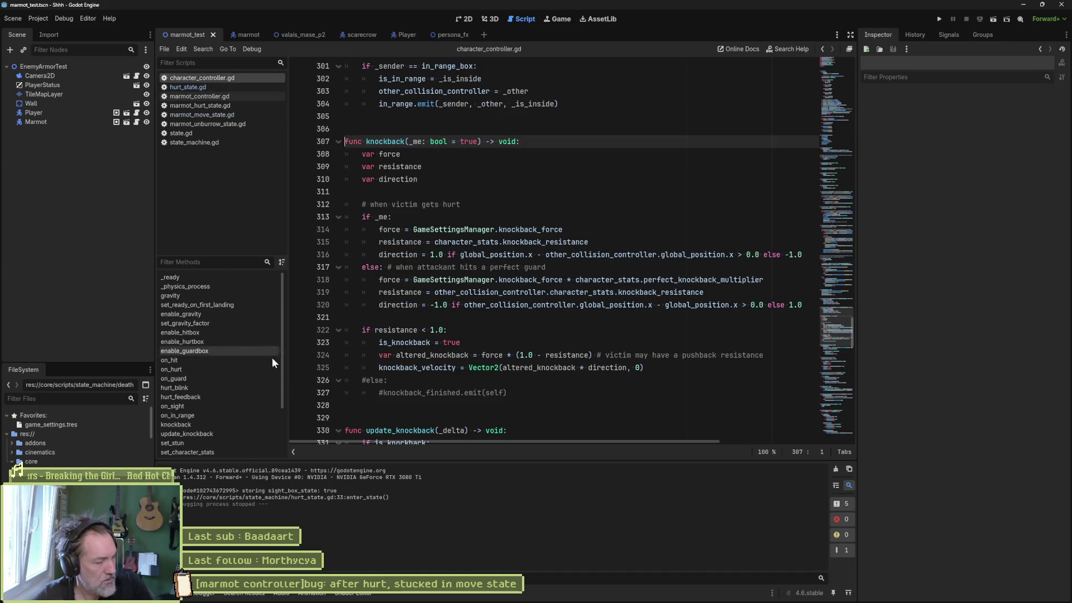
Look over the knockback function, then bring up on_hurt.
{"action": "left_click", "coordinate": [193, 425]}
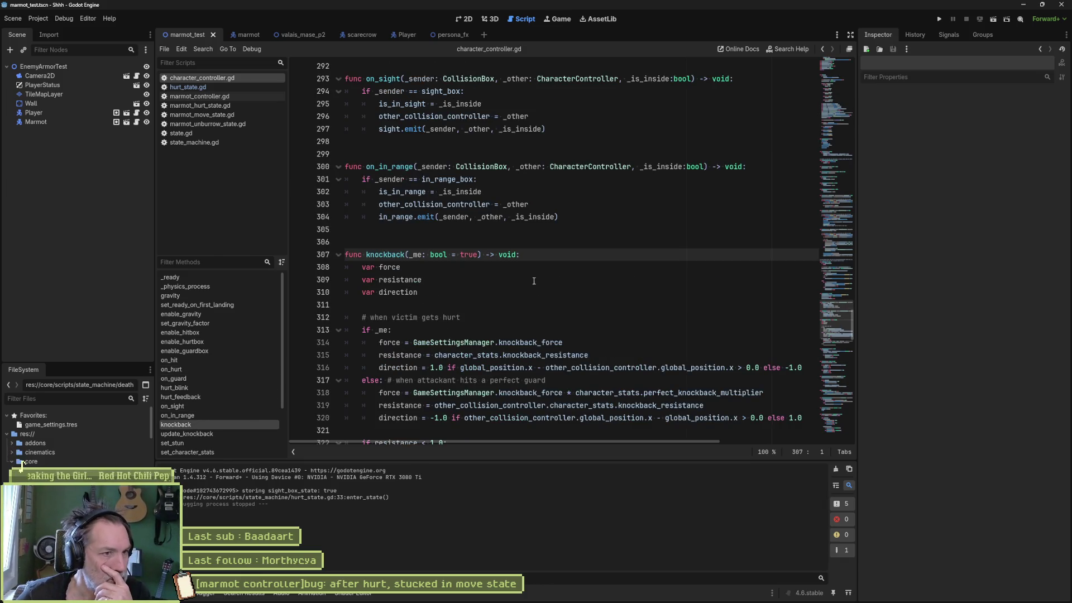
{"action": "scroll", "coordinate": [524, 295], "scroll_direction": "down", "scroll_amount": 3}
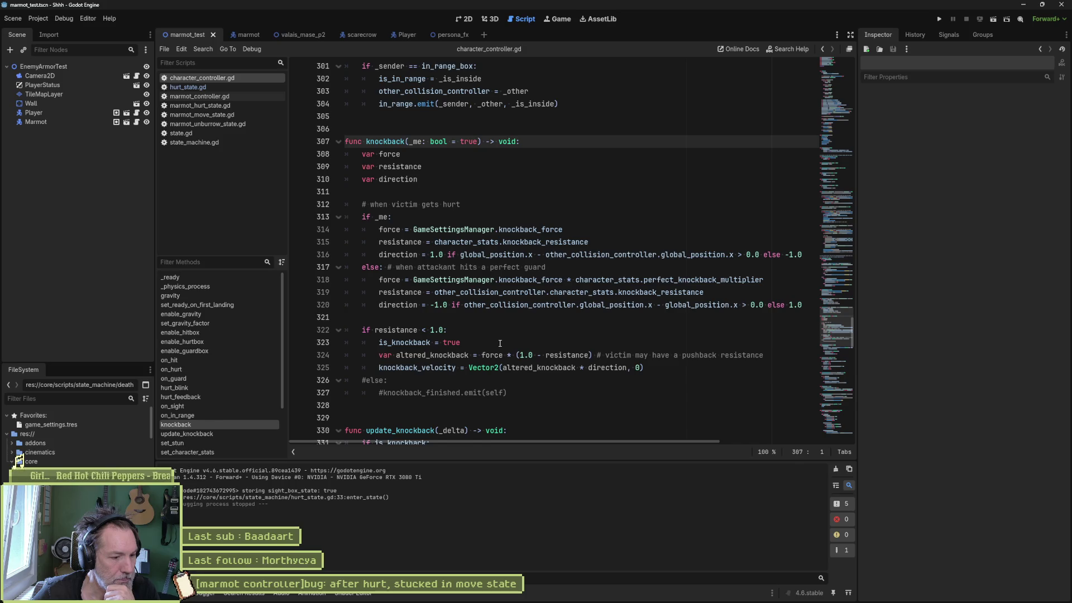
{"action": "left_click", "coordinate": [192, 370]}
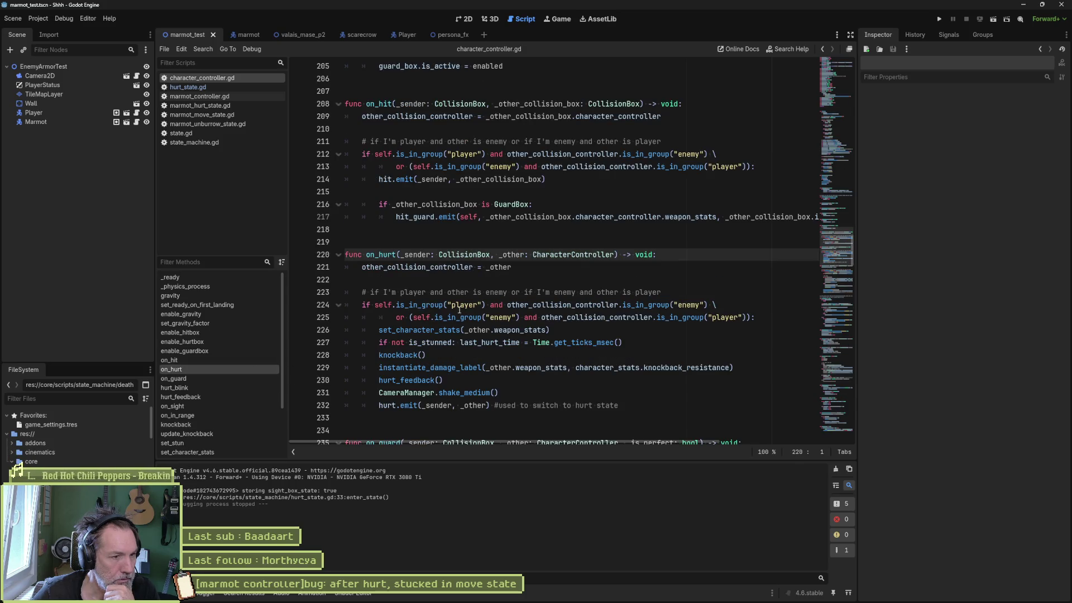
Move the hurt.emit line in on_hurt above the knockback() call.
{"action": "double_click", "coordinate": [397, 355]}
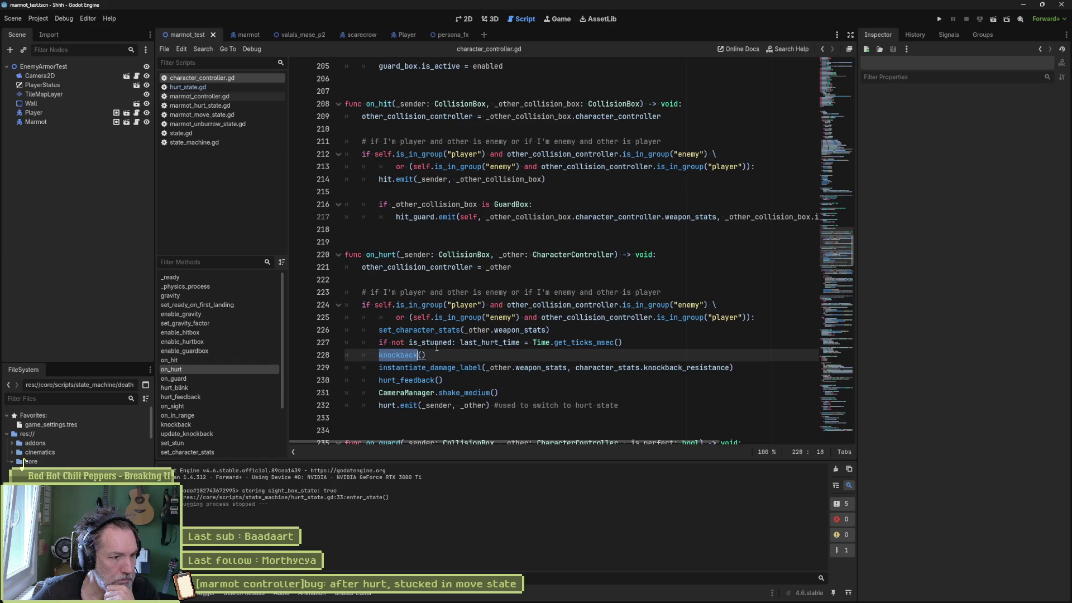
{"action": "mouse_move", "coordinate": [448, 348]}
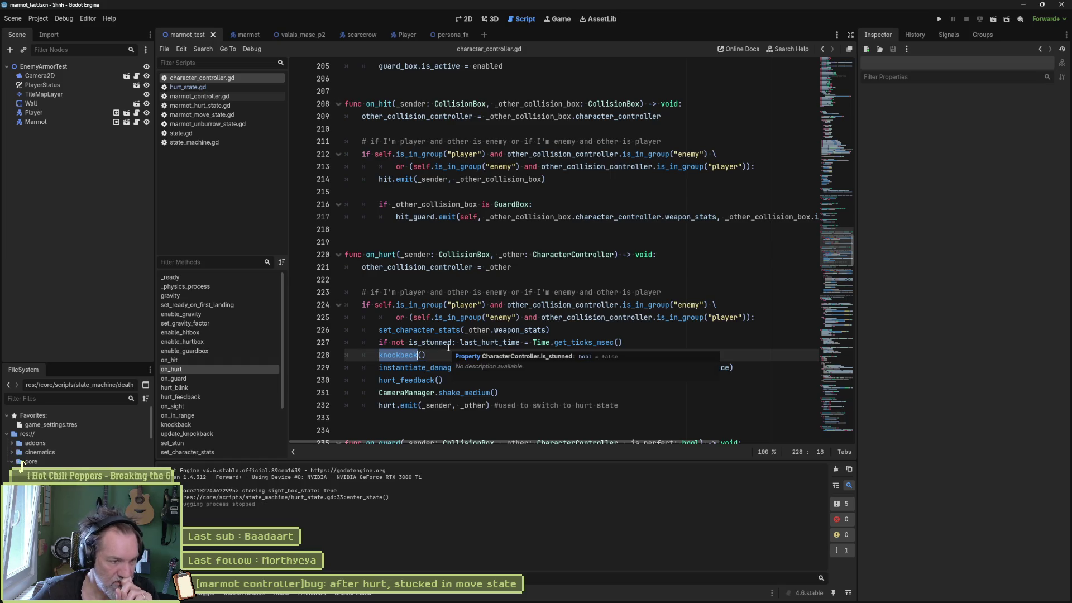
{"action": "left_click_drag", "start_coordinate": [379, 405], "coordinate": [422, 405]}
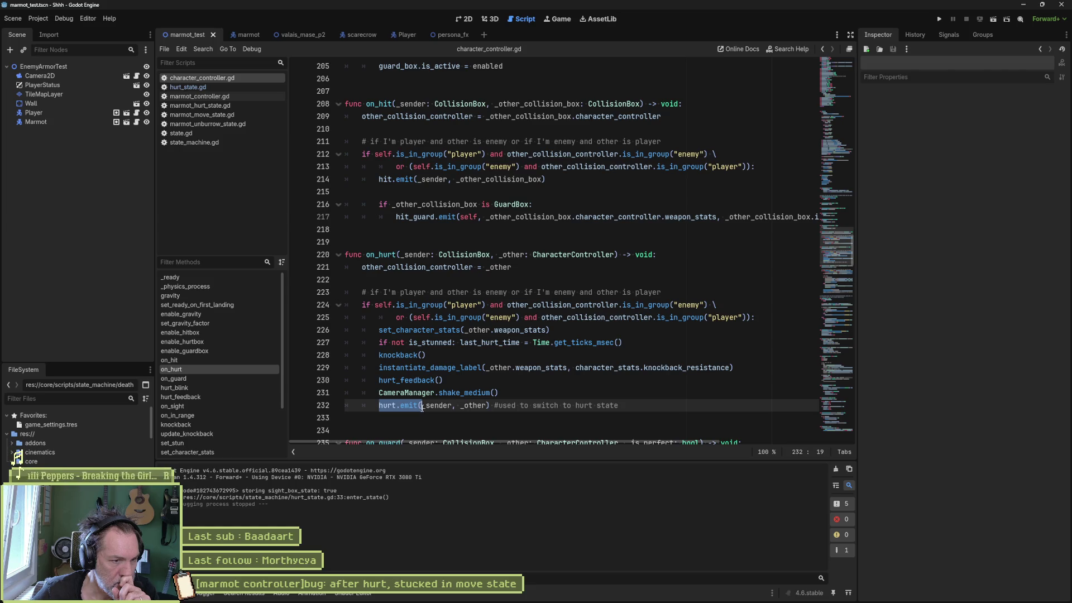
{"action": "double_click", "coordinate": [404, 354]}
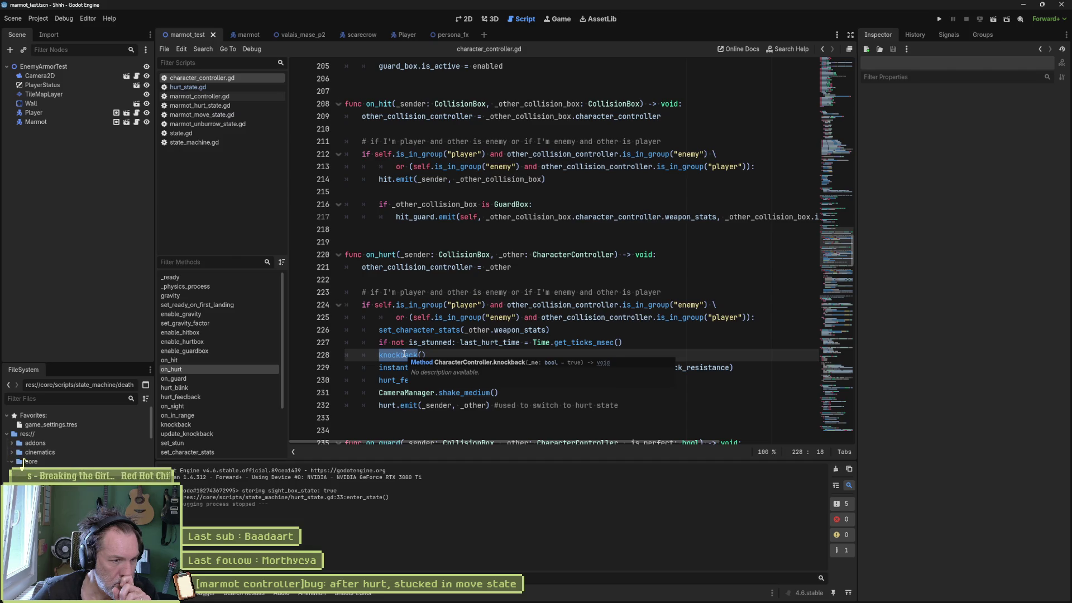
{"action": "left_click", "coordinate": [705, 400]}
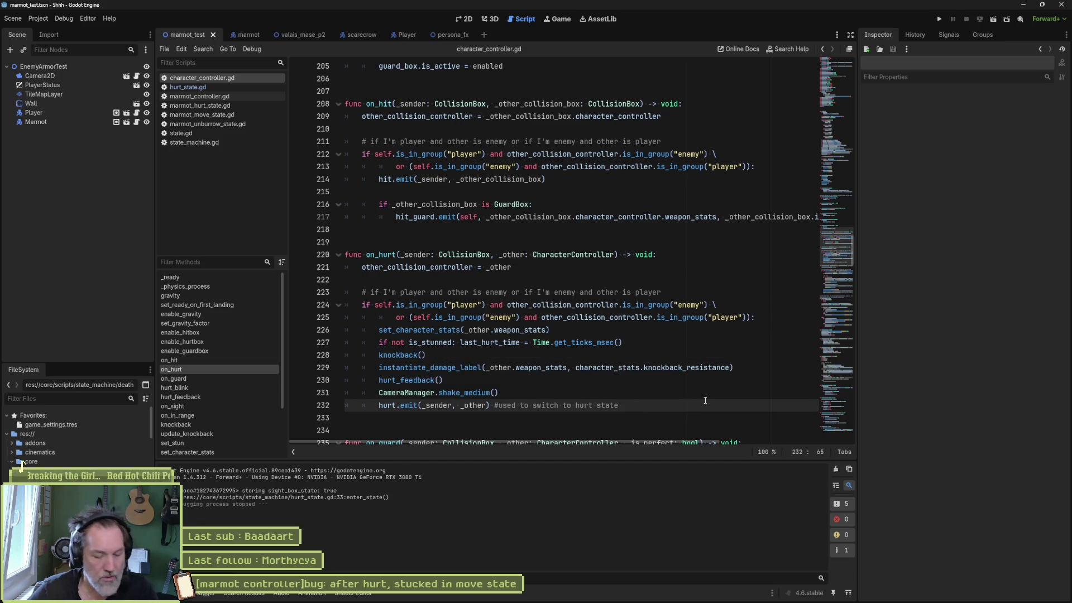
{"action": "key", "text": "alt+Up"}
{"action": "key", "text": "alt+Up"}
{"action": "key", "text": "alt+Up"}
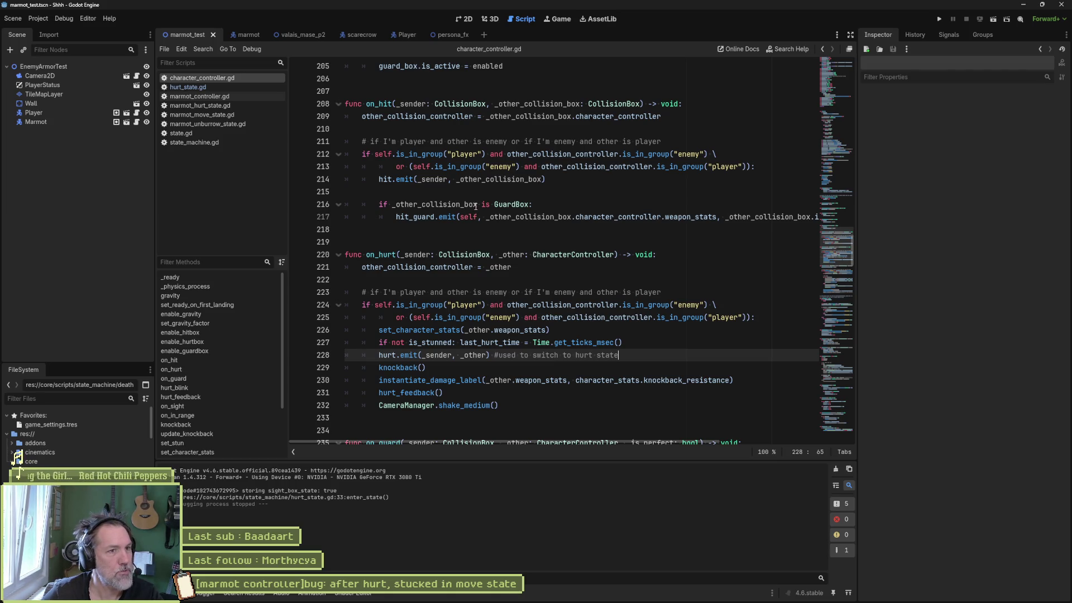
Test the marmot attack, then move hurt.emit back below the camera shake and save.
{"action": "key", "text": "F6"}
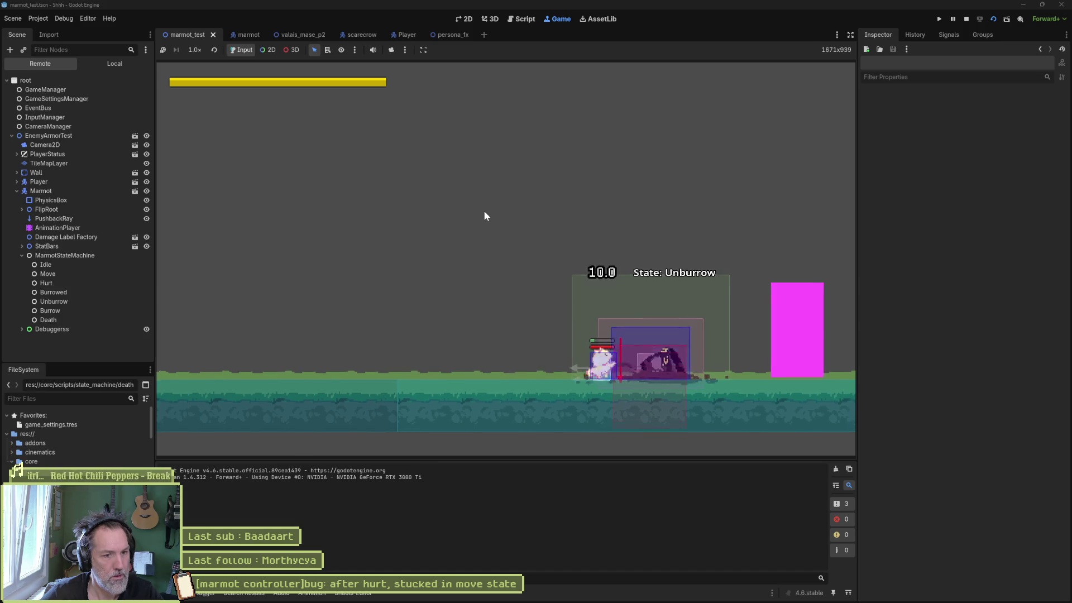
{"action": "key", "text": "j"}
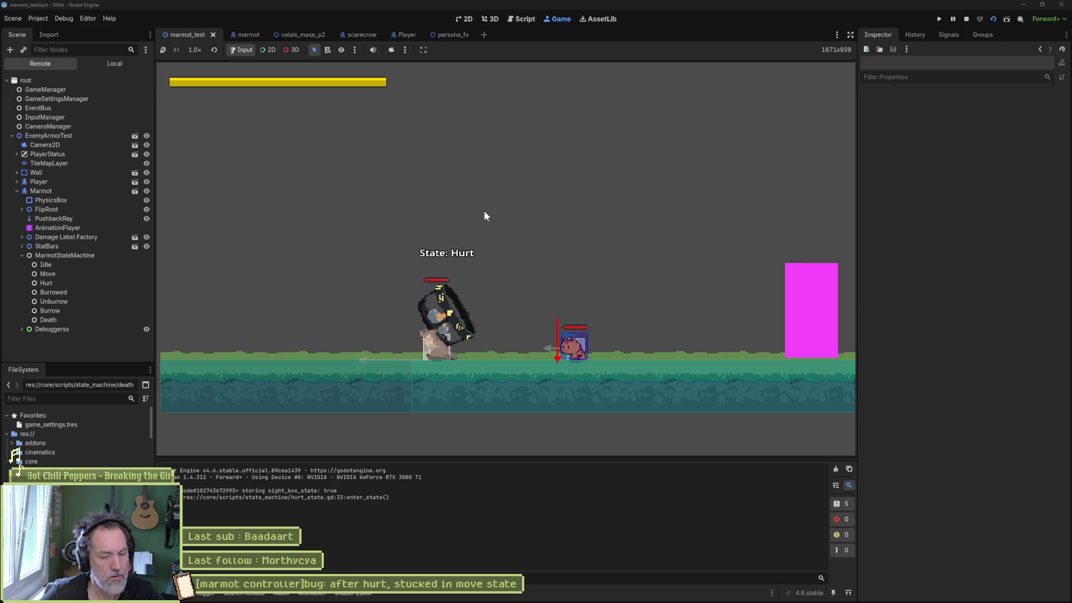
{"action": "key", "text": "F8"}
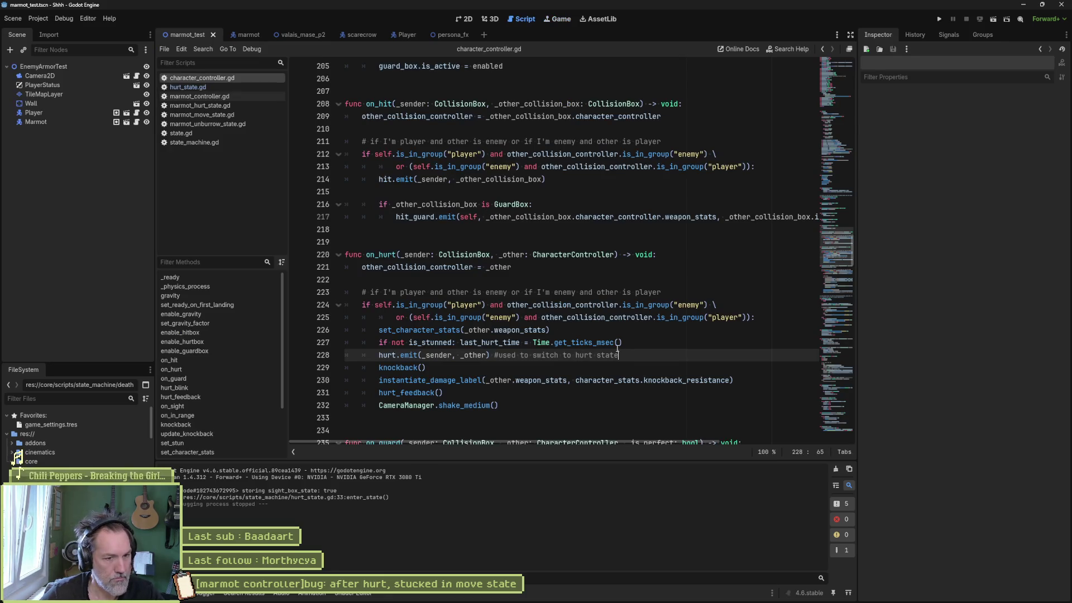
{"action": "key", "text": "alt+Down"}
{"action": "key", "text": "alt+Down"}
{"action": "key", "text": "alt+Down"}
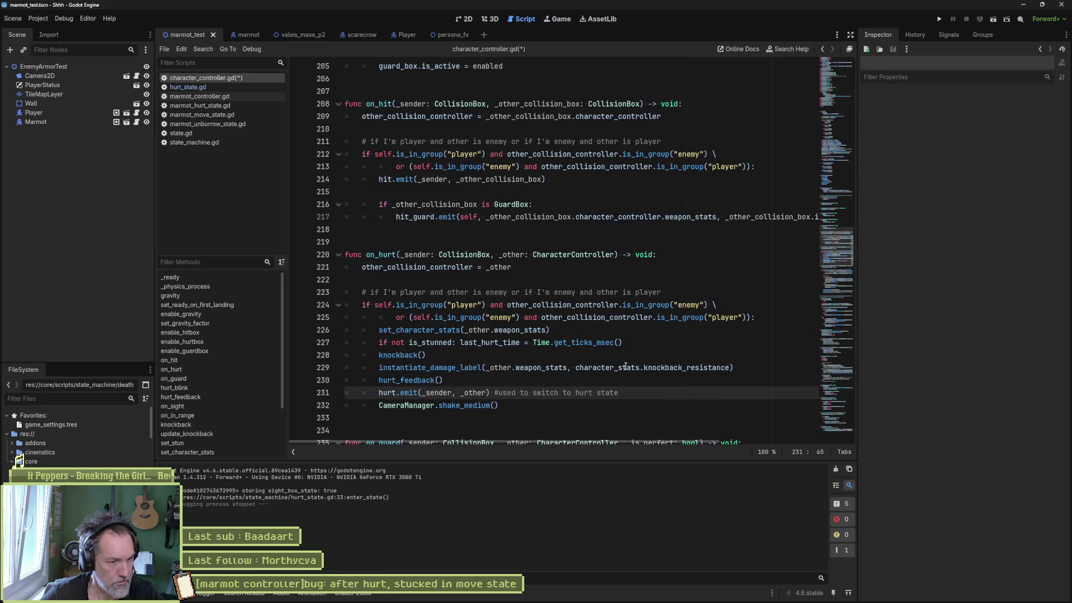
{"action": "key", "text": "ctrl+s"}
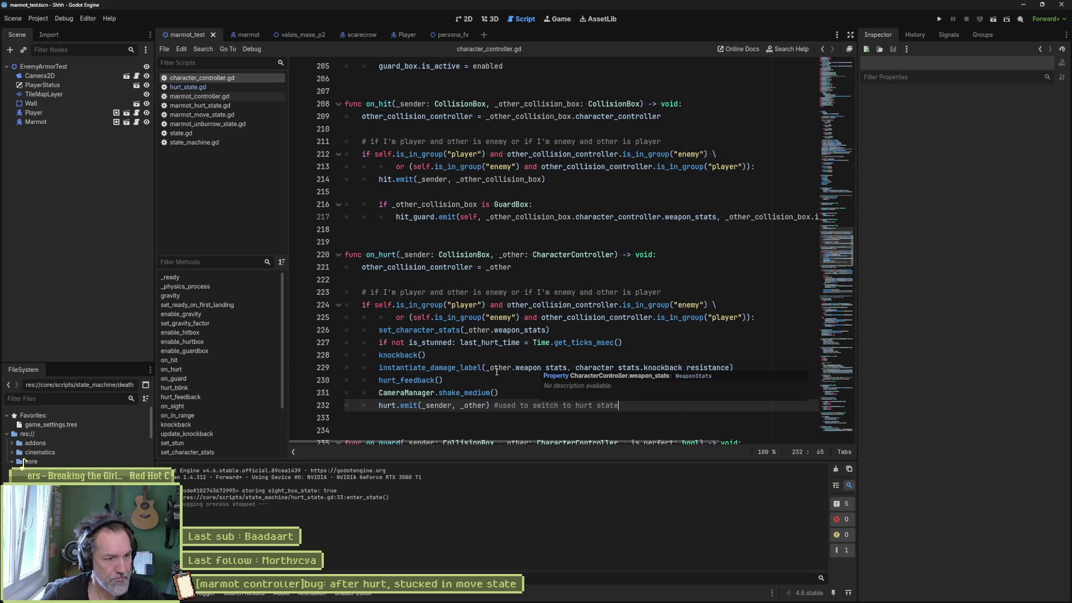
Jump from the knockback() call in on_hurt to the knockback function definition.
{"action": "left_click", "coordinate": [428, 381]}
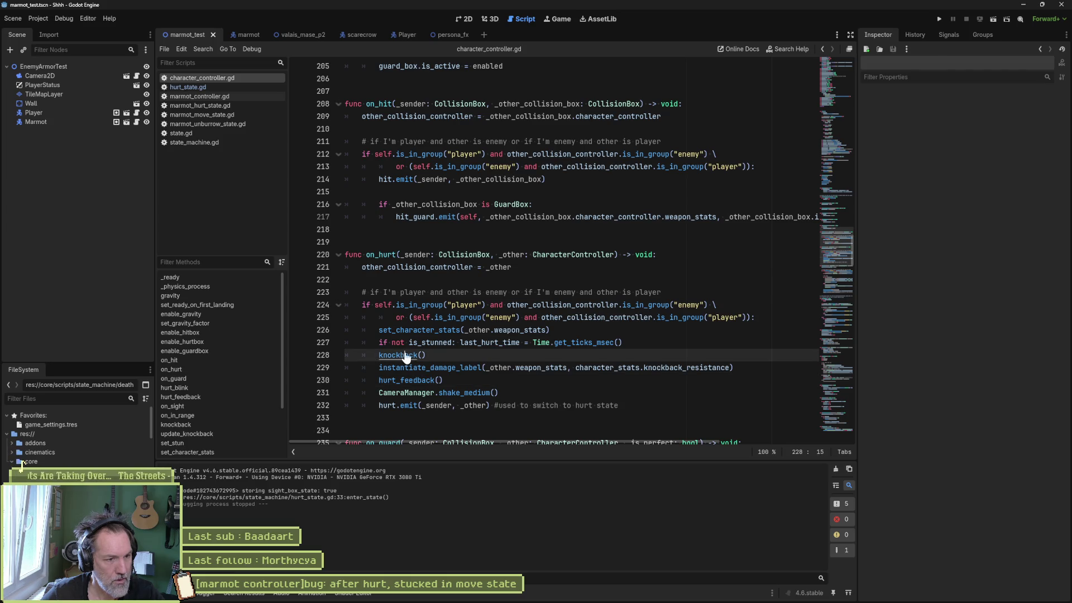
{"action": "left_click", "coordinate": [401, 357], "text": "ctrl"}
{"action": "scroll", "coordinate": [446, 355], "scroll_direction": "down", "scroll_amount": 5}
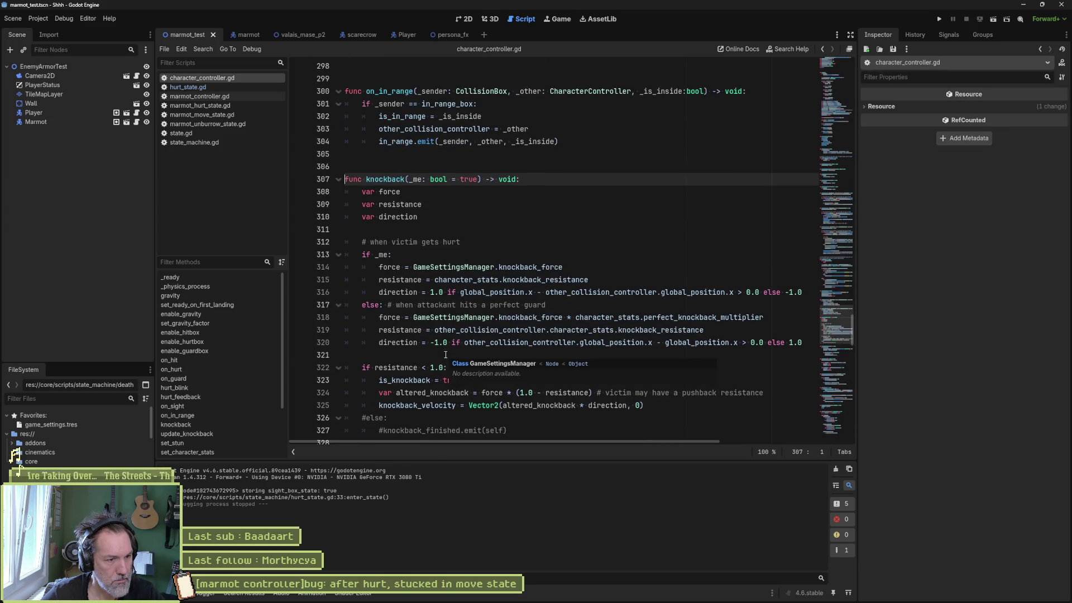
{"action": "scroll", "coordinate": [428, 348], "scroll_direction": "down", "scroll_amount": 1}
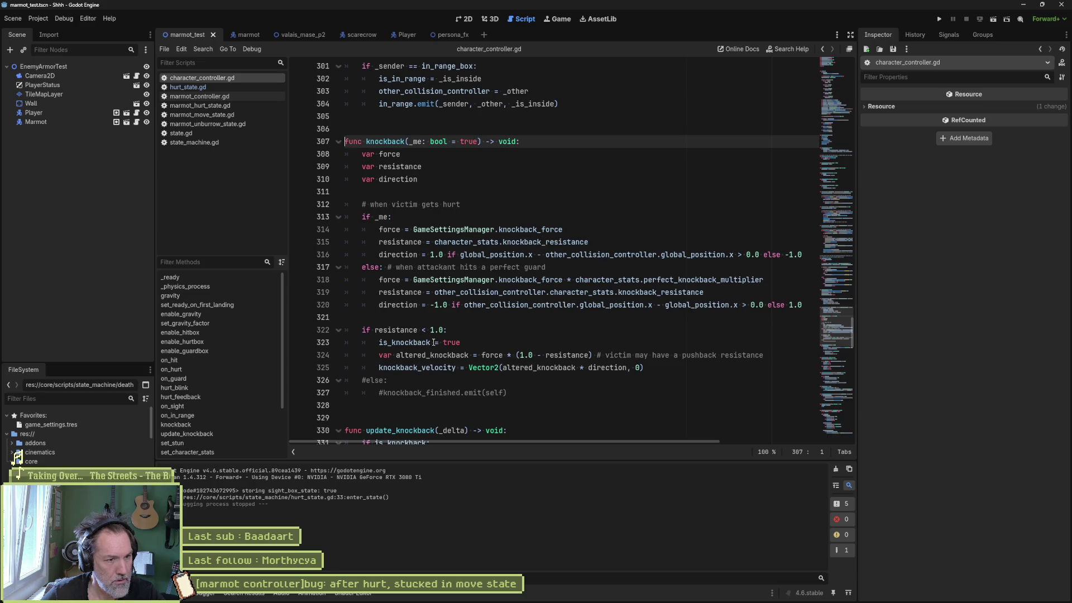
{"action": "left_click_drag", "start_coordinate": [460, 342], "coordinate": [379, 343]}
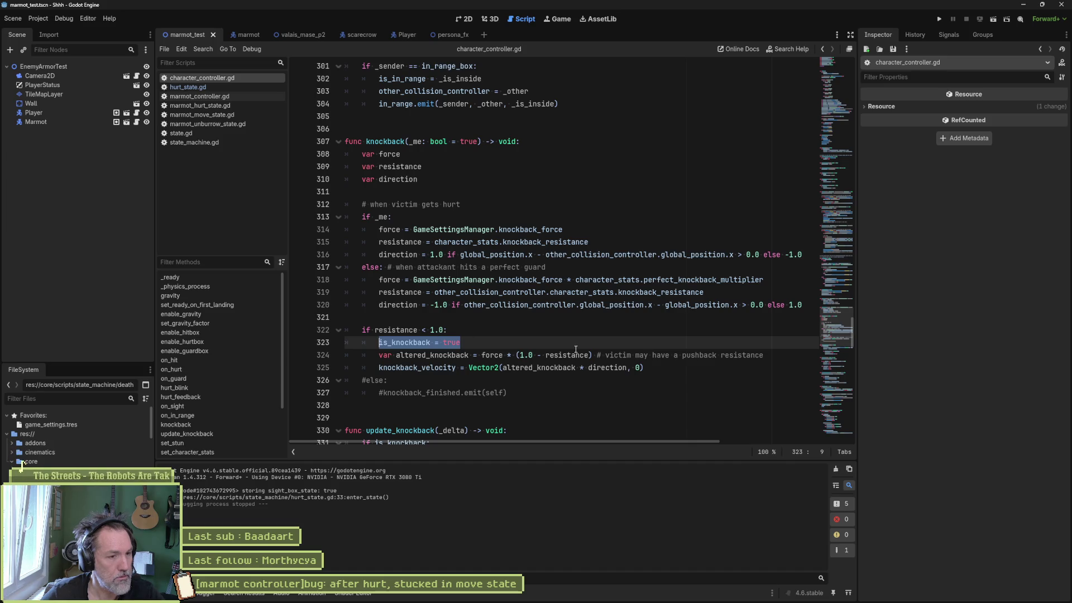
Move is_knockback = true out of the resistance check to knockback's first line.
{"action": "key", "text": "alt+Up"}
{"action": "key", "text": "shift+Tab"}
{"action": "key", "text": "End"}
{"action": "key", "text": "Return"}
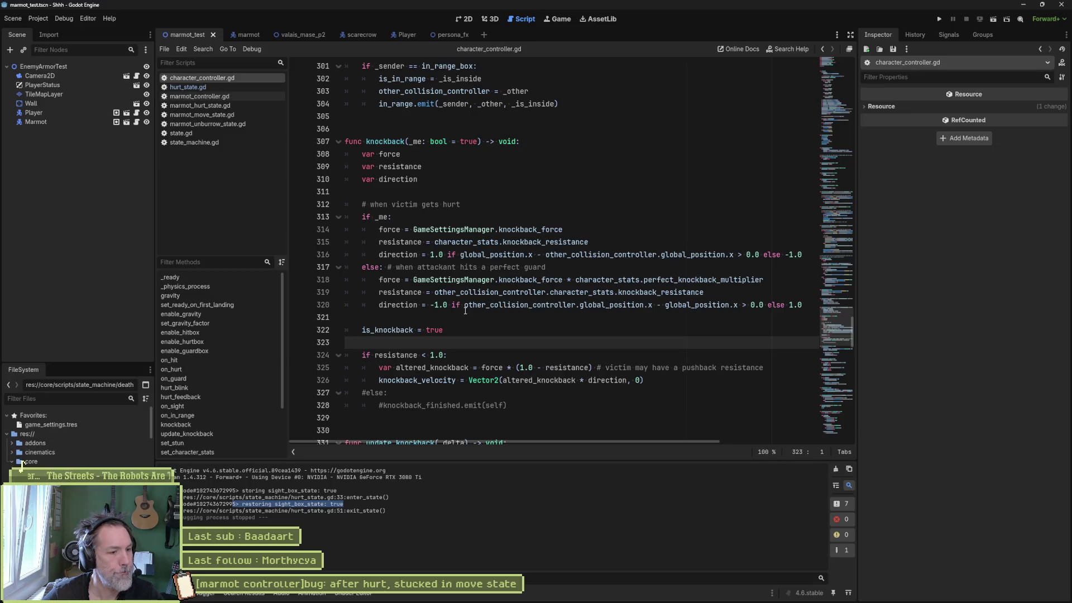
{"action": "left_click", "coordinate": [453, 329]}
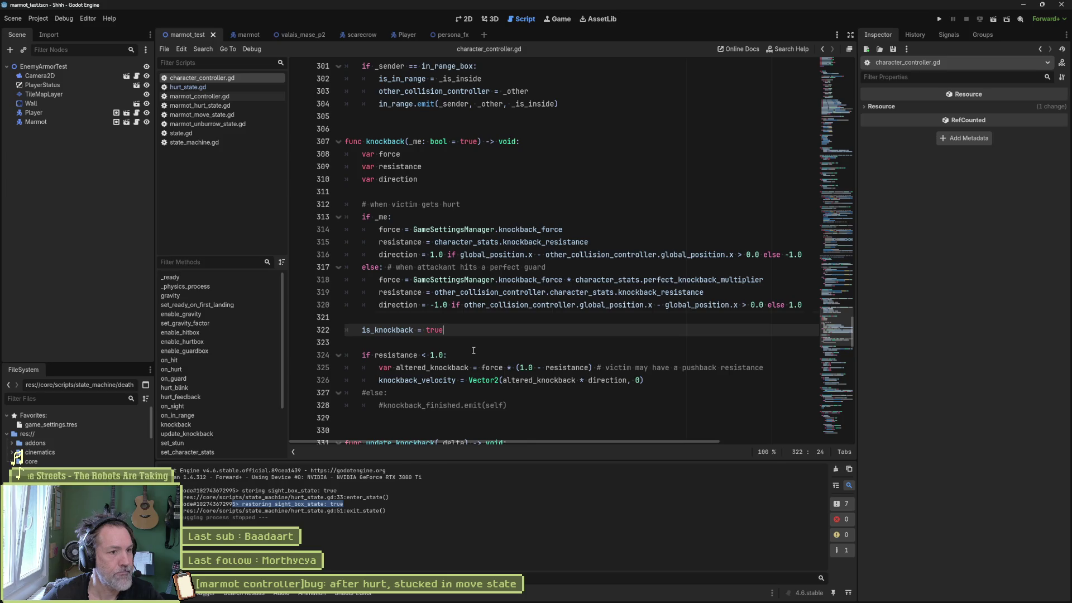
{"action": "key", "text": "alt+Up"}
{"action": "key", "text": "alt+Up"}
{"action": "key", "text": "alt+Up"}
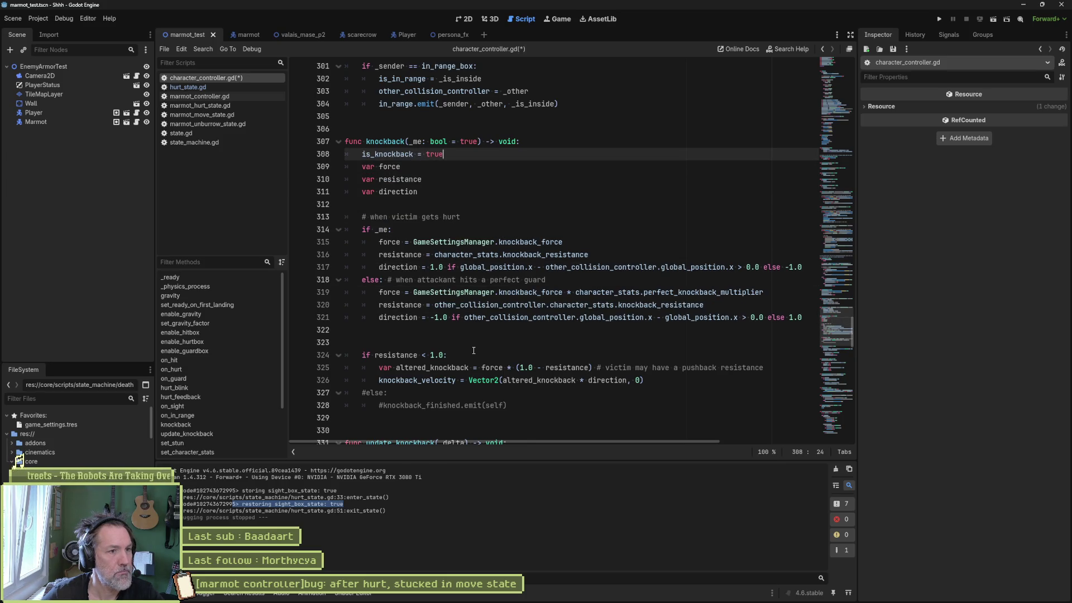
{"action": "key", "text": "Return"}
{"action": "key", "text": "Down"}
{"action": "key", "text": "Down"}
{"action": "key", "text": "Down"}
{"action": "key", "text": "Down"}
{"action": "key", "text": "BackSpace"}
{"action": "key", "text": "Down"}
{"action": "key", "text": "Down"}
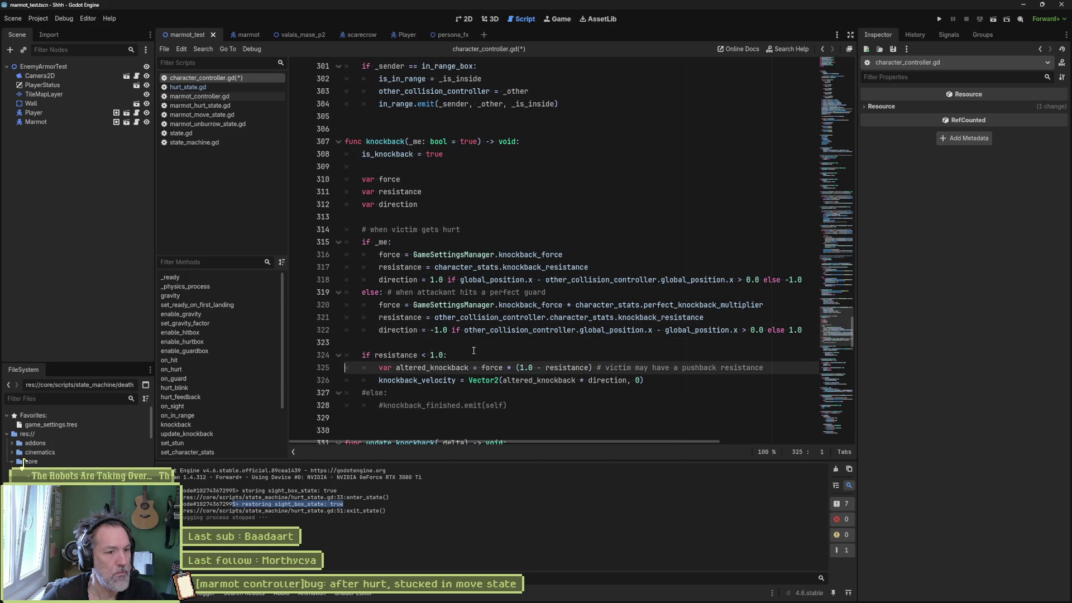
{"action": "key", "text": "Down"}
{"action": "key", "text": "Down"}
Delete the commented-out else lines and save character_controller.gd.
{"action": "key", "text": "ctrl+shift+k"}
{"action": "key", "text": "ctrl+shift+k"}
{"action": "key", "text": "ctrl+s"}
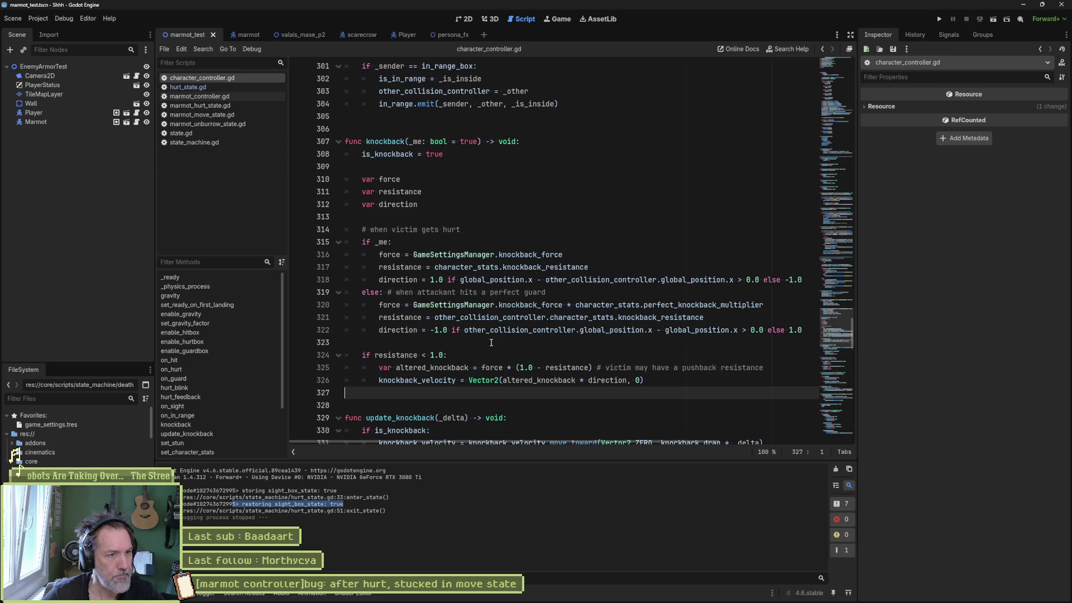
{"action": "scroll", "coordinate": [487, 323], "scroll_direction": "down", "scroll_amount": 2}
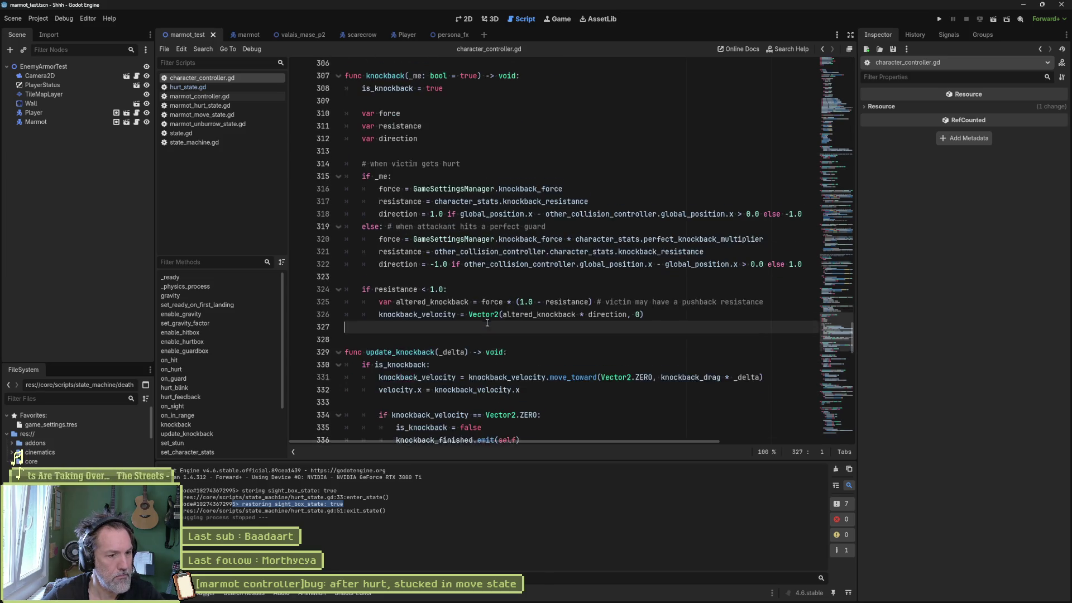
Add an else: branch after the resistance check containing a copied knockback_velocity assignment.
{"action": "scroll", "coordinate": [459, 318], "scroll_direction": "down", "scroll_amount": 1}
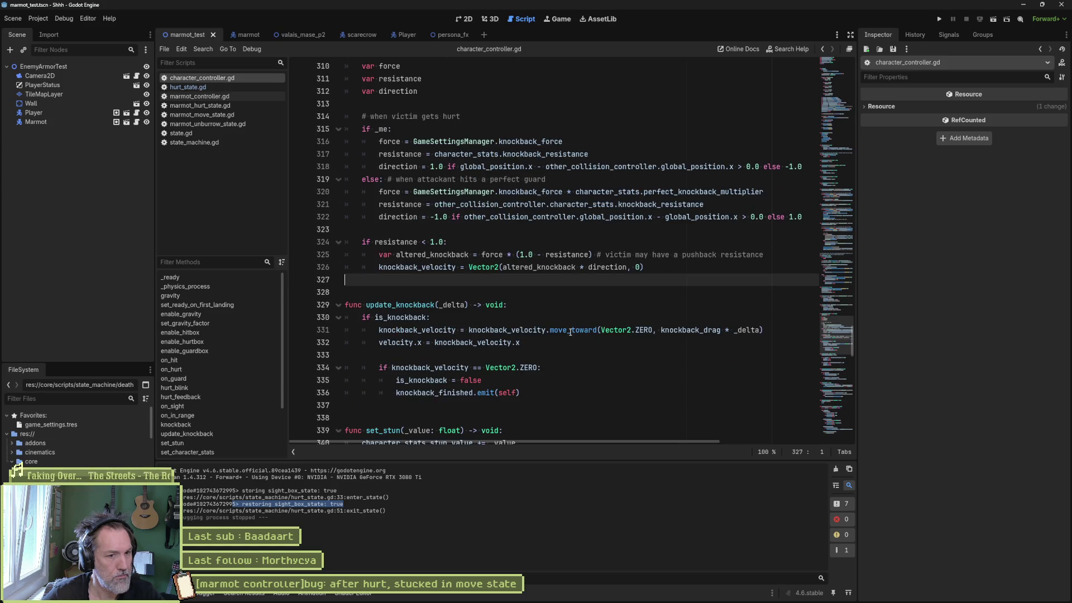
{"action": "mouse_move", "coordinate": [668, 333]}
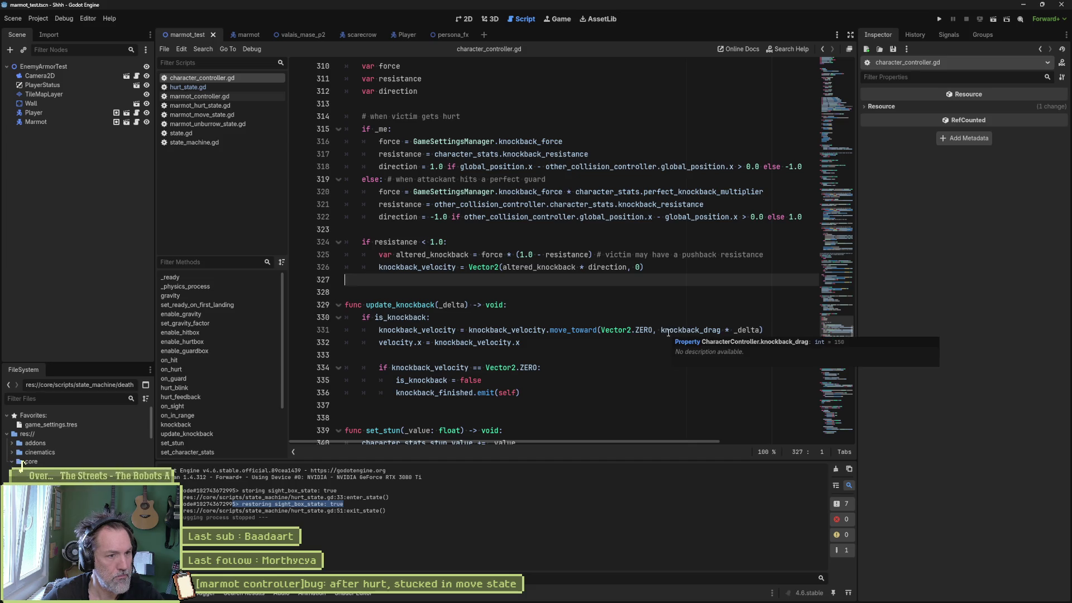
{"action": "double_click", "coordinate": [536, 331]}
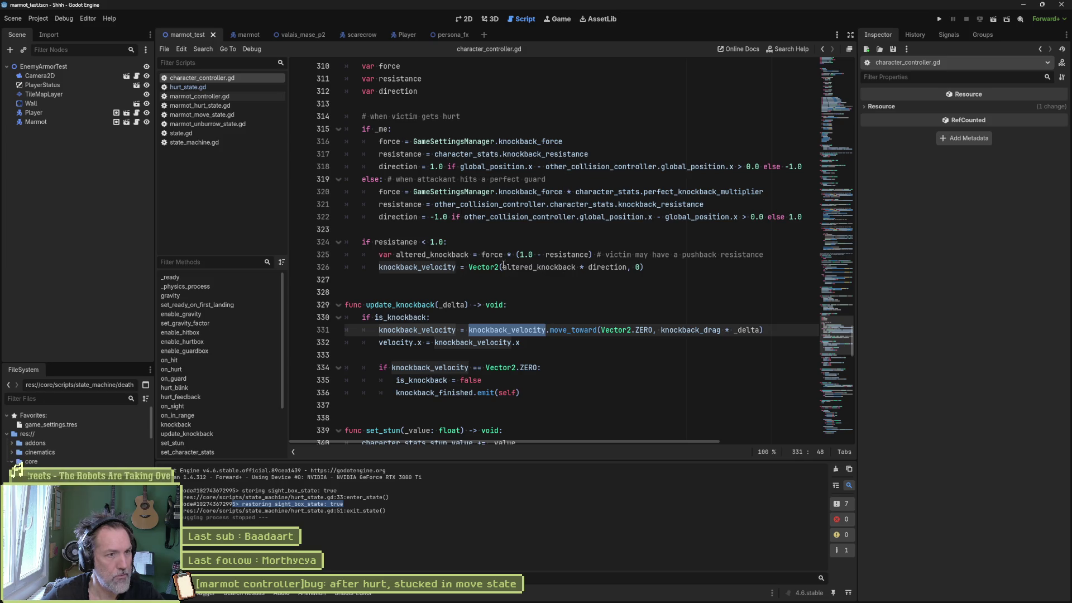
{"action": "left_click", "coordinate": [656, 268]}
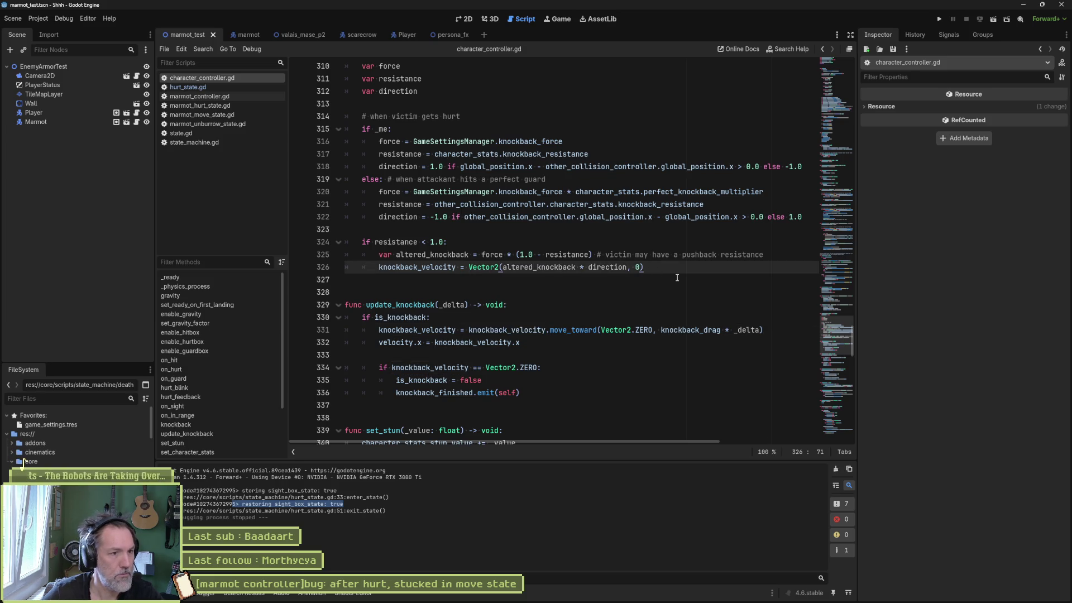
{"action": "key", "text": "Return"}
{"action": "type", "text": "else:"}
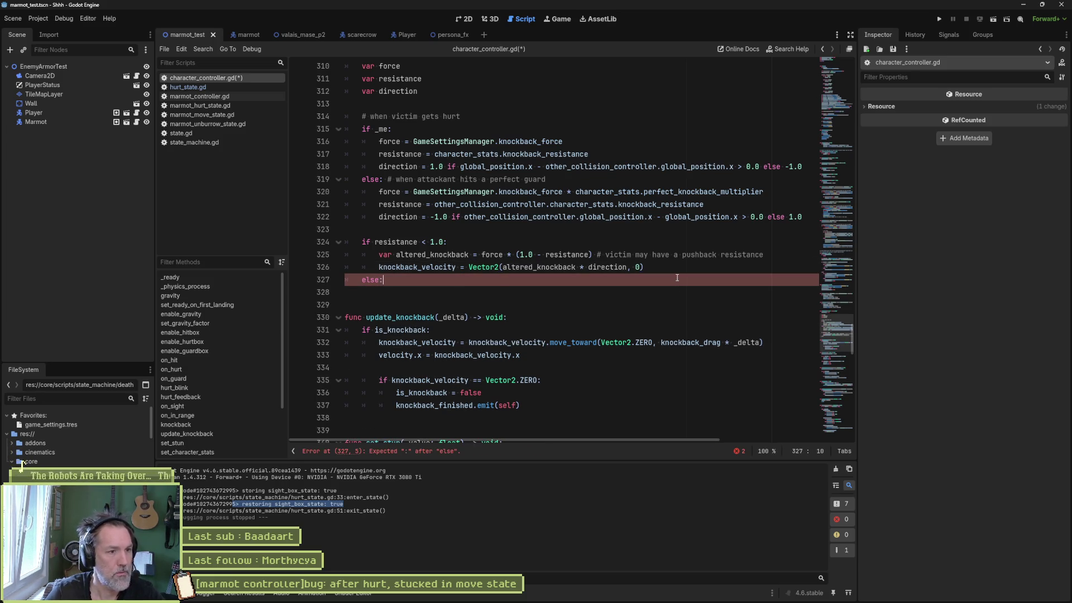
{"action": "key", "text": "Up"}
{"action": "key", "text": "Home"}
{"action": "key", "text": "ctrl+shift+Right"}
{"action": "key", "text": "shift+Right"}
{"action": "key", "text": "shift+Right"}
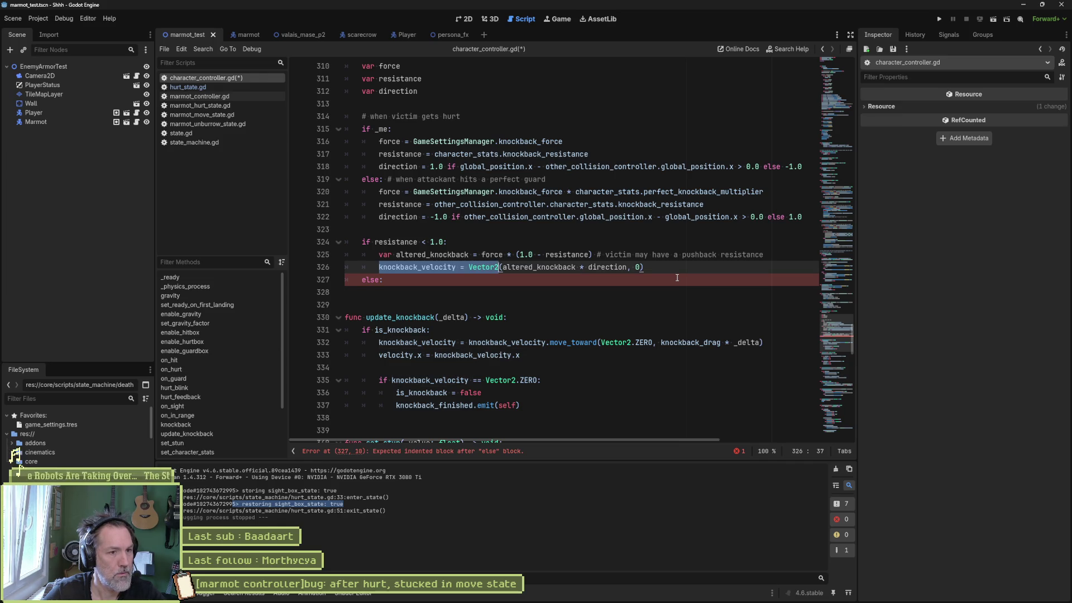
{"action": "key", "text": "Down"}
{"action": "key", "text": "Down"}
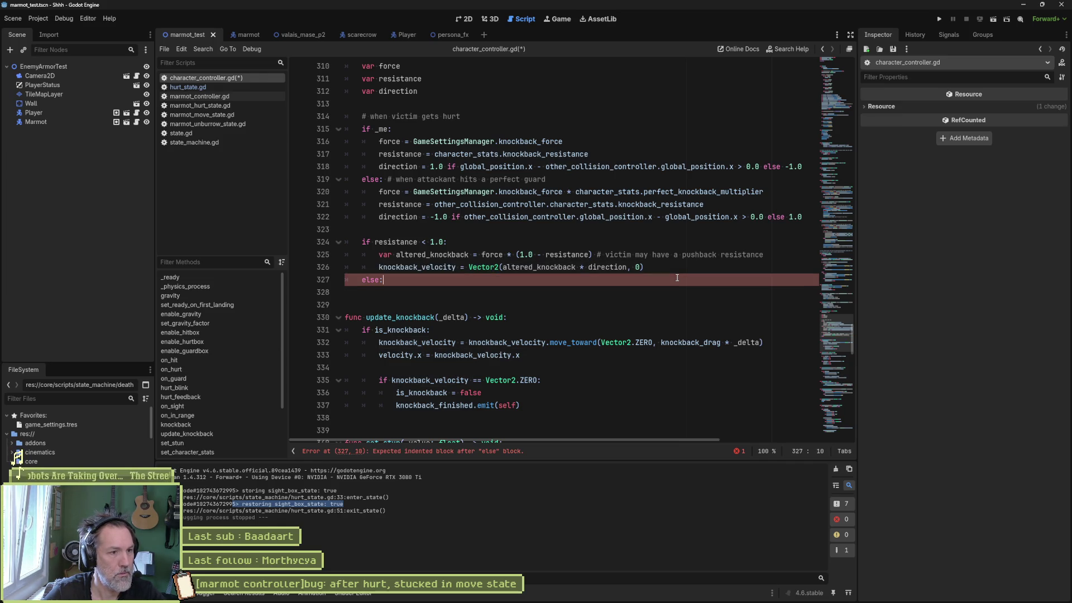
{"action": "key", "text": "Tab"}
{"action": "key", "text": "Tab"}
{"action": "type", "text": "knockback_velocity ="}
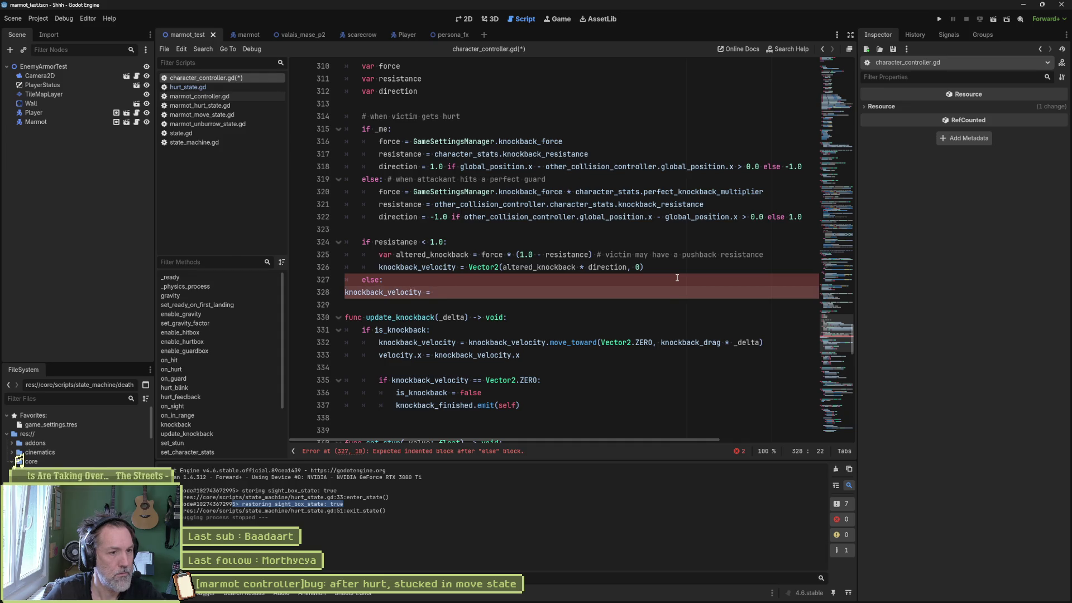
Set the else branch's knockback_velocity to Vector2.ZERO and save.
{"action": "type", "text": "Vec"}
{"action": "key", "text": "ctrl+s"}
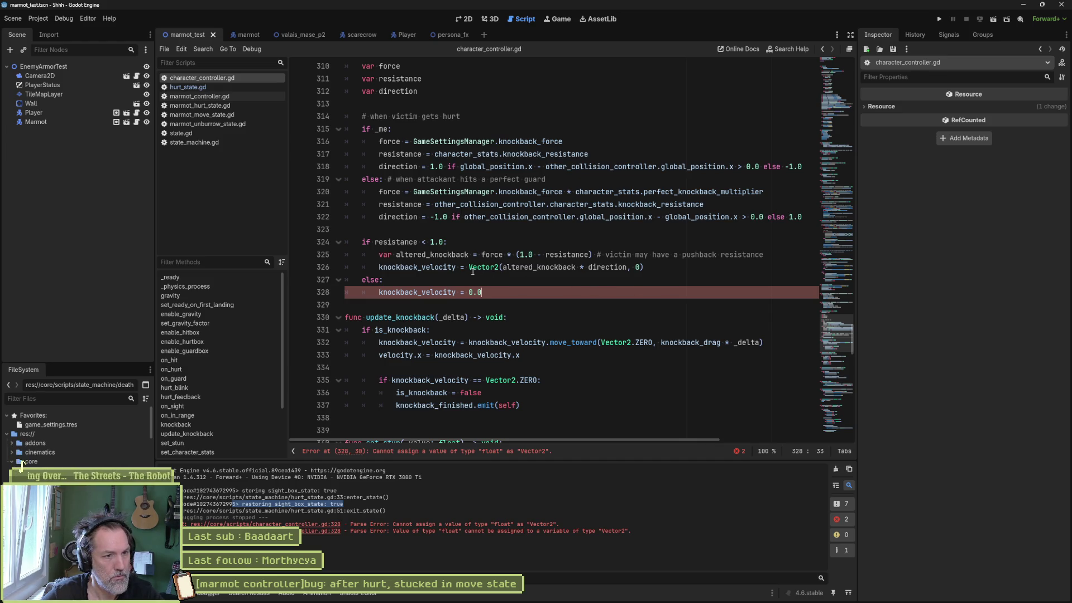
{"action": "left_click_drag", "start_coordinate": [469, 289], "coordinate": [479, 293]}
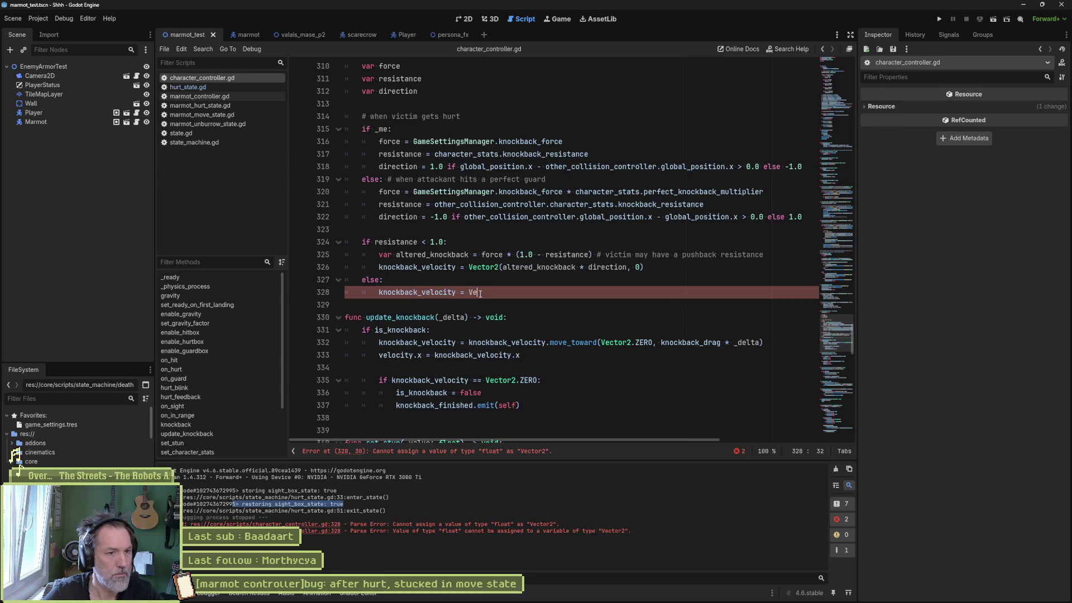
{"action": "type", "text": "Ve"}
{"action": "key", "text": "Return"}
{"action": "type", "text": ".ZERO"}
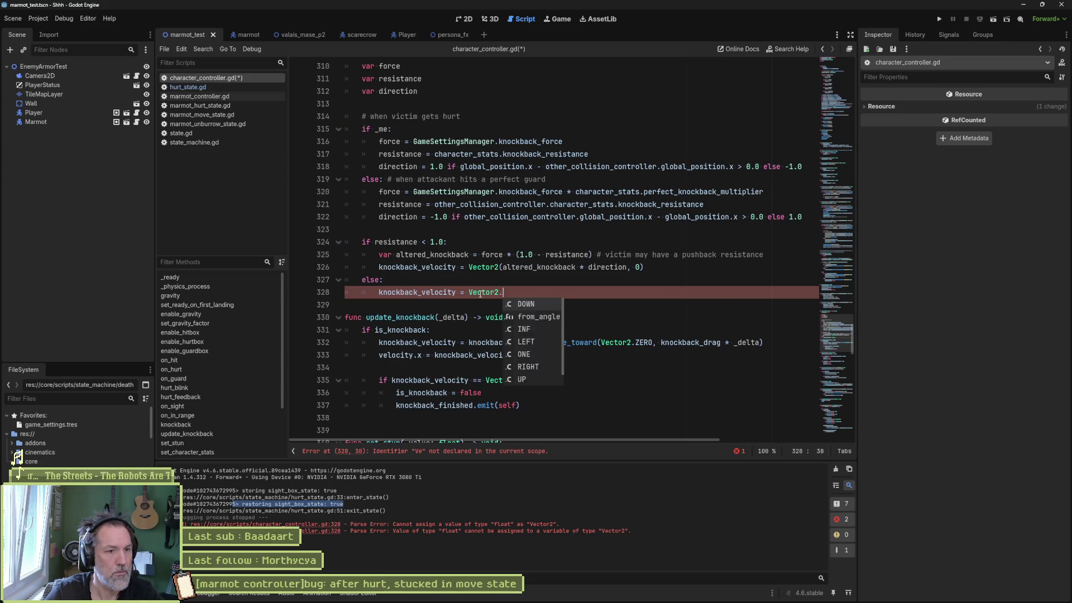
{"action": "key", "text": "ctrl+s"}
Run the scene with F6 to test, then return to the script editor.
{"action": "left_click", "coordinate": [421, 279]}
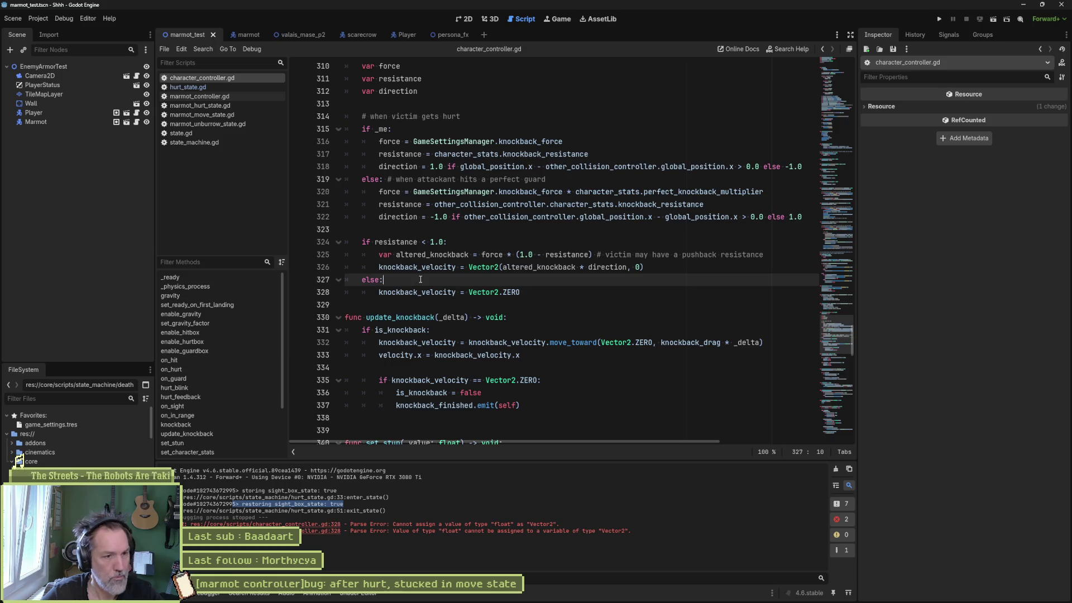
{"action": "key", "text": "F6"}
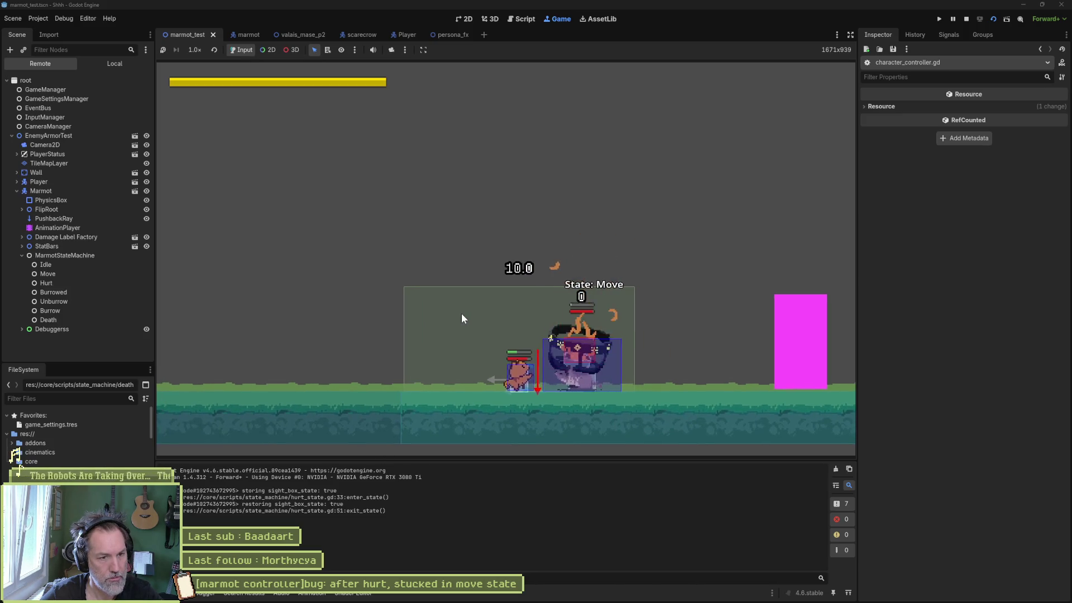
{"action": "key", "text": "ctrl+F3"}
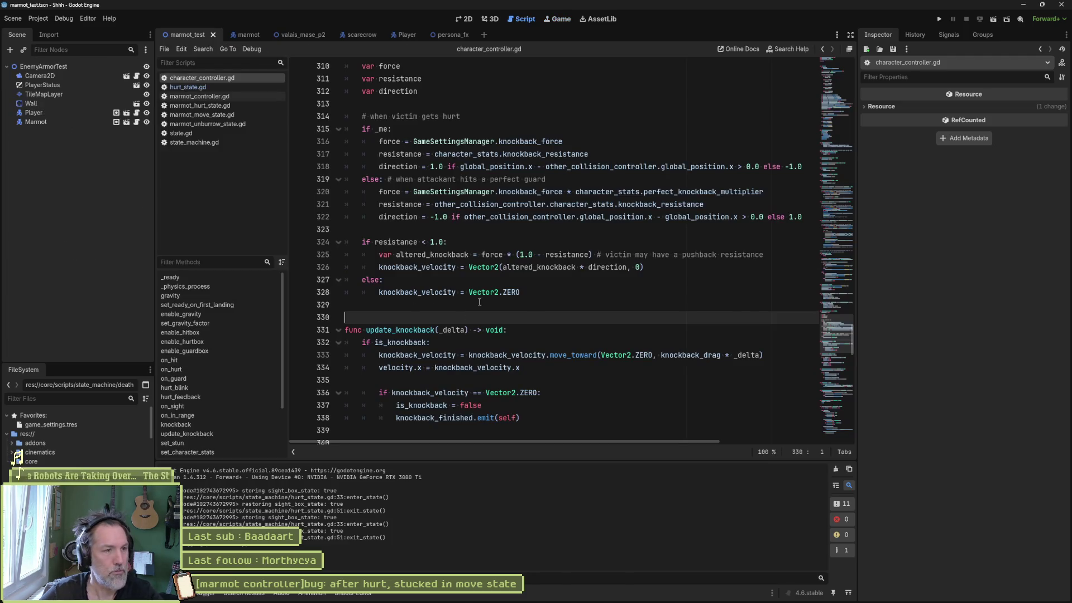
Reset the Marmot's Knockback Resistance to 0.0 and test-run the scene.
{"action": "left_click", "coordinate": [78, 121]}
{"action": "left_click", "coordinate": [955, 254]}
{"action": "left_click", "coordinate": [616, 304]}
{"action": "key", "text": "F6"}
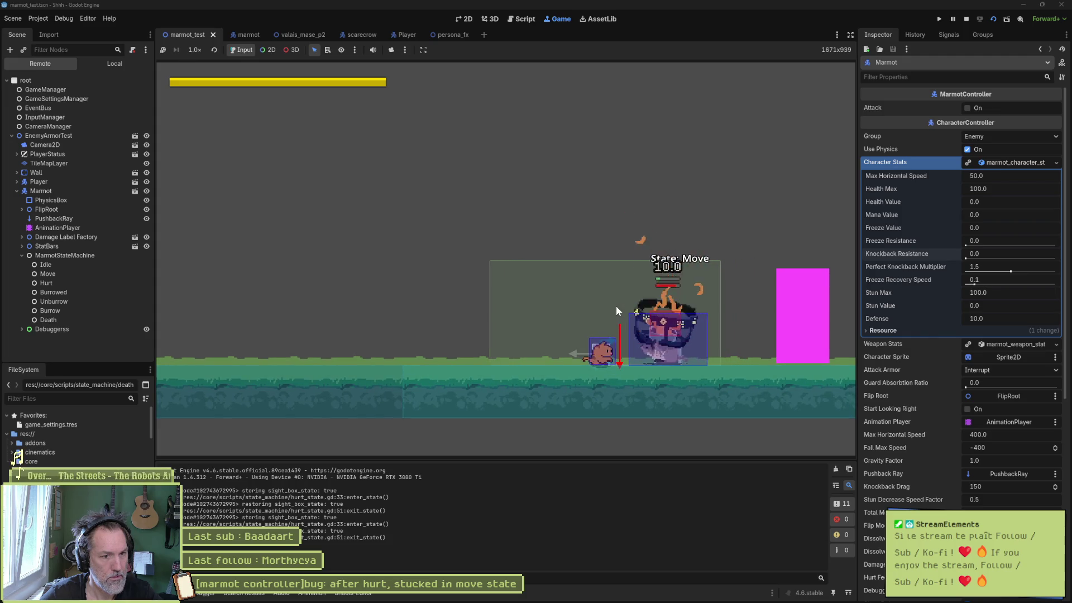
{"action": "key", "text": "ctrl+F3"}
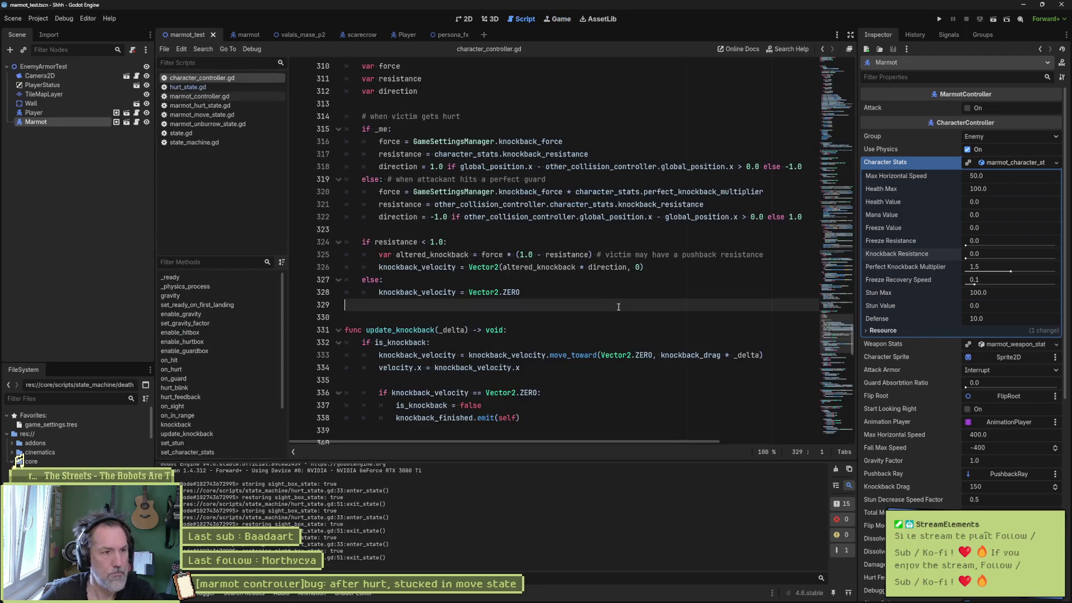
Bring up on_hurt, then the knockback function, in character_controller.gd.
{"action": "scroll", "coordinate": [528, 272], "scroll_direction": "down", "scroll_amount": 7}
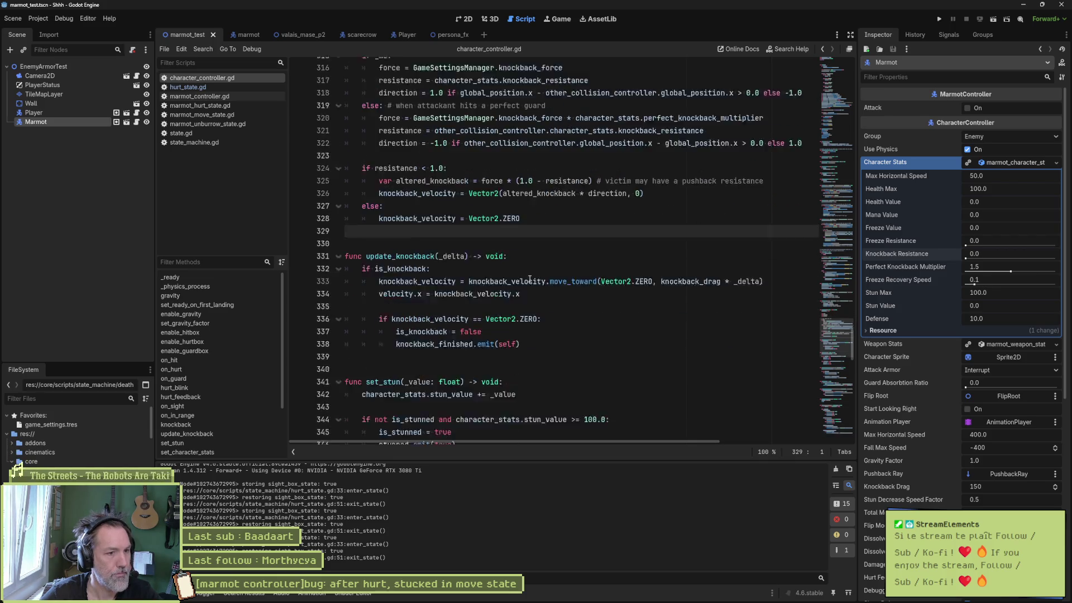
{"action": "scroll", "coordinate": [530, 280], "scroll_direction": "down", "scroll_amount": 6}
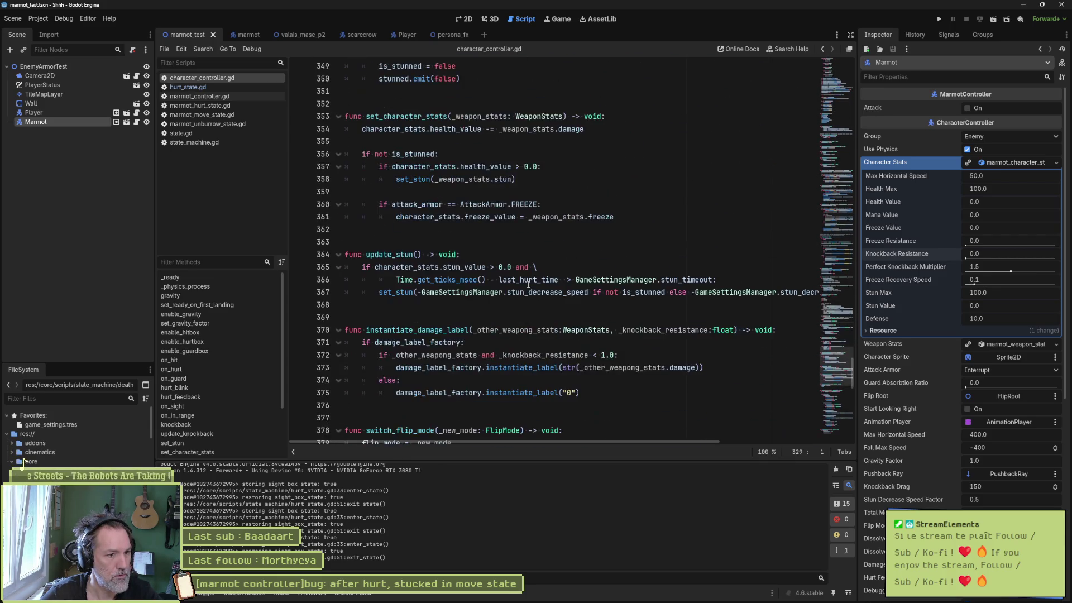
{"action": "left_click", "coordinate": [206, 369]}
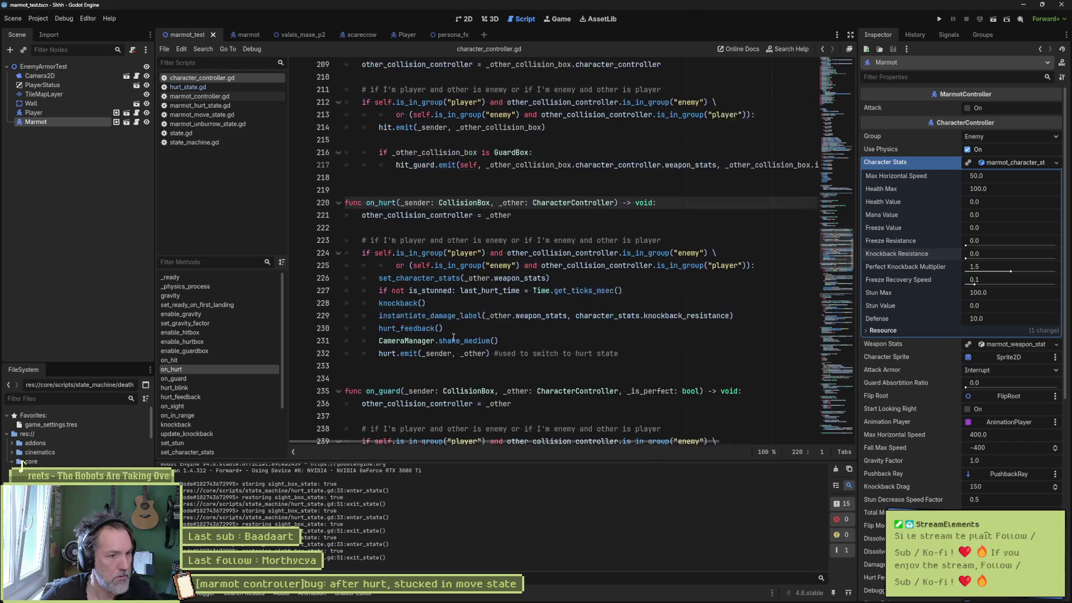
{"action": "left_click", "coordinate": [223, 425]}
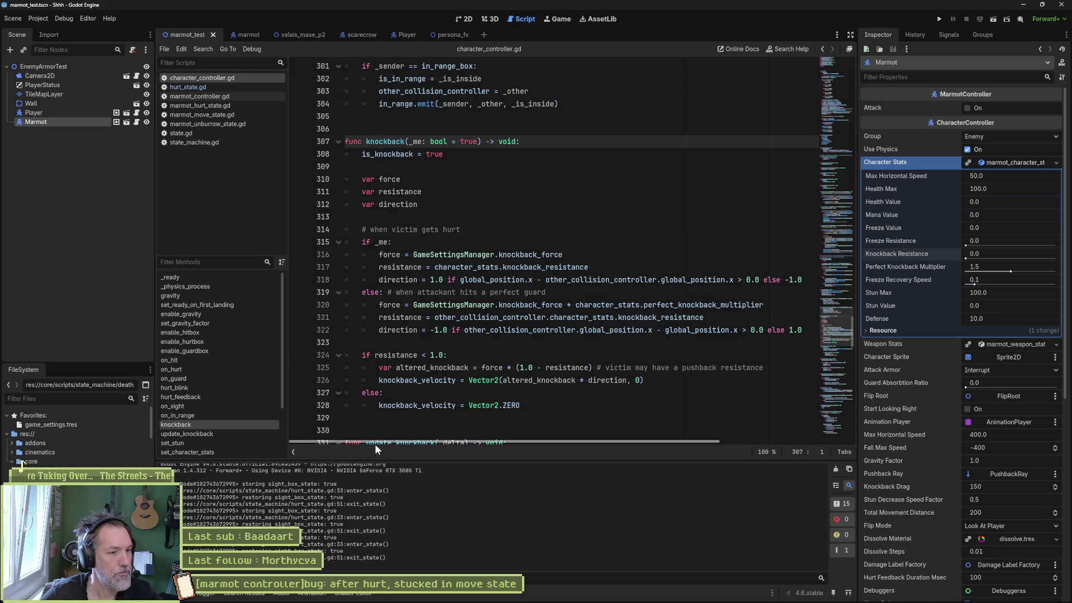
Cut the debug prints from enter_state and exit_state in hurt_state.gd and save.
{"action": "left_click", "coordinate": [207, 106]}
{"action": "left_click", "coordinate": [221, 88]}
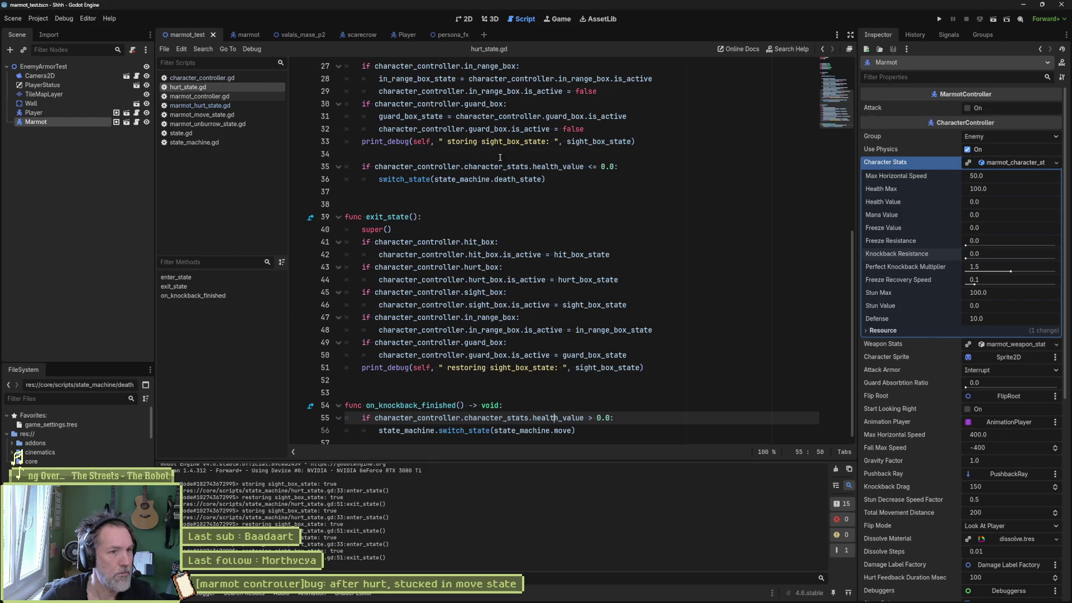
{"action": "key", "text": "ctrl+x"}
{"action": "left_click", "coordinate": [501, 354]}
{"action": "key", "text": "ctrl+x"}
{"action": "key", "text": "ctrl+s"}
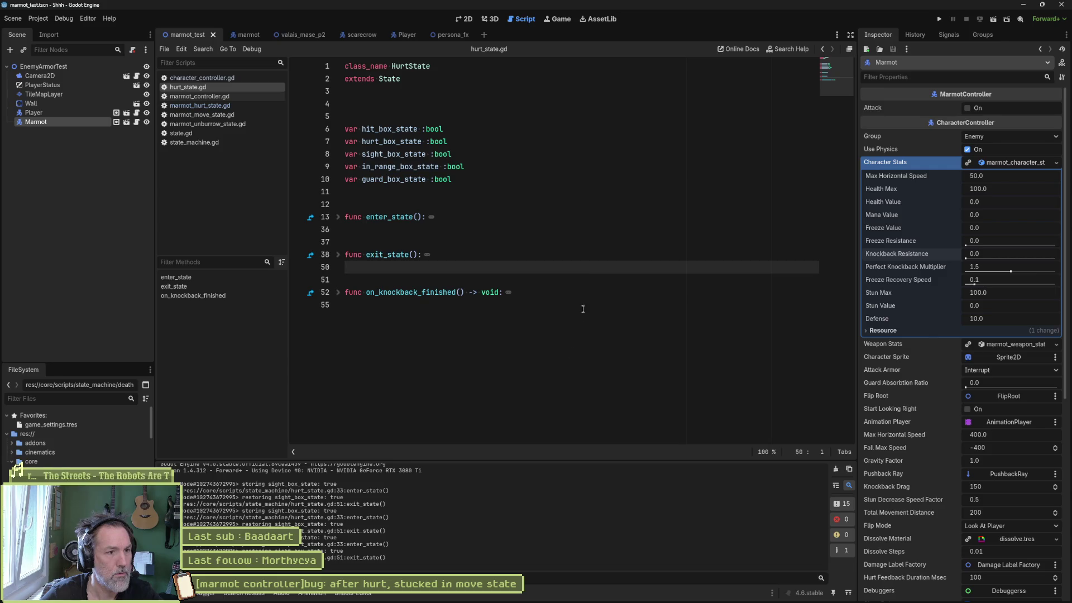
Add a blank line after the variable declarations in hurt_state.gd.
{"action": "left_click", "coordinate": [581, 307]}
{"action": "left_click", "coordinate": [417, 191]}
{"action": "key", "text": "Return"}
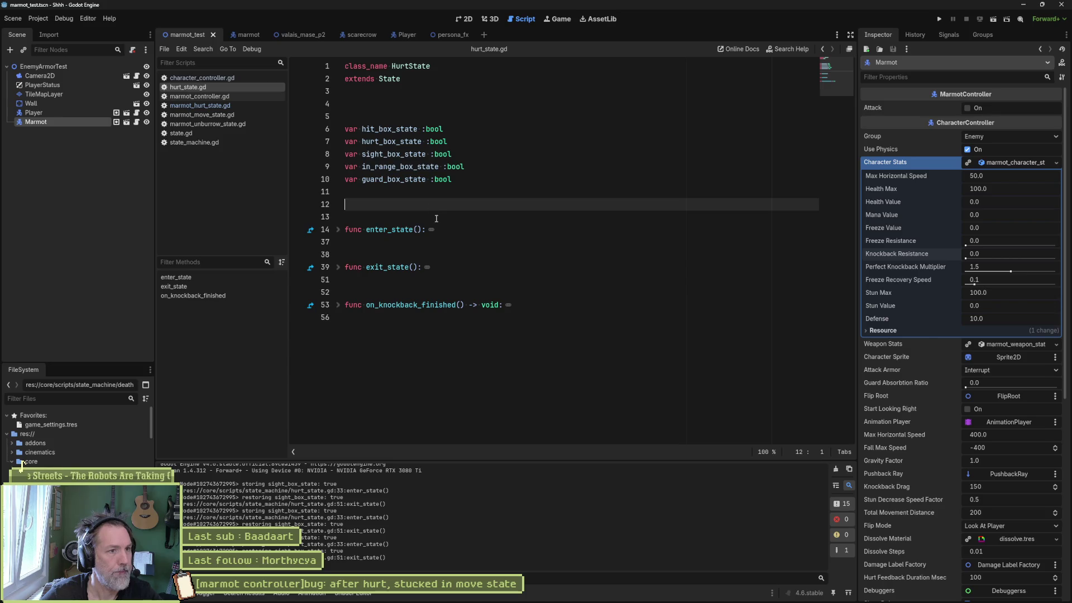
{"action": "mouse_move", "coordinate": [600, 601]}
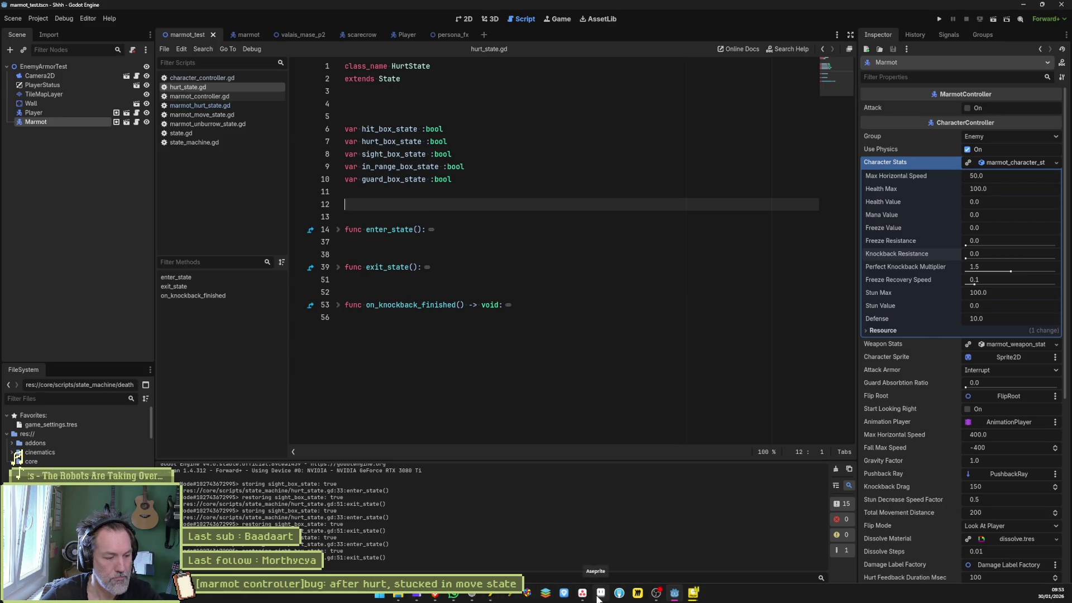
{"action": "left_click", "coordinate": [513, 347]}
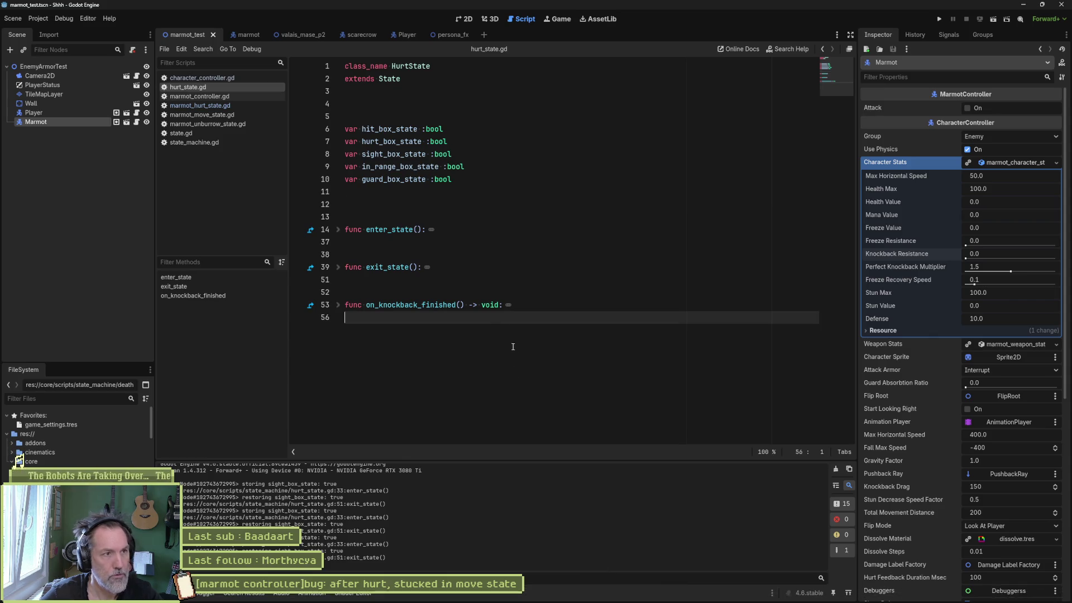
Run marmot_test, walk to the marmot and hit it twice, then stop the game.
{"action": "key", "text": "F6"}
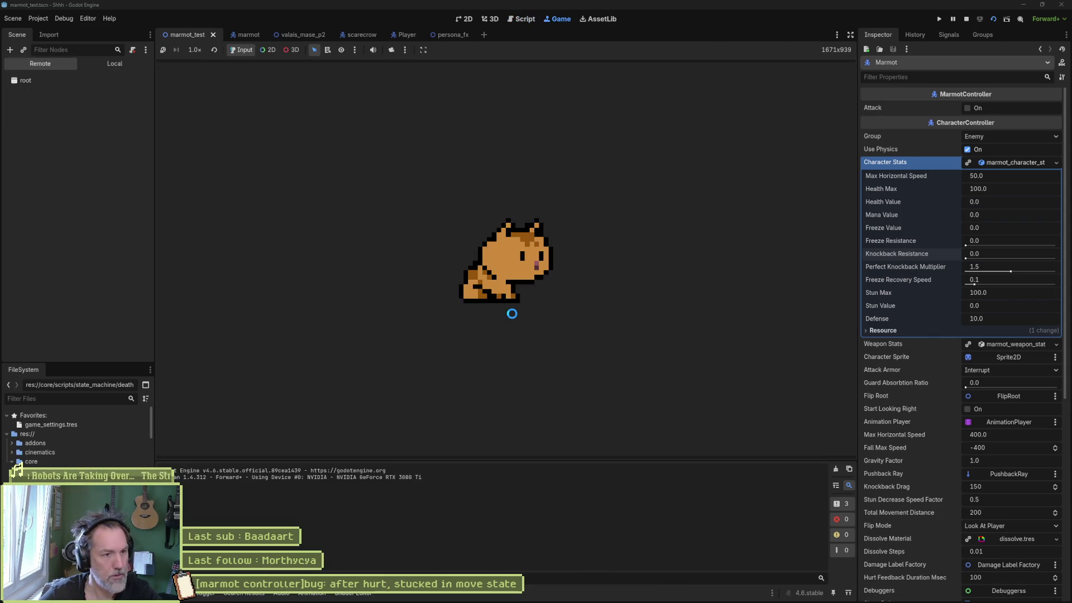
{"action": "key", "text": "Right"}
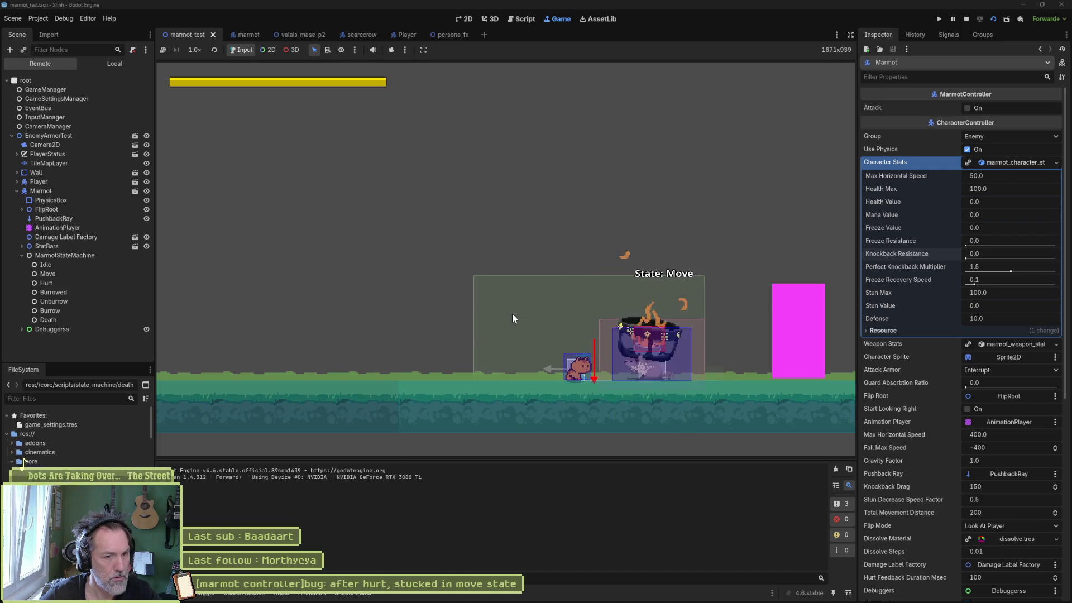
{"action": "key", "text": "x"}
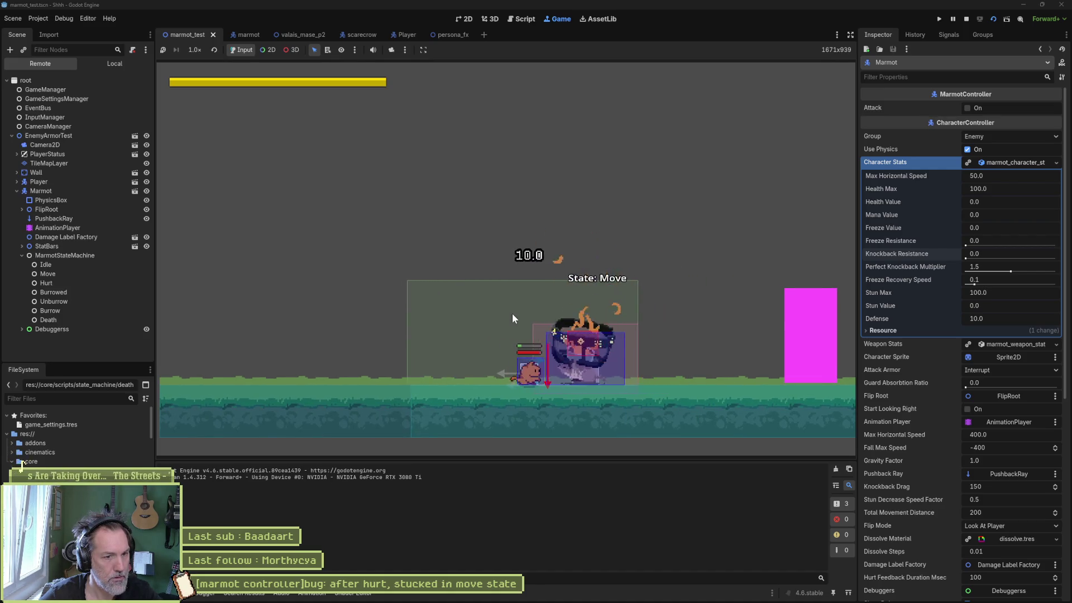
{"action": "key", "text": "x"}
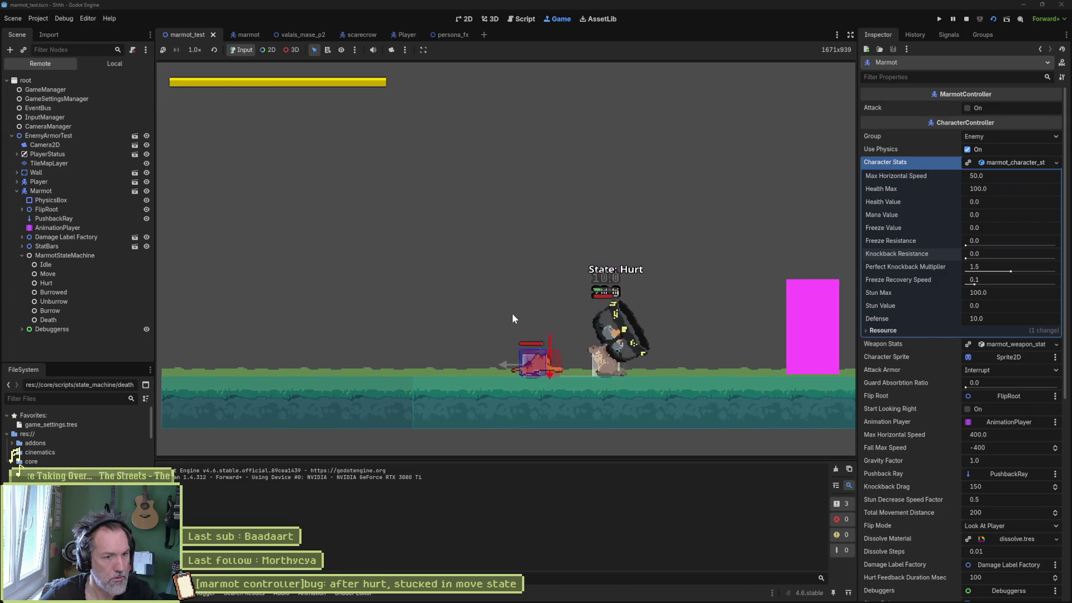
{"action": "key", "text": "F8"}
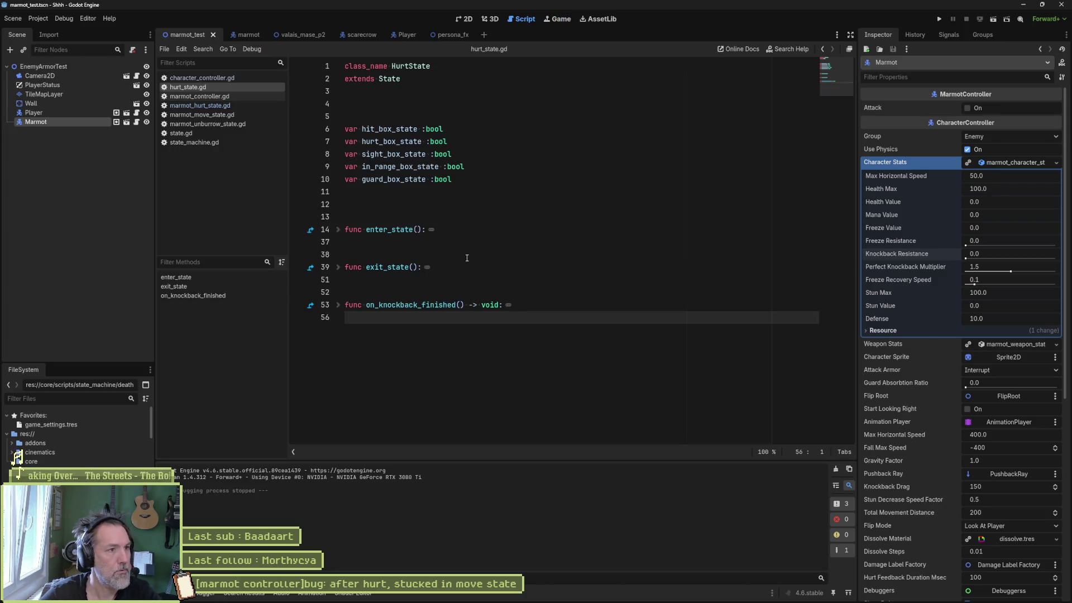
{"action": "mouse_move", "coordinate": [562, 602]}
{"action": "left_click", "coordinate": [617, 595]}
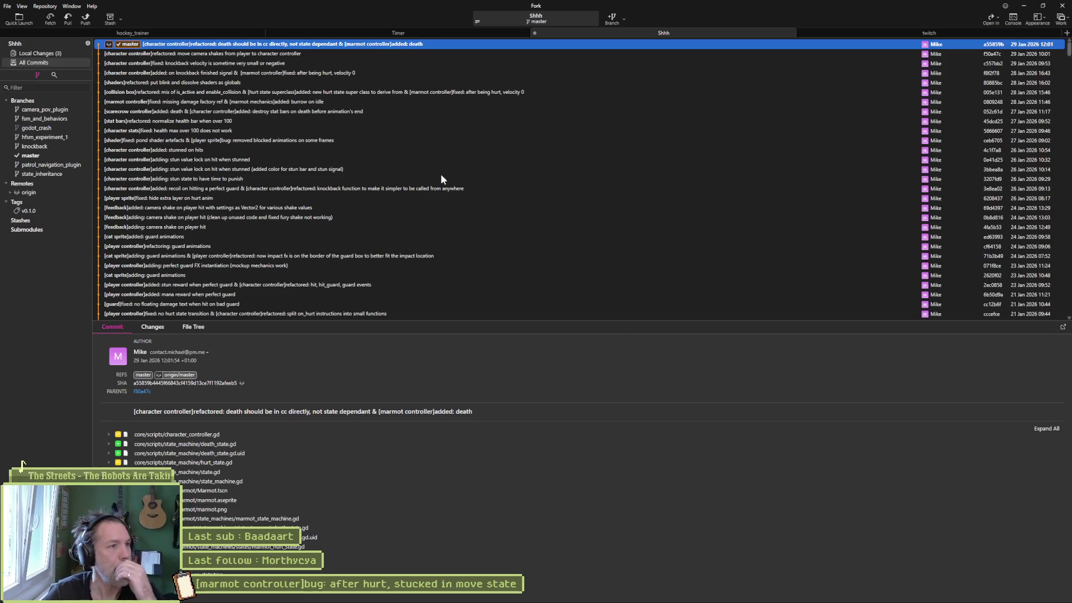
View the hurt_state.gd diff under Fork's Local Changes.
{"action": "left_click", "coordinate": [35, 53]}
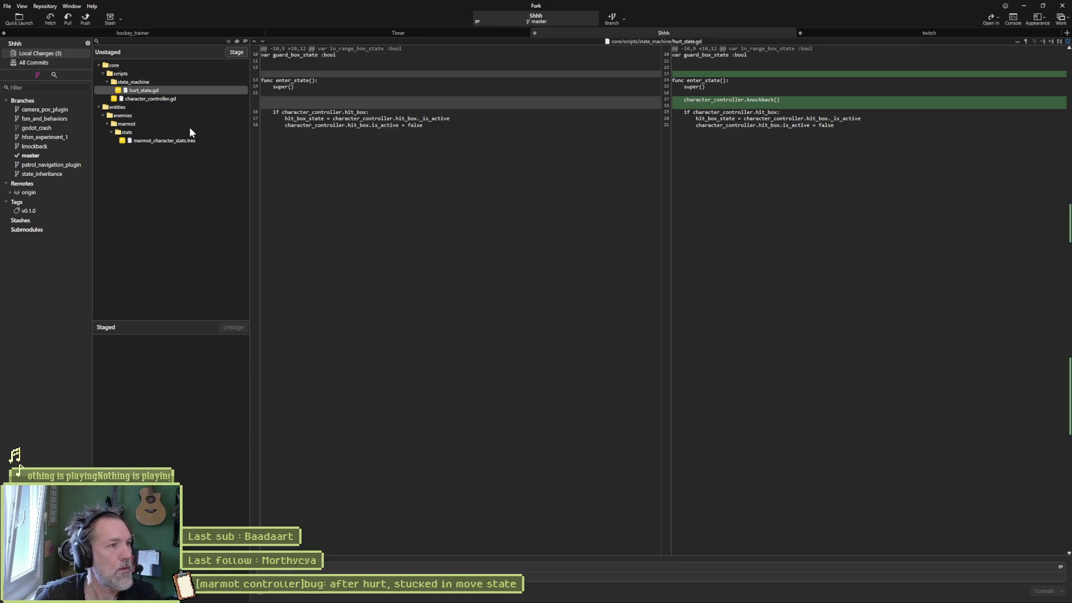
{"action": "mouse_move", "coordinate": [270, 119]}
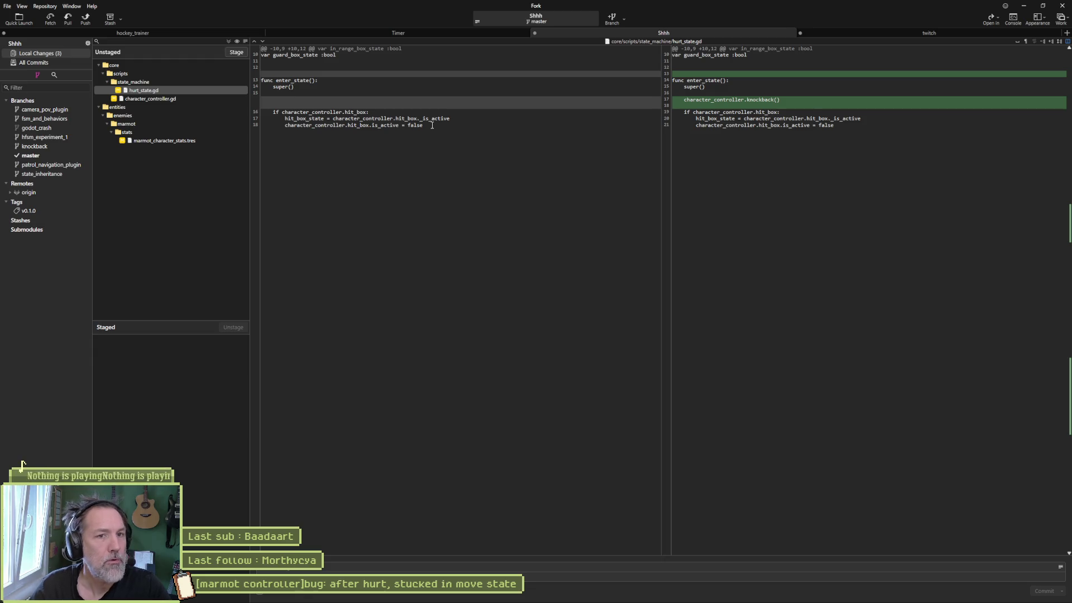
{"action": "mouse_move", "coordinate": [565, 600]}
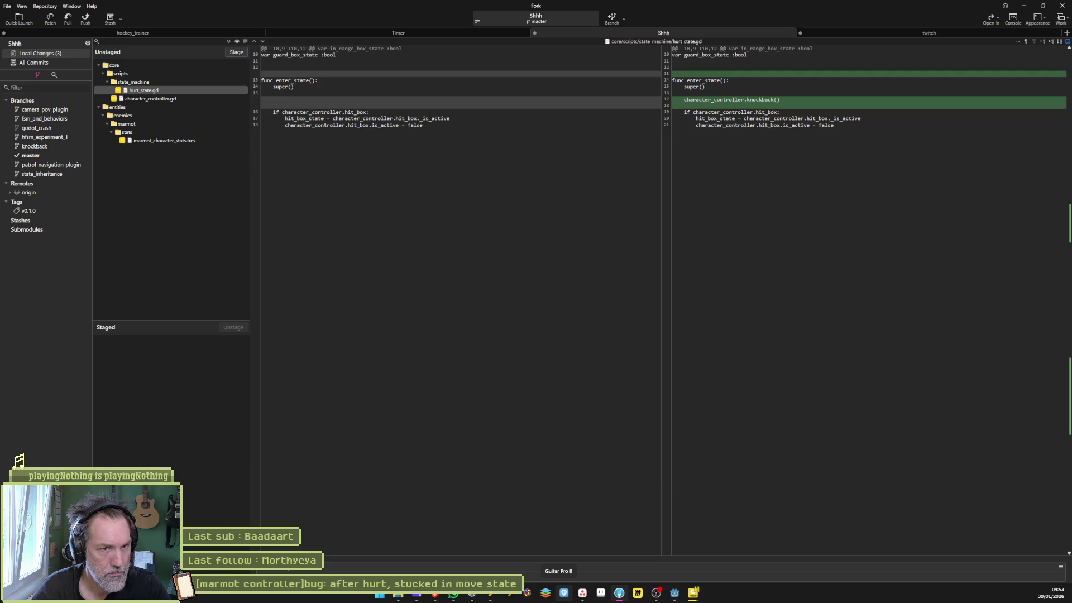
{"action": "left_click", "coordinate": [675, 593]}
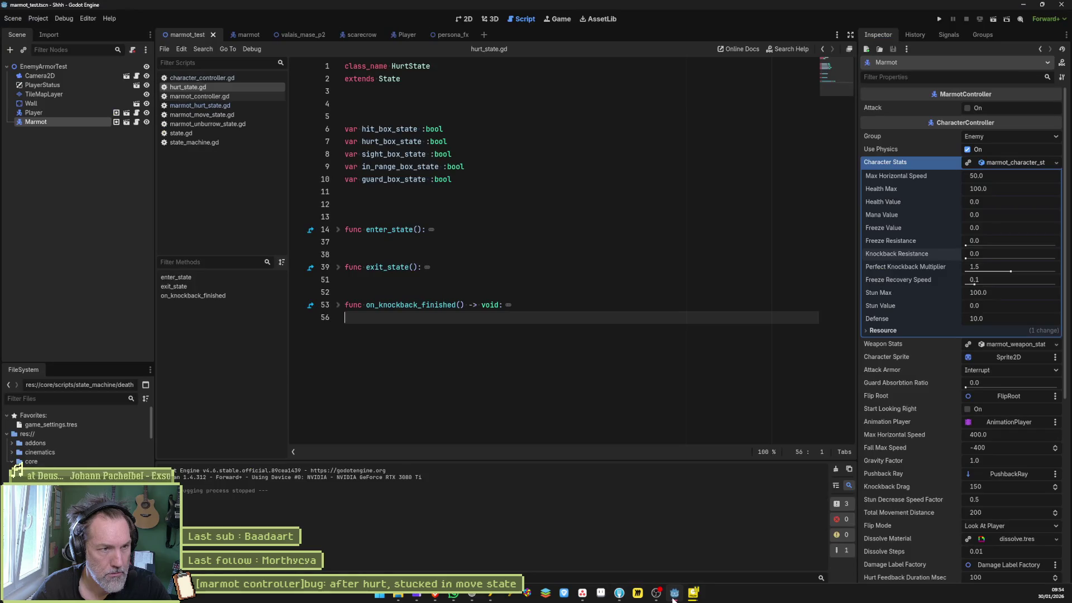
Compare the Fork diff with Godot's code and unfold enter_state in hurt_state.gd.
{"action": "key", "text": "alt+Tab"}
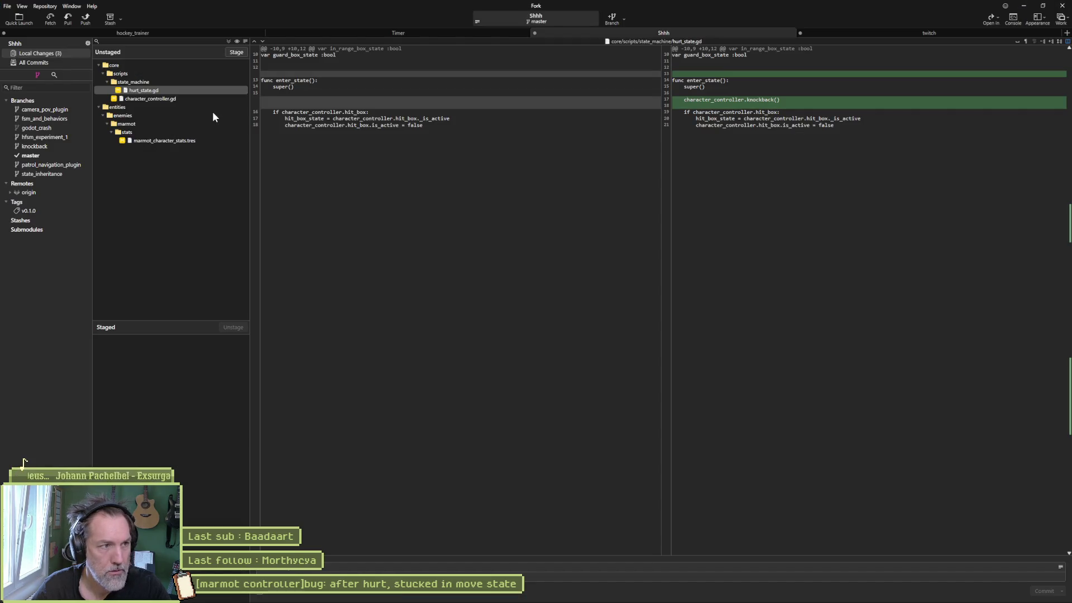
{"action": "key", "text": "alt+Tab"}
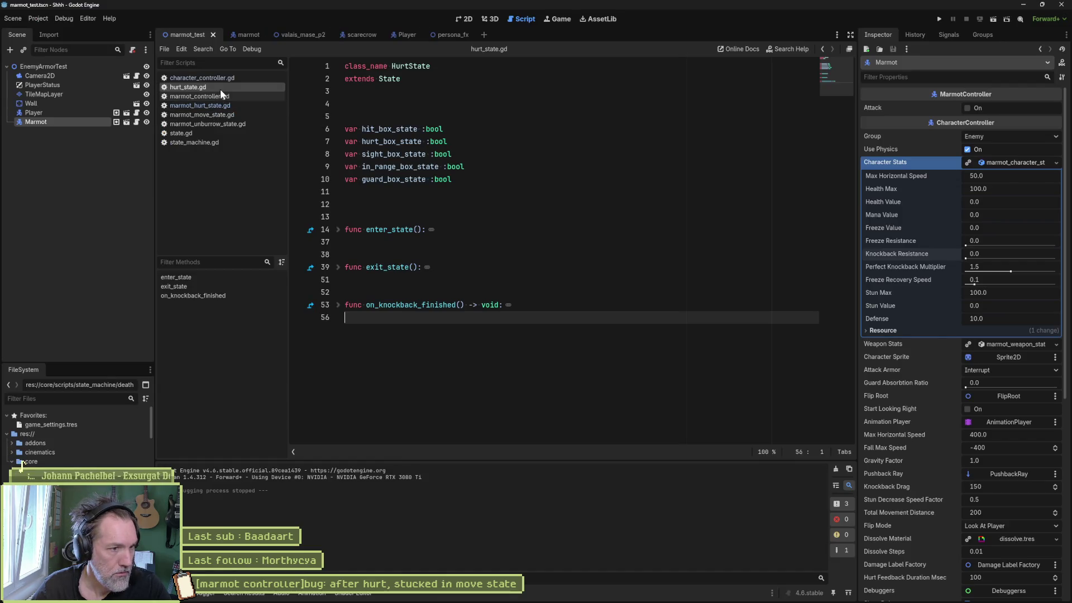
{"action": "key", "text": "alt+Tab"}
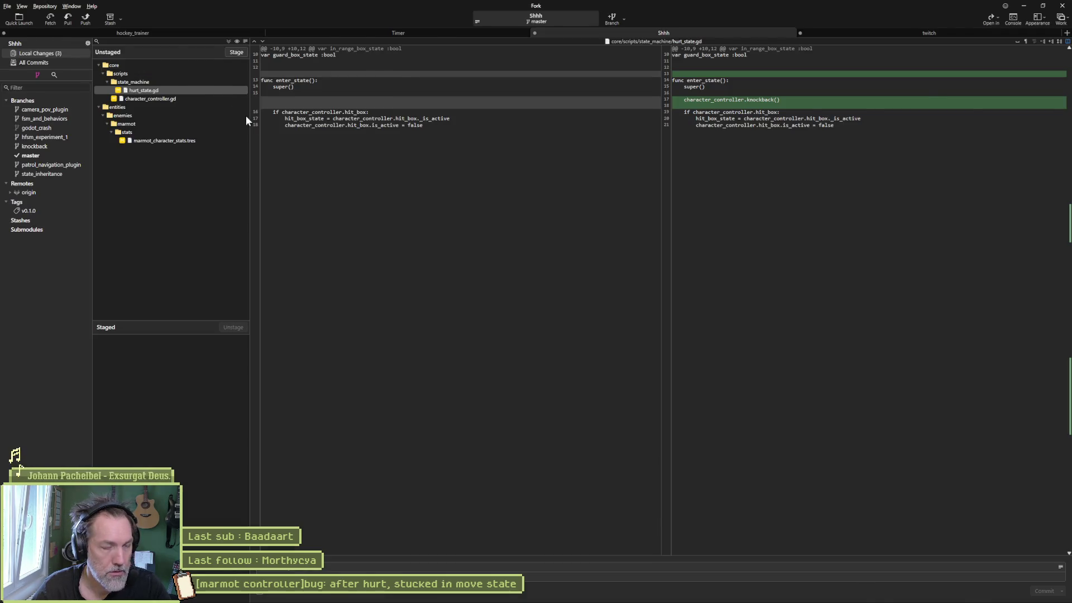
{"action": "key", "text": "alt+Tab"}
{"action": "left_click", "coordinate": [338, 229]}
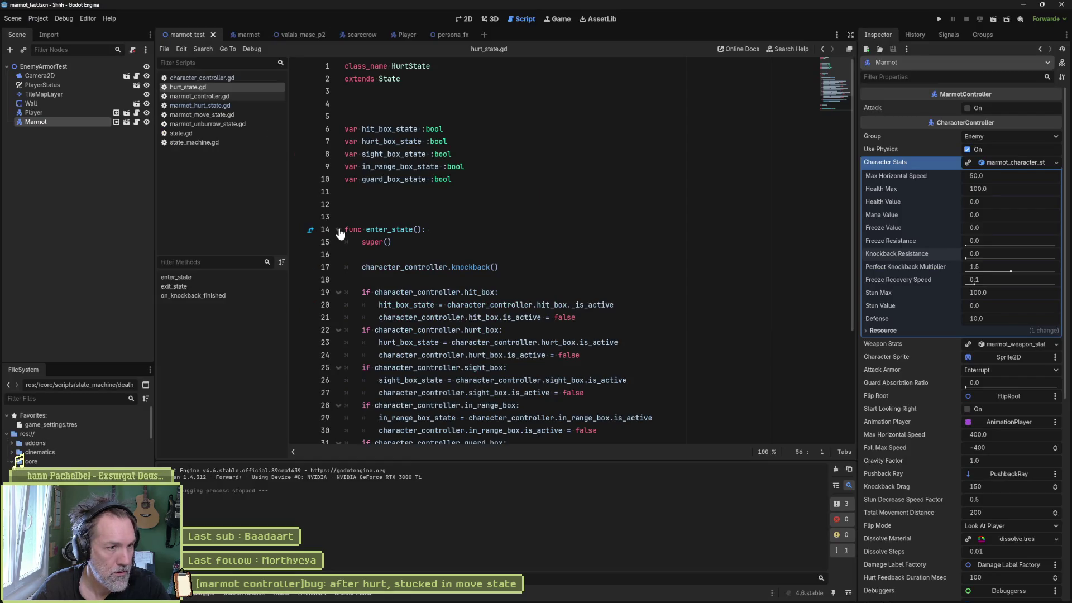
Comment out the knockback() call on line 17 and test-run the scene.
{"action": "left_click", "coordinate": [526, 262]}
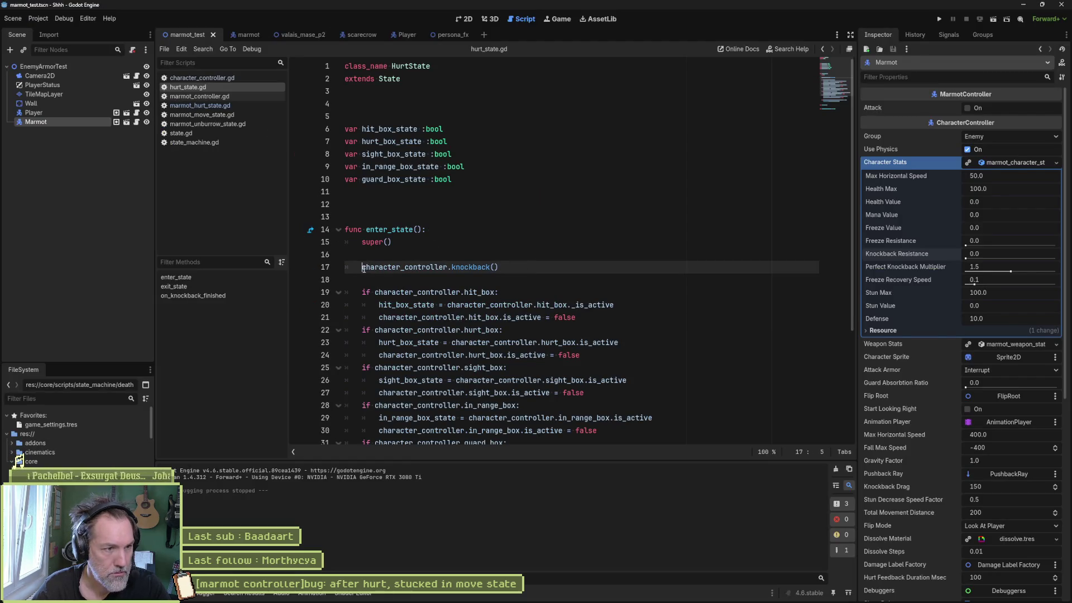
{"action": "type", "text": "#"}
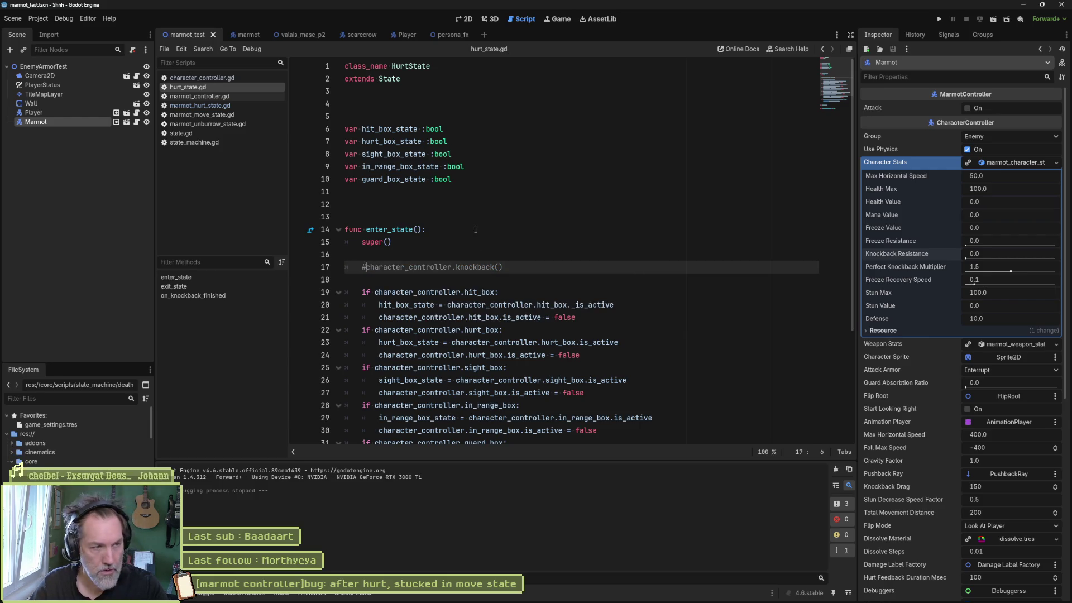
{"action": "key", "text": "F6"}
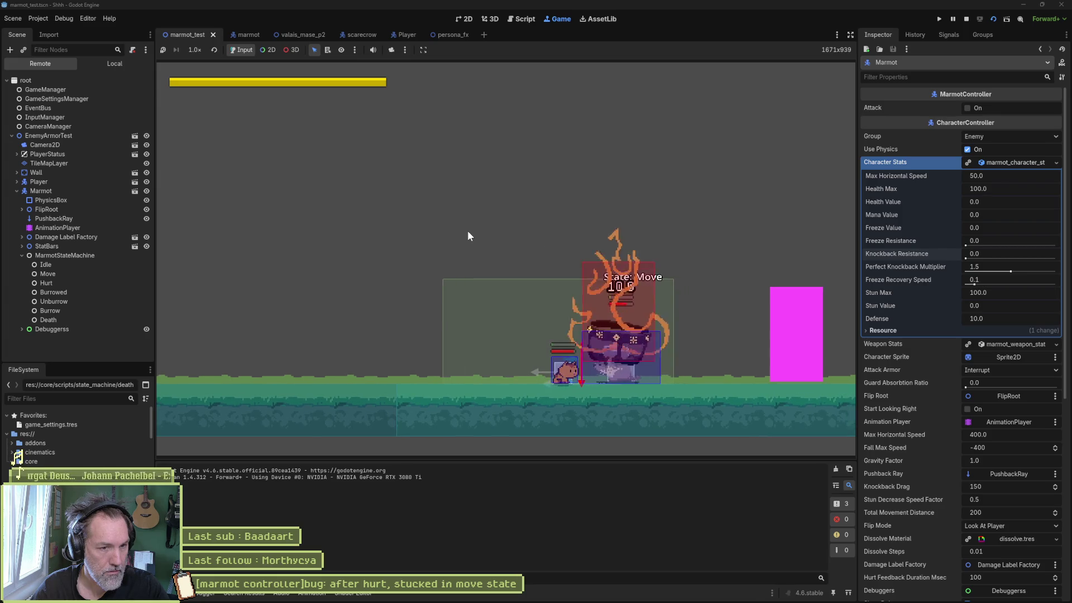
{"action": "key", "text": "F8"}
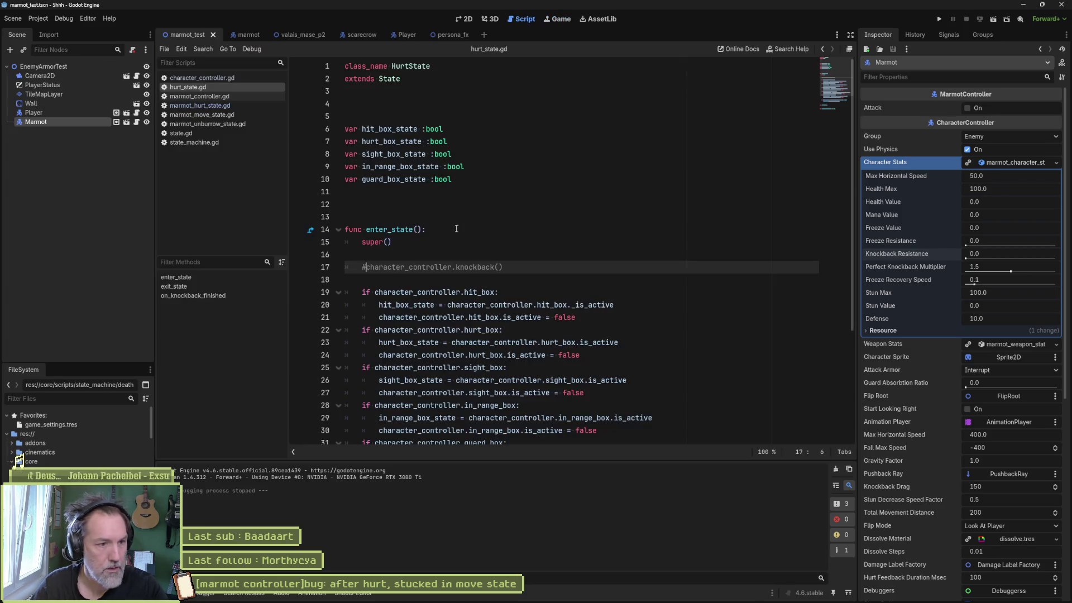
Raise the Marmot's Knockback Resistance to 1.0 and test again.
{"action": "left_click_drag", "start_coordinate": [974, 254], "coordinate": [1007, 257]}
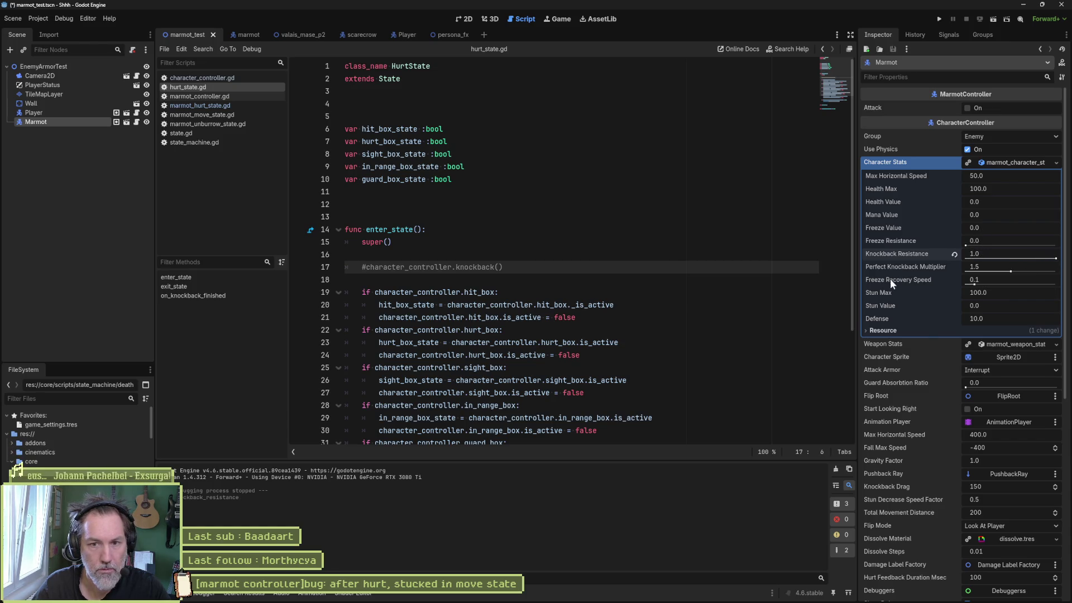
{"action": "left_click", "coordinate": [731, 292]}
{"action": "key", "text": "F6"}
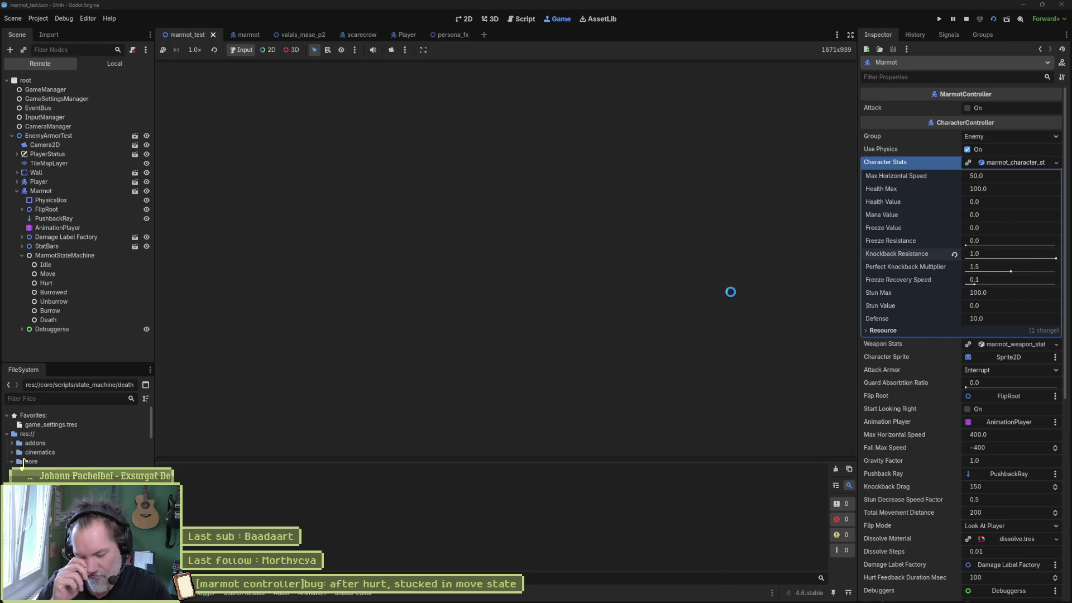
{"action": "key", "text": "Right"}
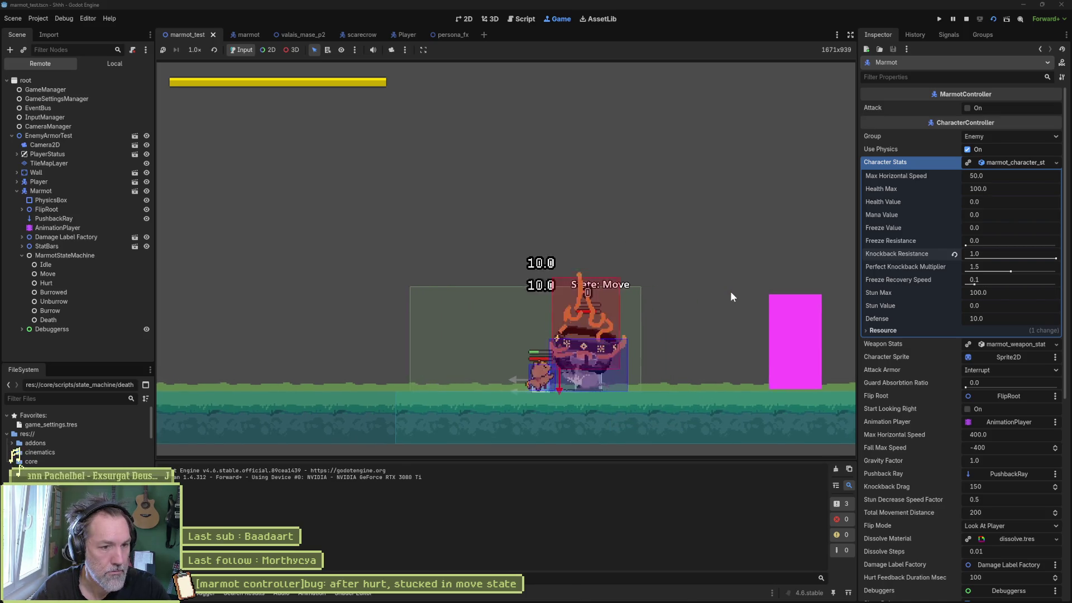
{"action": "key", "text": "F8"}
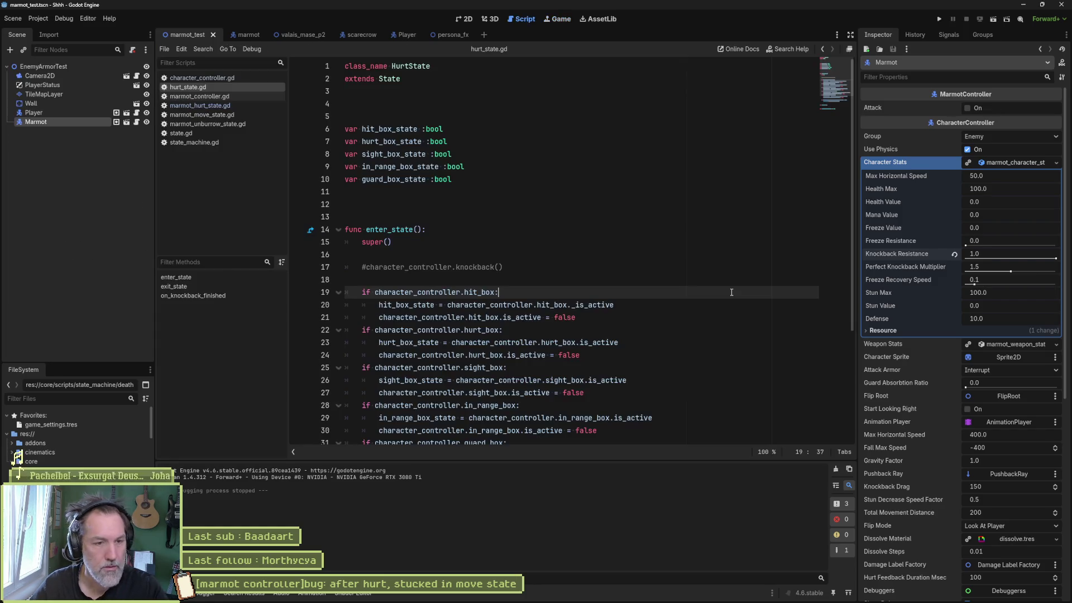
Reset Knockback Resistance to 0.0 and delete the commented-out knockback() lines.
{"action": "left_click", "coordinate": [955, 254]}
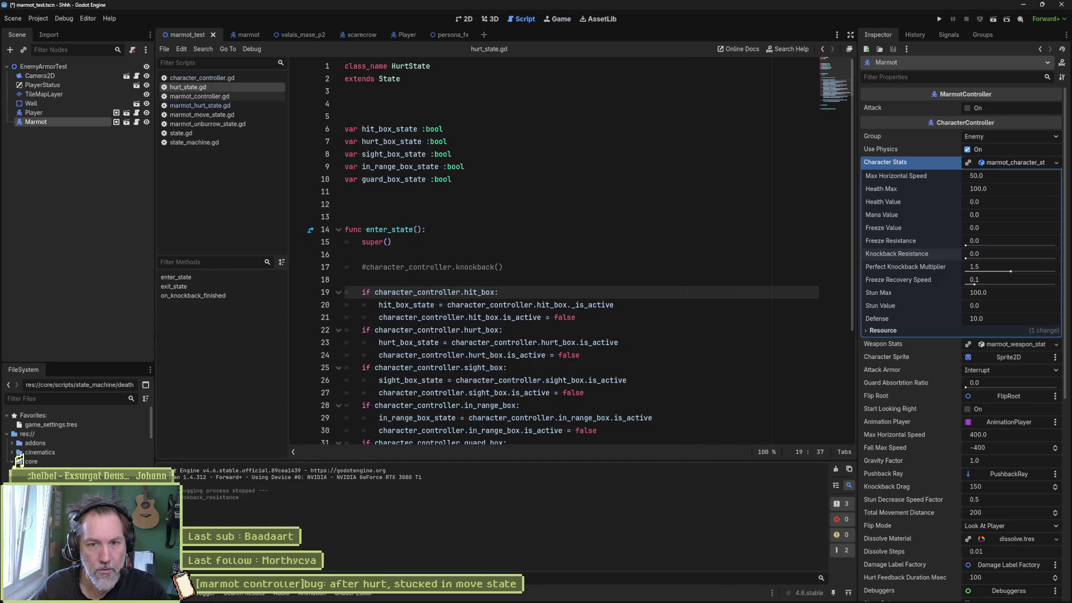
{"action": "left_click", "coordinate": [531, 284]}
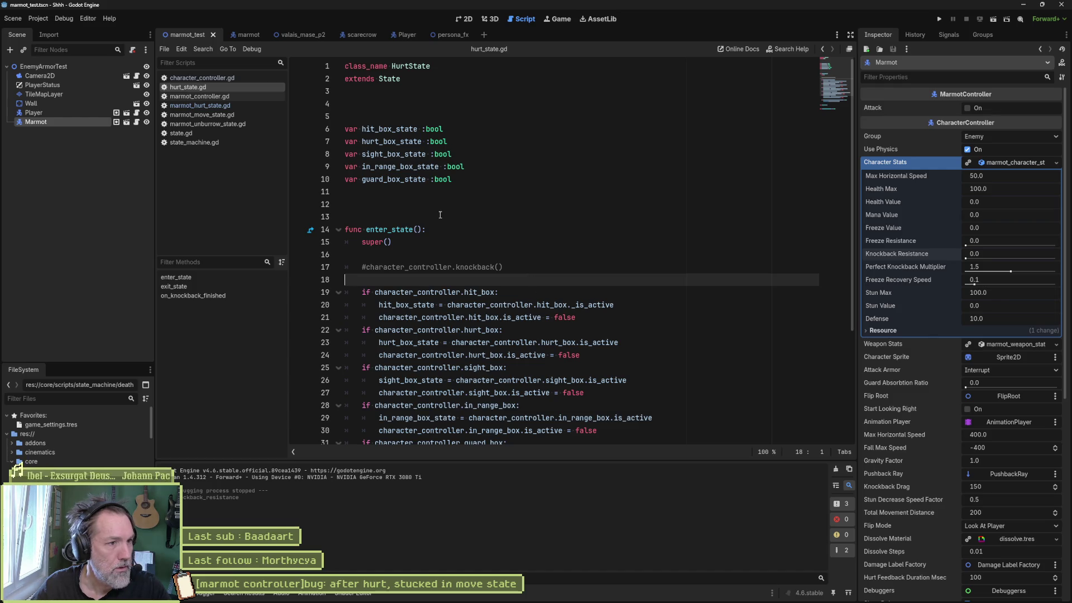
{"action": "key", "text": "shift+Up"}
{"action": "key", "text": "shift+Up"}
{"action": "key", "text": "Delete"}
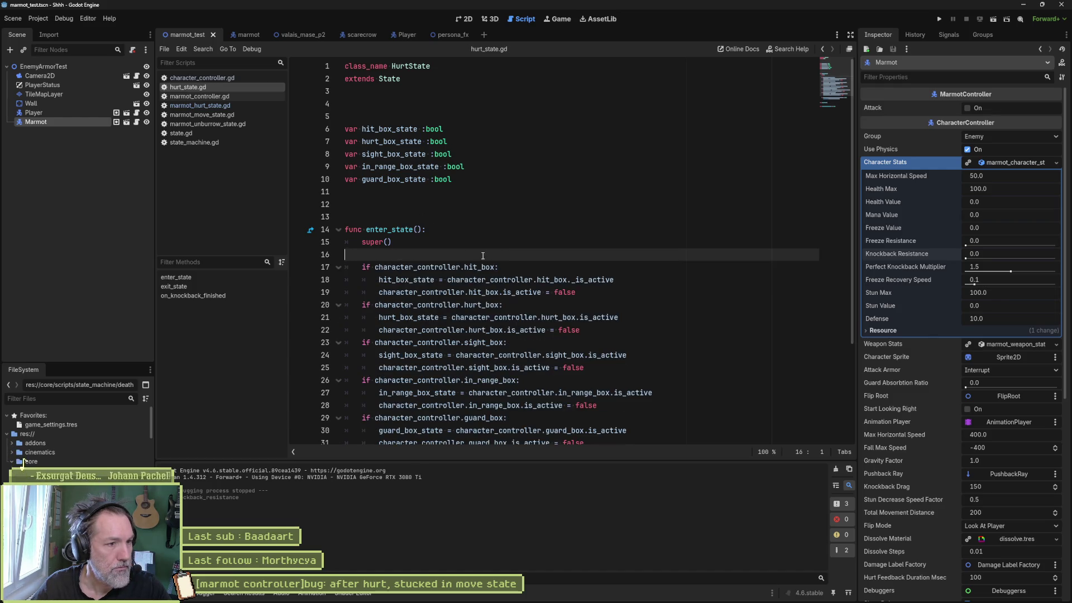
{"action": "key", "text": "alt+Tab"}
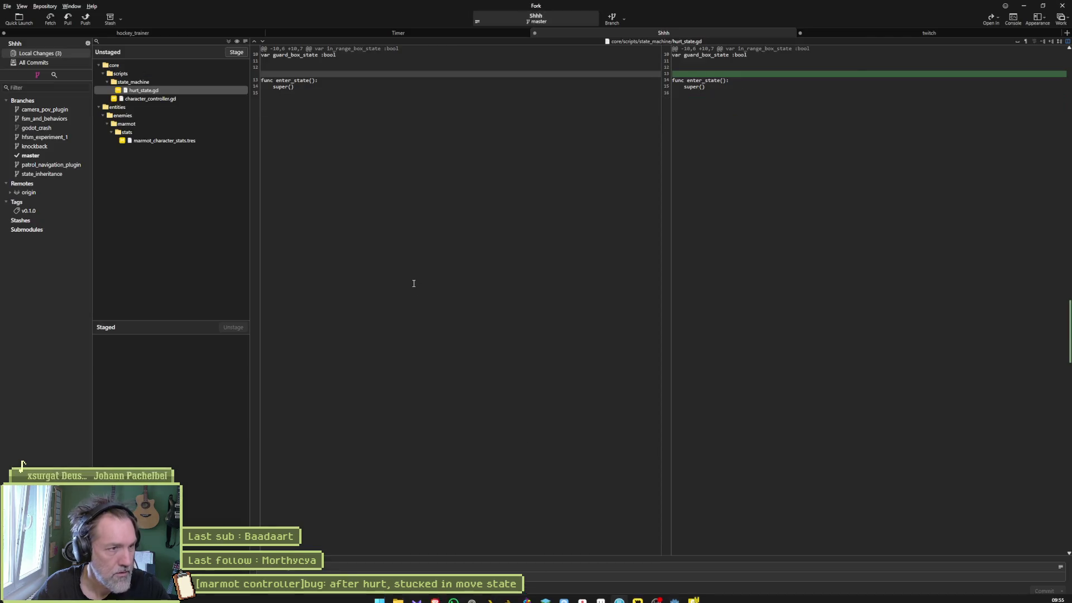
Review the character_controller.gd diff in Fork, stage all three modified files, and bring up Asana.
{"action": "key", "text": "Down"}
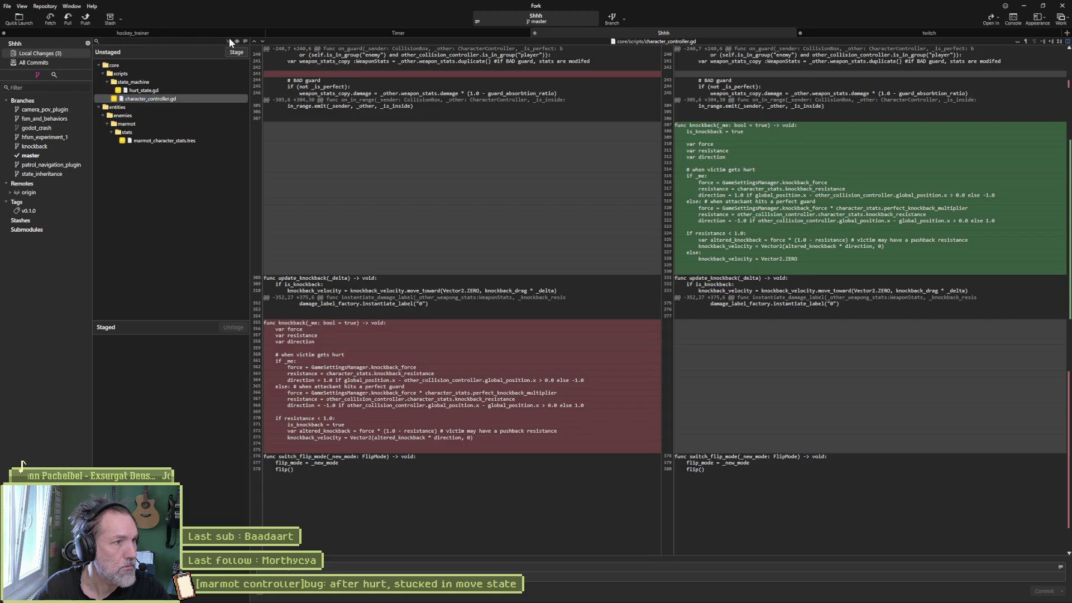
{"action": "left_click", "coordinate": [236, 52]}
{"action": "left_click", "coordinate": [582, 593]}
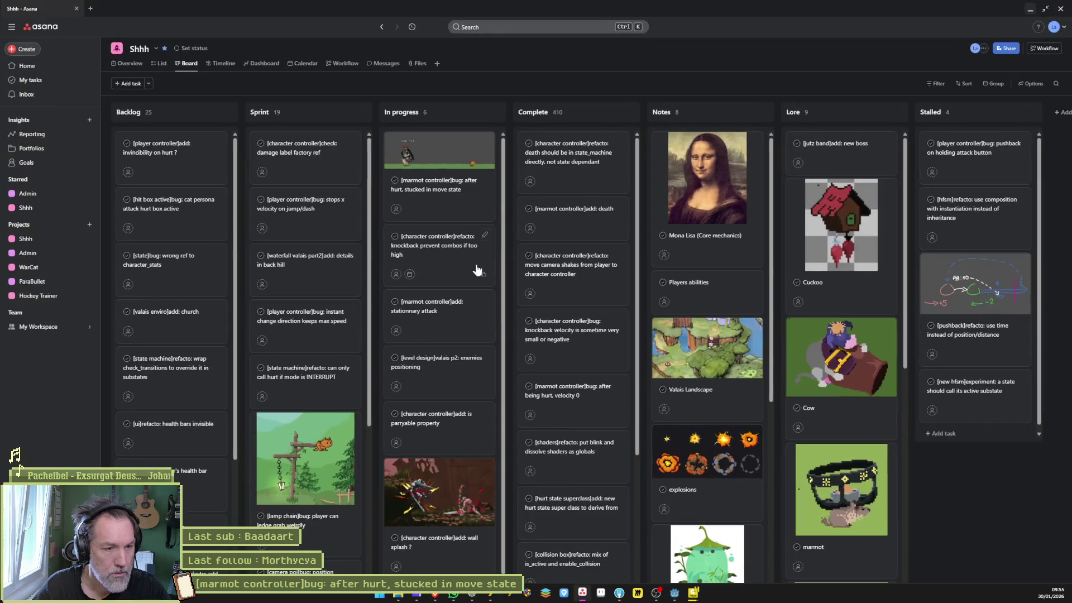
Commit the staged files using the marmot move-state bug task title as the summary.
{"action": "left_click", "coordinate": [424, 186]}
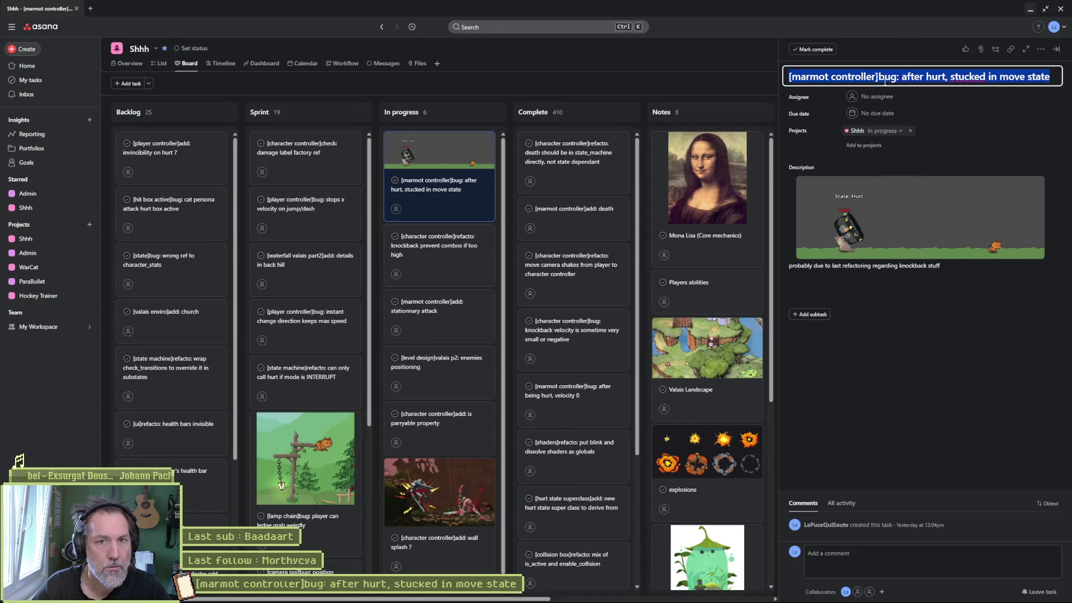
{"action": "key", "text": "alt+Tab"}
{"action": "left_click", "coordinate": [363, 567]}
{"action": "type", "text": "[marmot controller]bug: after hurt, stucked in move state"}
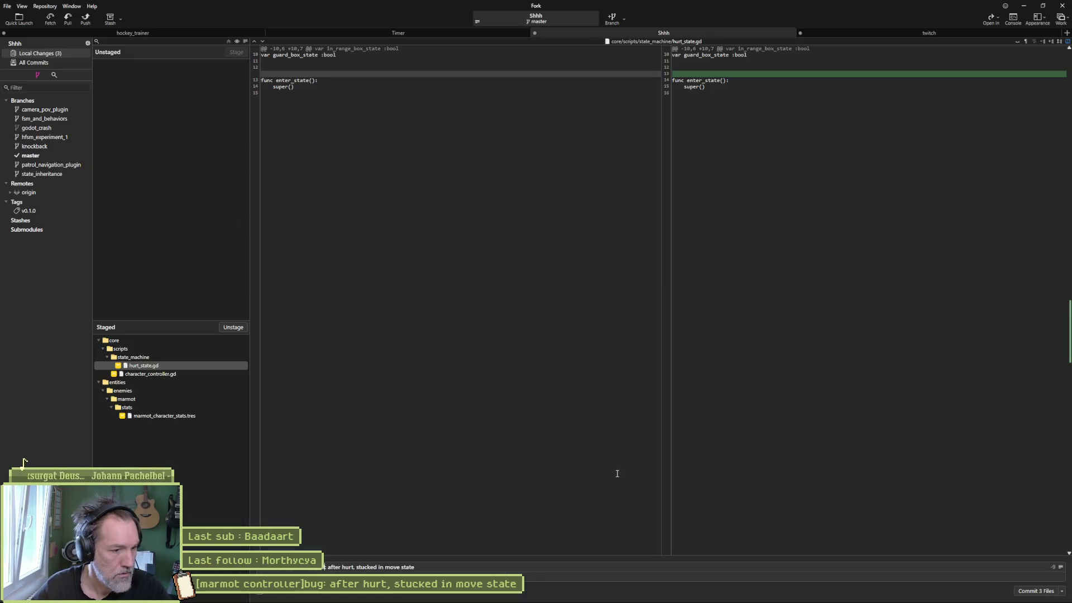
{"action": "left_click", "coordinate": [1036, 592]}
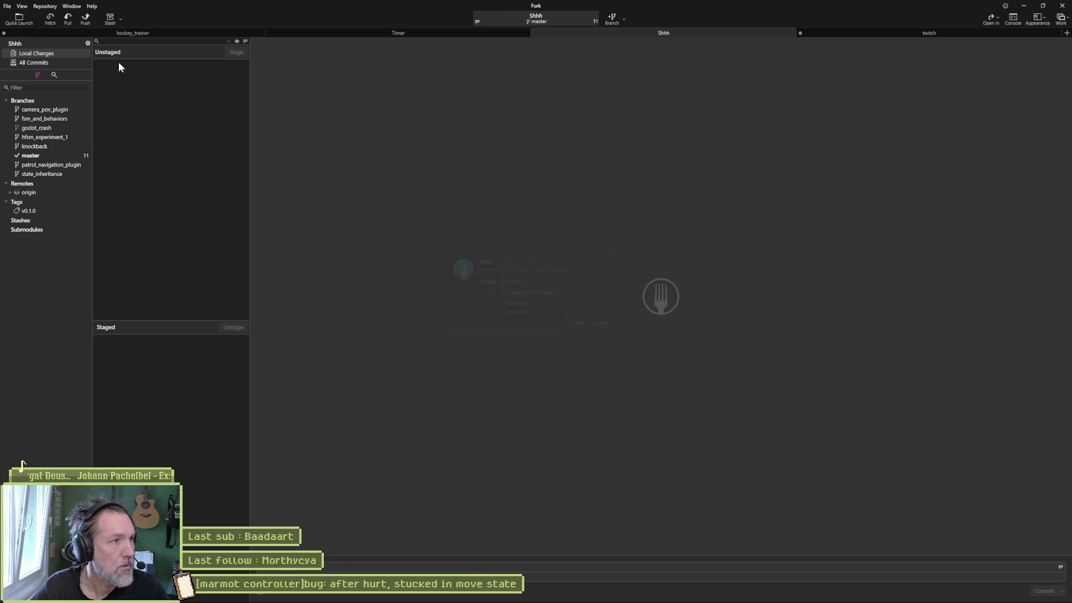
In Asana, move the marmot bug to Complete and the wall splash task into Sprint.
{"action": "left_click", "coordinate": [1025, 7]}
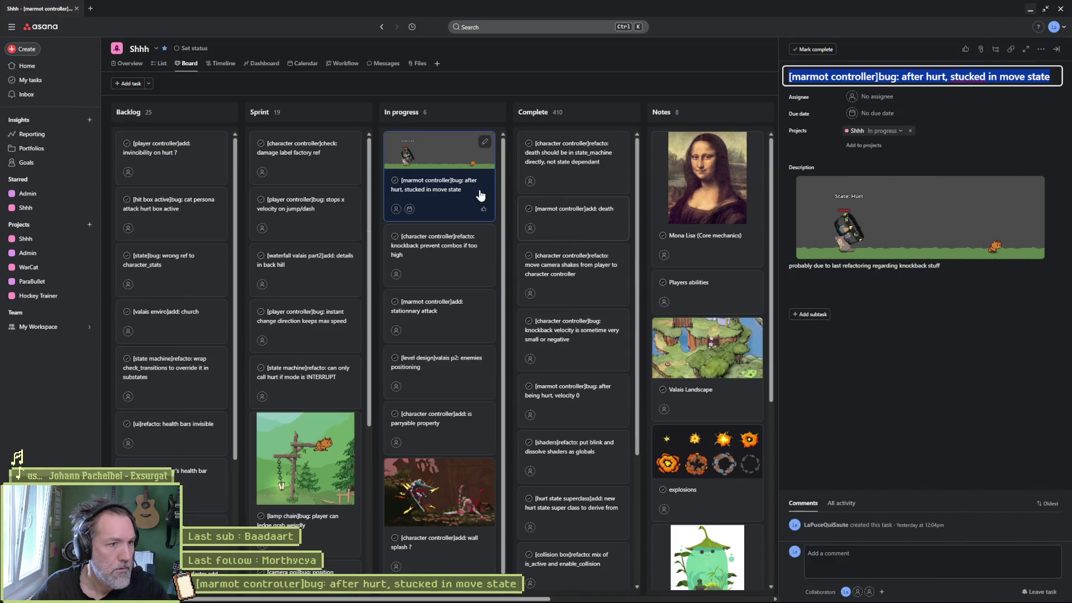
{"action": "mouse_move", "coordinate": [574, 164]}
{"action": "left_mouse_down"}
{"action": "mouse_move", "coordinate": [558, 203]}
{"action": "mouse_move", "coordinate": [507, 214]}
{"action": "left_mouse_up"}
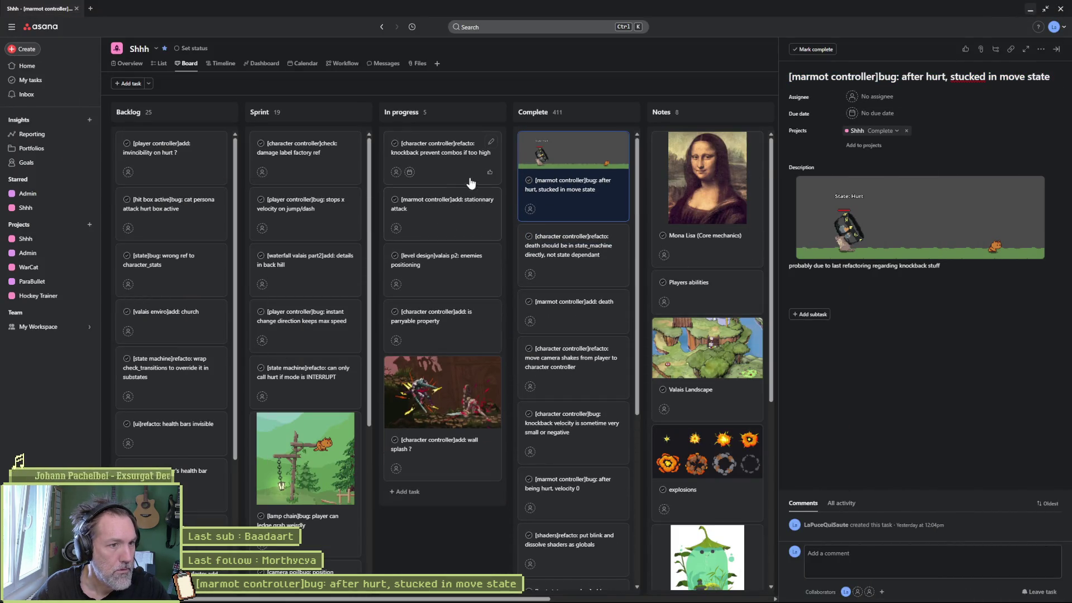
{"action": "left_click", "coordinate": [439, 166]}
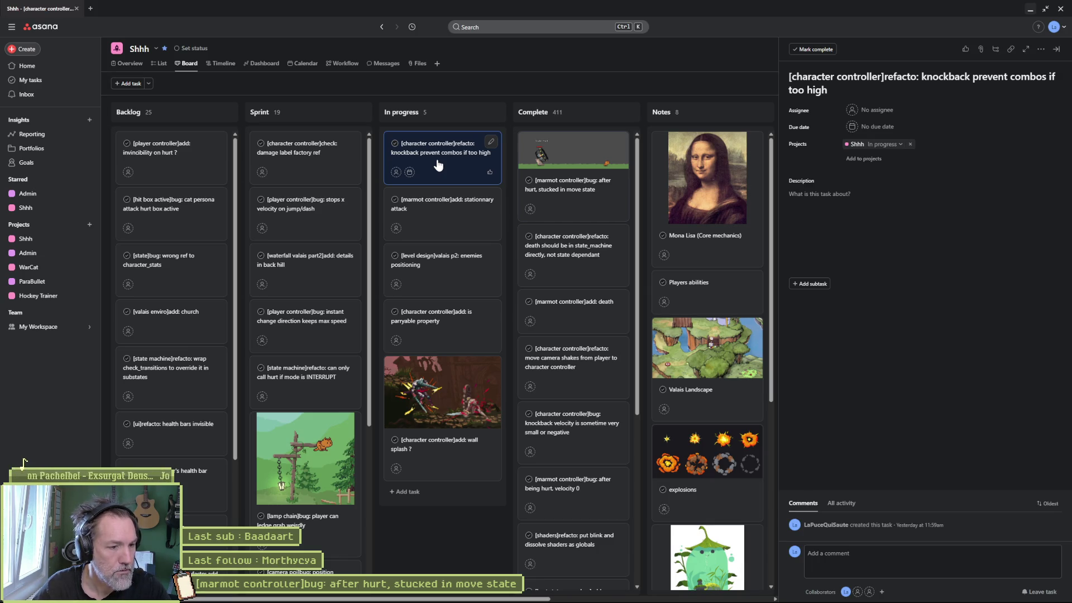
{"action": "left_click_drag", "start_coordinate": [446, 399], "coordinate": [311, 177]}
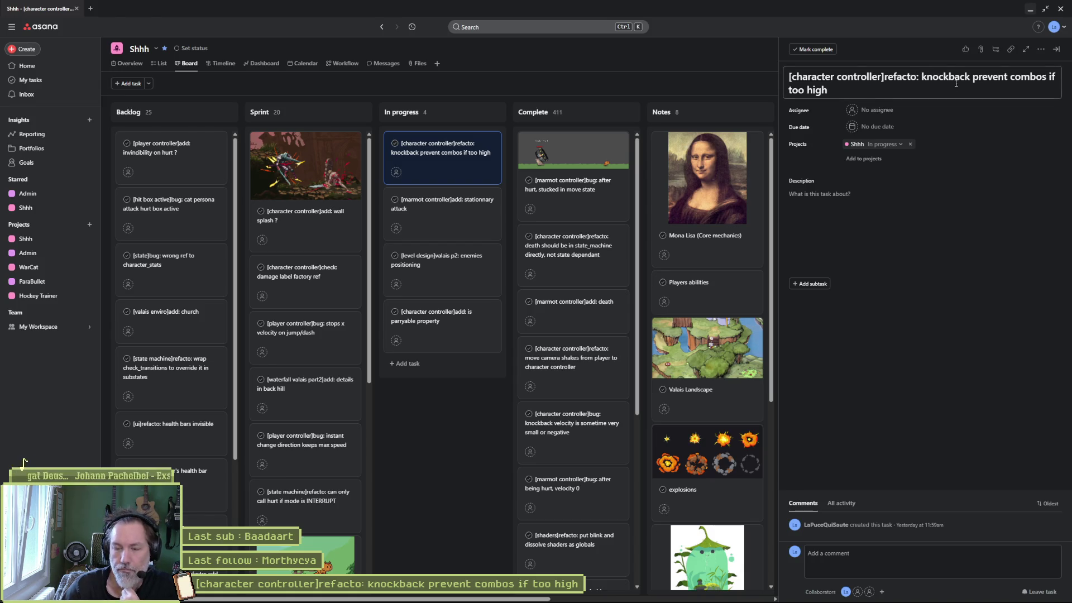
{"action": "left_click", "coordinate": [1030, 9]}
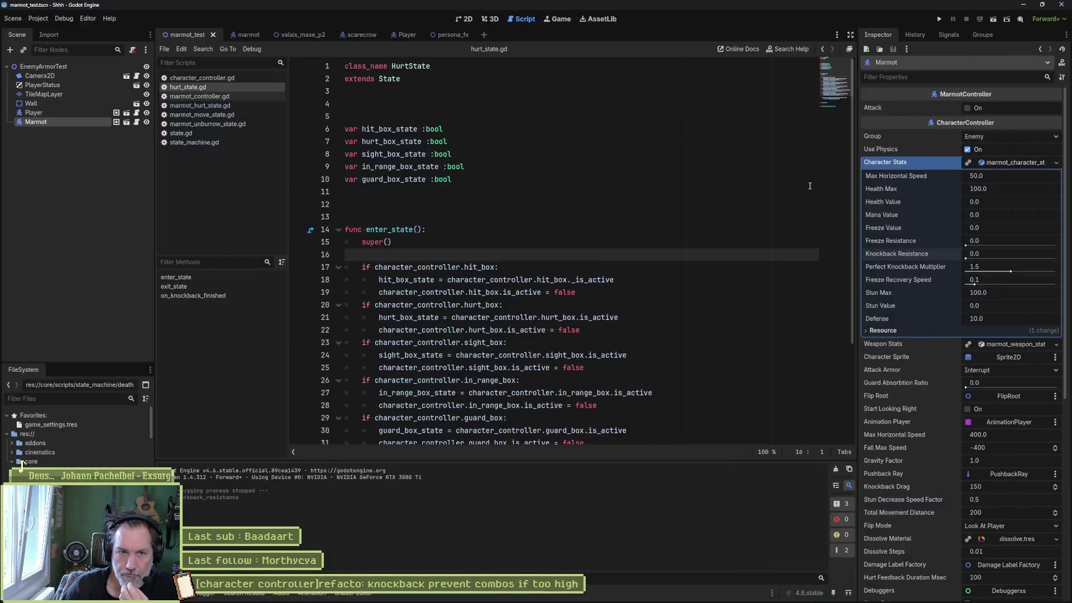
In character_controller.gd, follow on_hurt to set_character_stats and select its FREEZE armor check.
{"action": "left_click", "coordinate": [464, 20]}
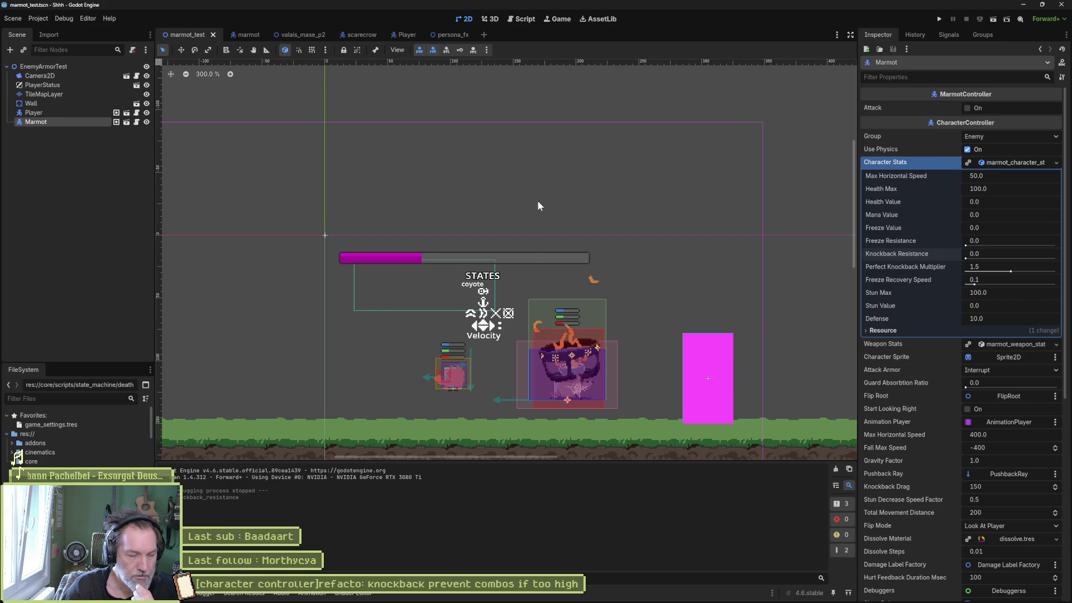
{"action": "left_click", "coordinate": [536, 19]}
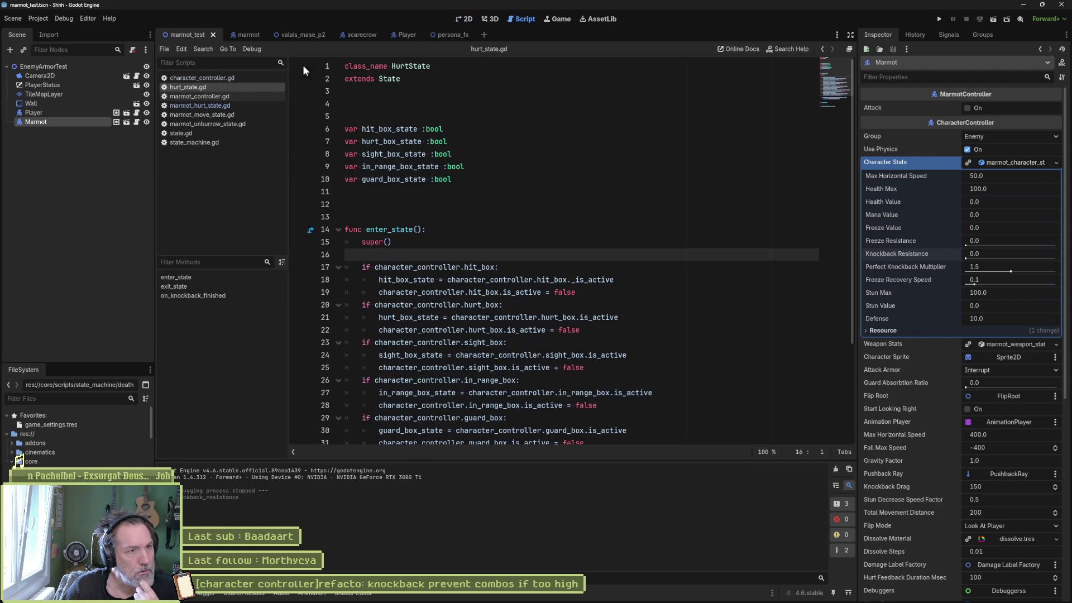
{"action": "left_click", "coordinate": [236, 80]}
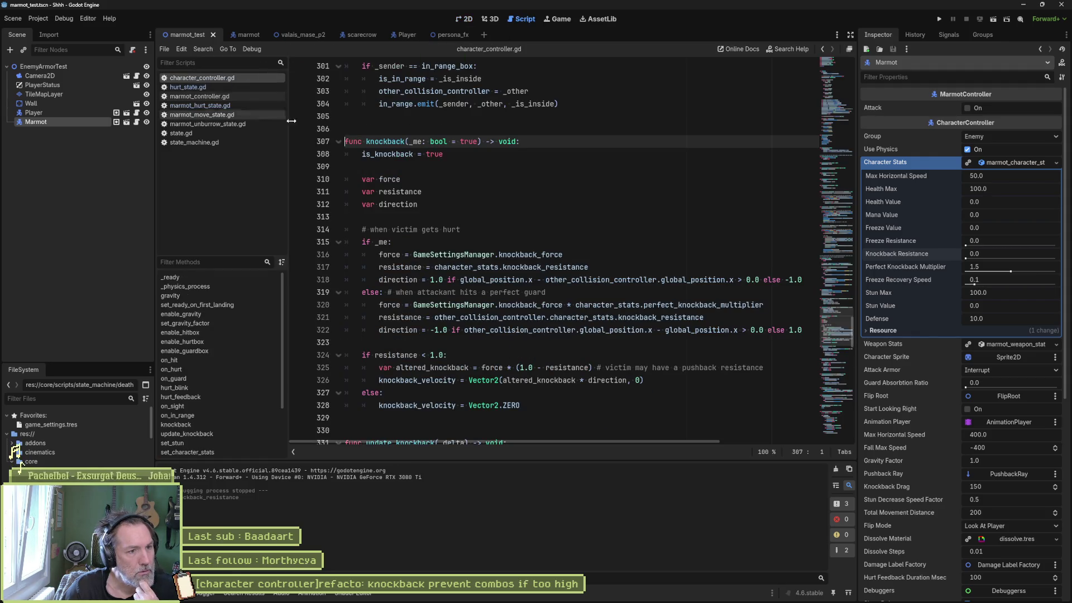
{"action": "left_click", "coordinate": [196, 368]}
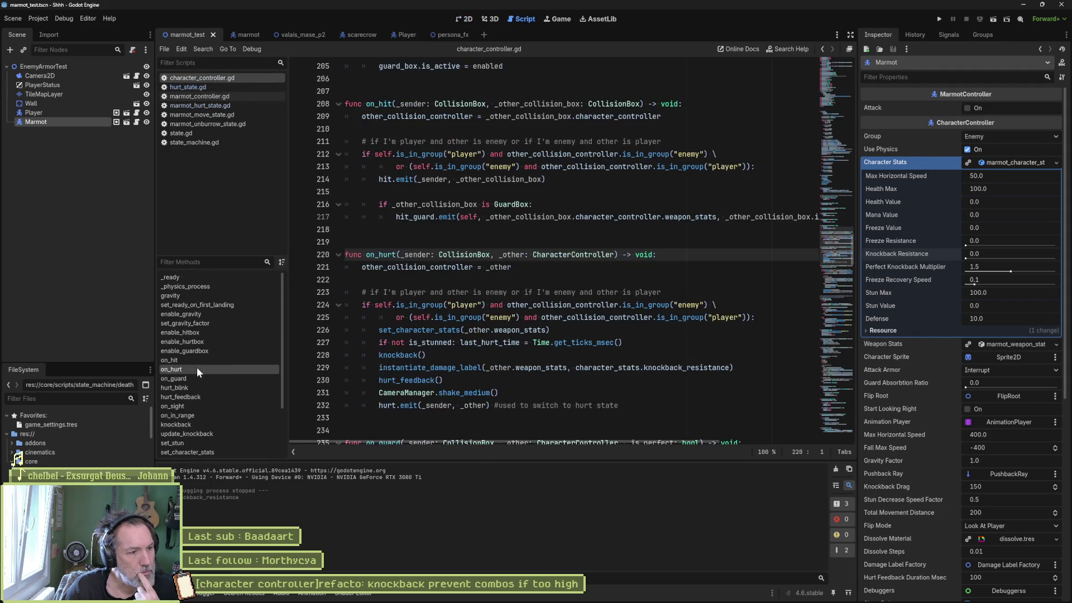
{"action": "left_click", "coordinate": [454, 330]}
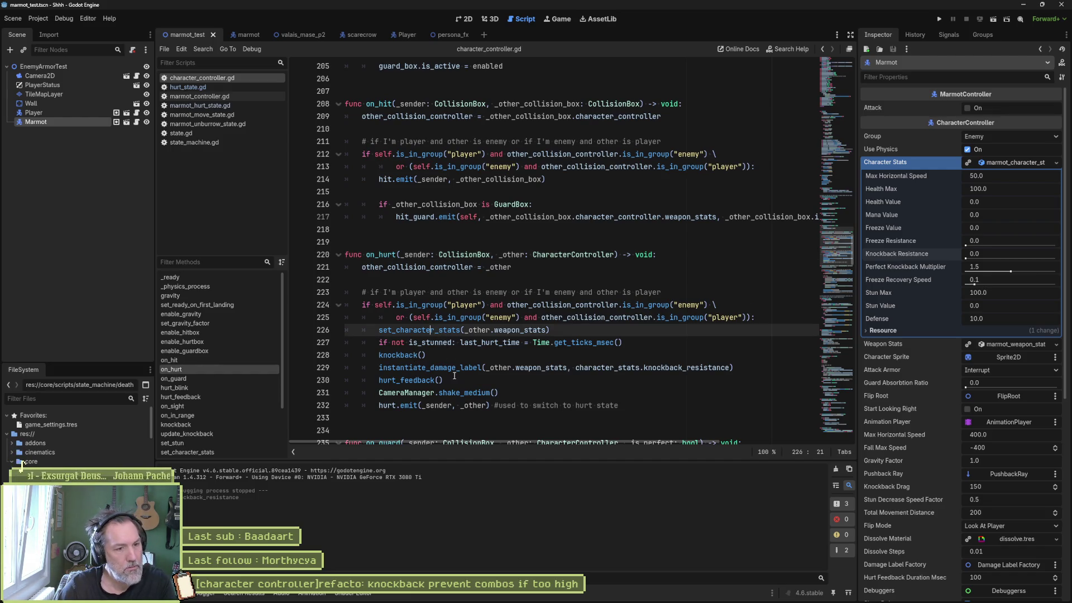
{"action": "left_click", "coordinate": [428, 330], "text": "ctrl"}
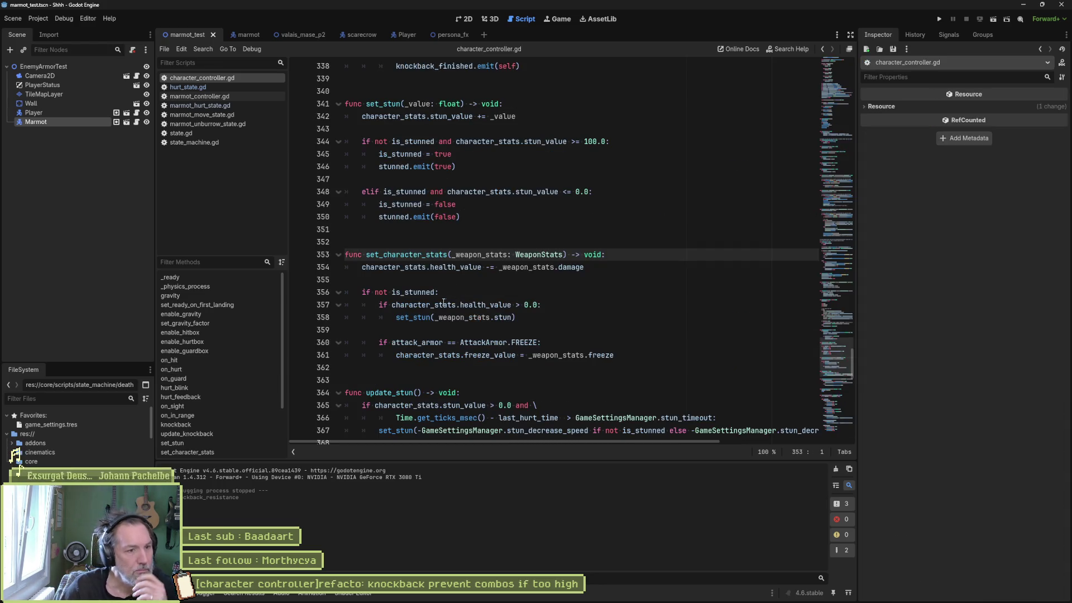
{"action": "left_click_drag", "start_coordinate": [510, 341], "coordinate": [529, 351]}
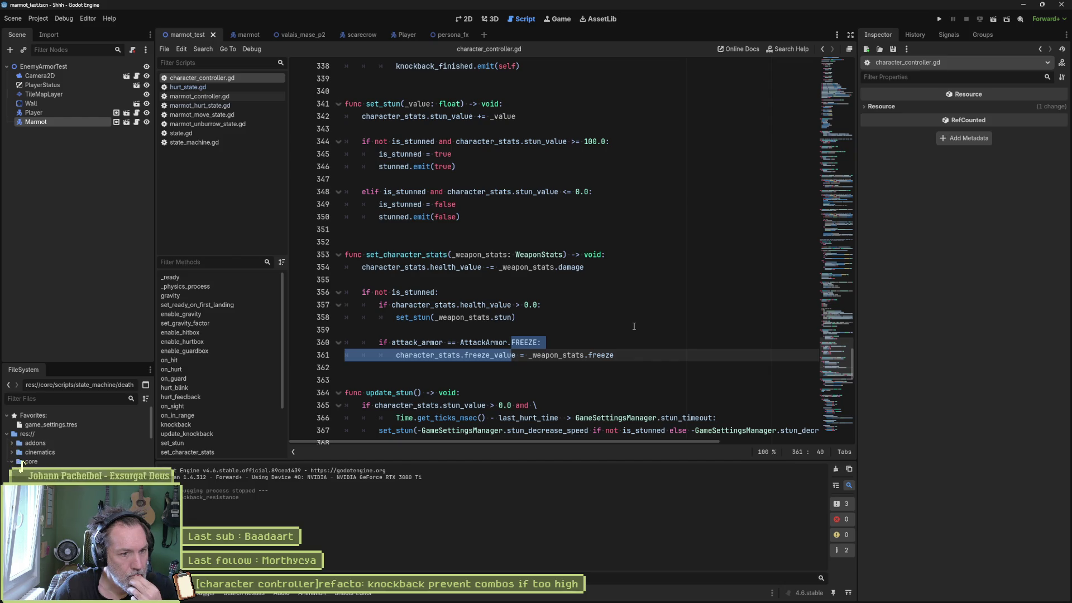
Set the Marmot's Attack Armor to Freeze and test-run the scene.
{"action": "left_click", "coordinate": [58, 121]}
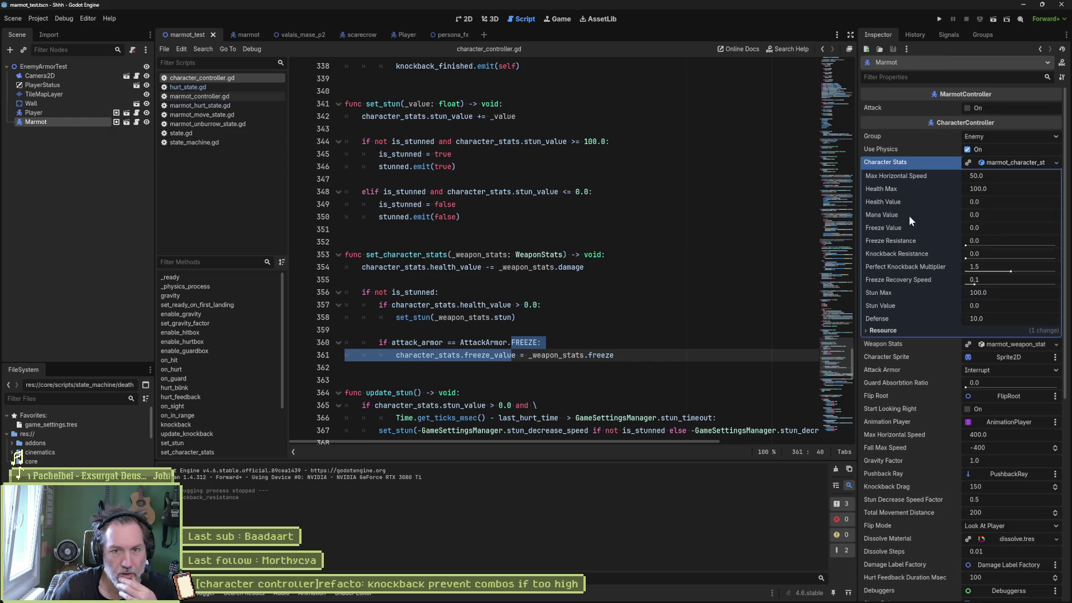
{"action": "left_click", "coordinate": [1010, 162]}
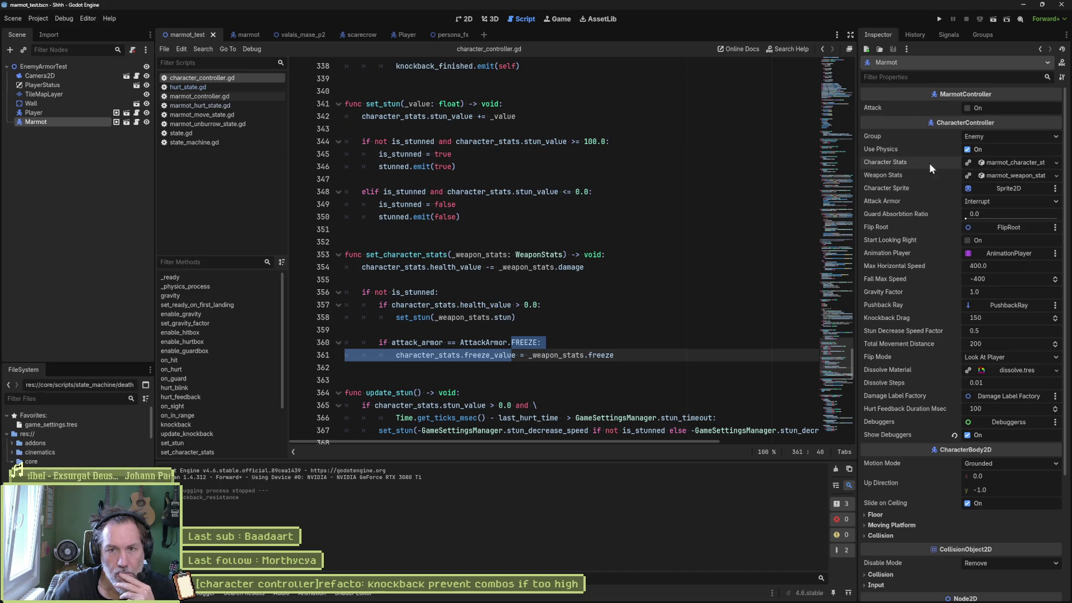
{"action": "left_click", "coordinate": [1009, 201]}
{"action": "left_click", "coordinate": [997, 236]}
{"action": "left_click", "coordinate": [670, 253]}
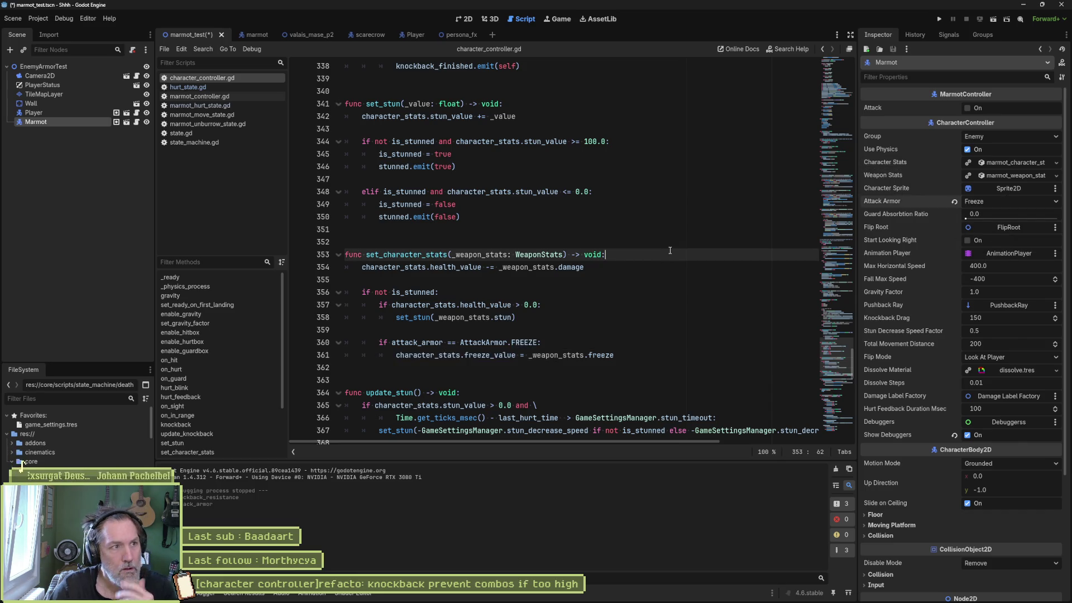
{"action": "key", "text": "F6"}
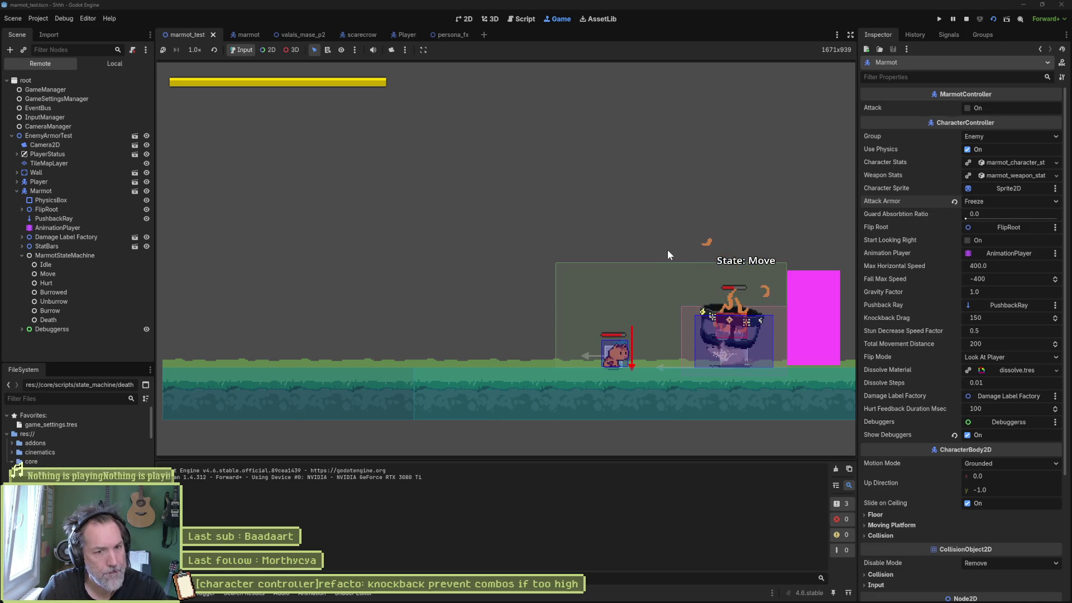
{"action": "key", "text": "F8"}
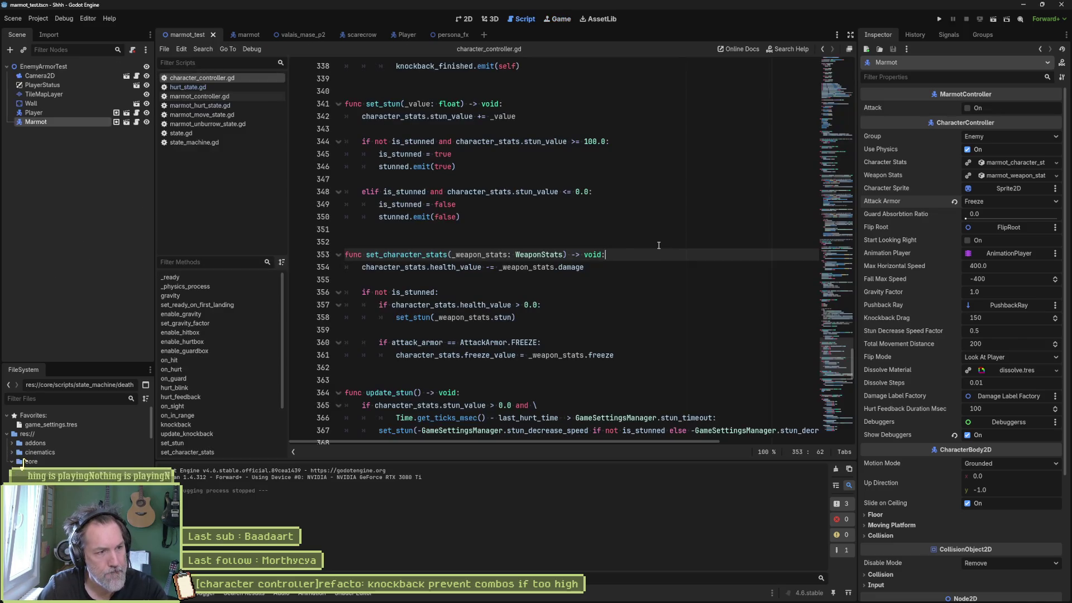
Search all project scripts for freeze_value.
{"action": "double_click", "coordinate": [490, 355]}
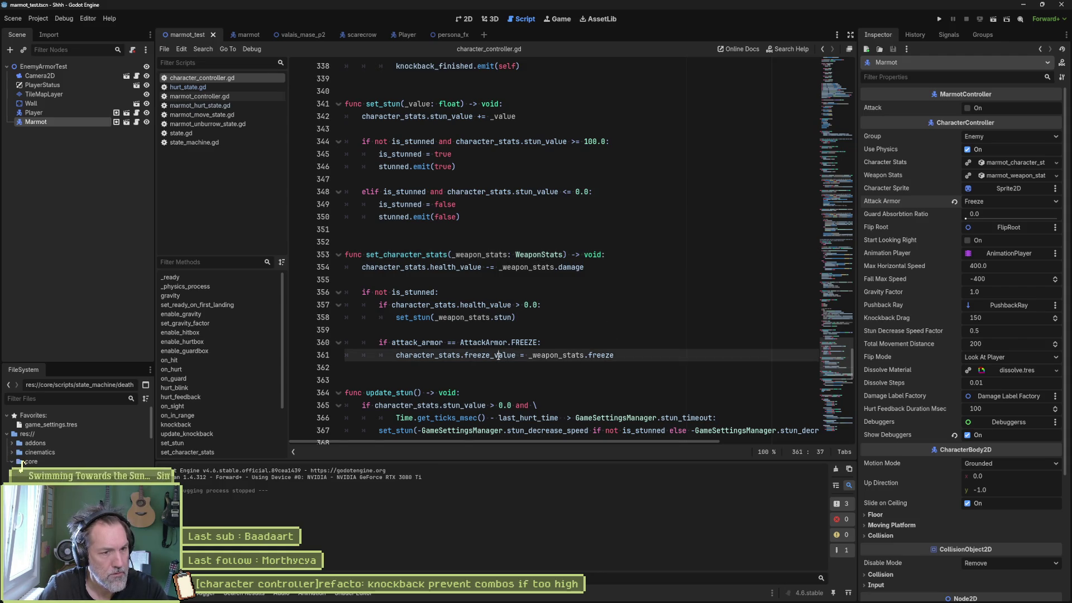
{"action": "key", "text": "ctrl+shift+f"}
{"action": "left_click", "coordinate": [541, 341]}
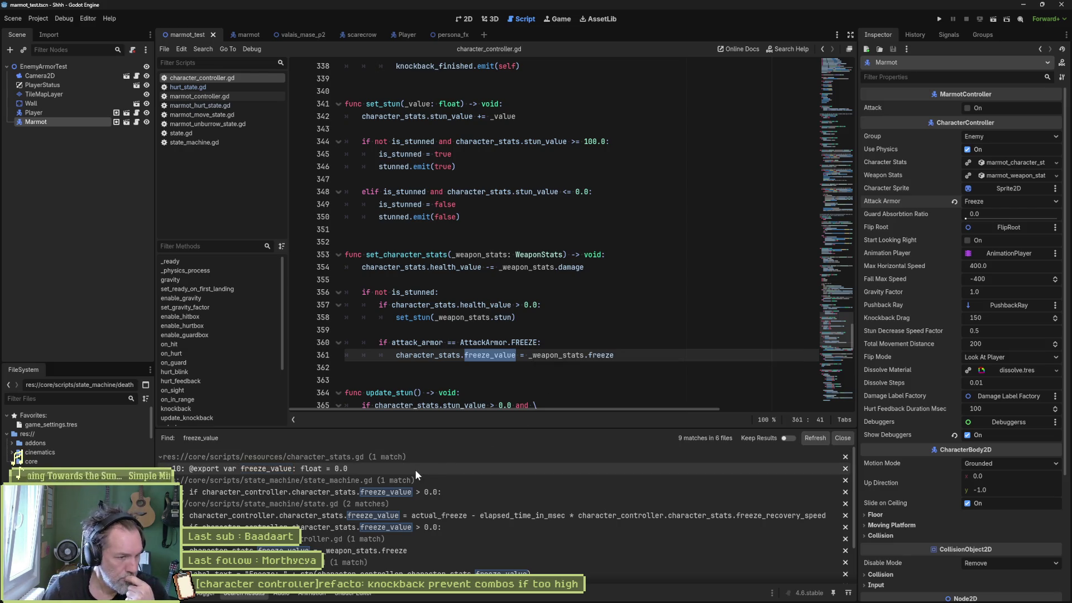
Go from state_machine.gd's update_freeze call to its definition in state.gd.
{"action": "left_click", "coordinate": [443, 495]}
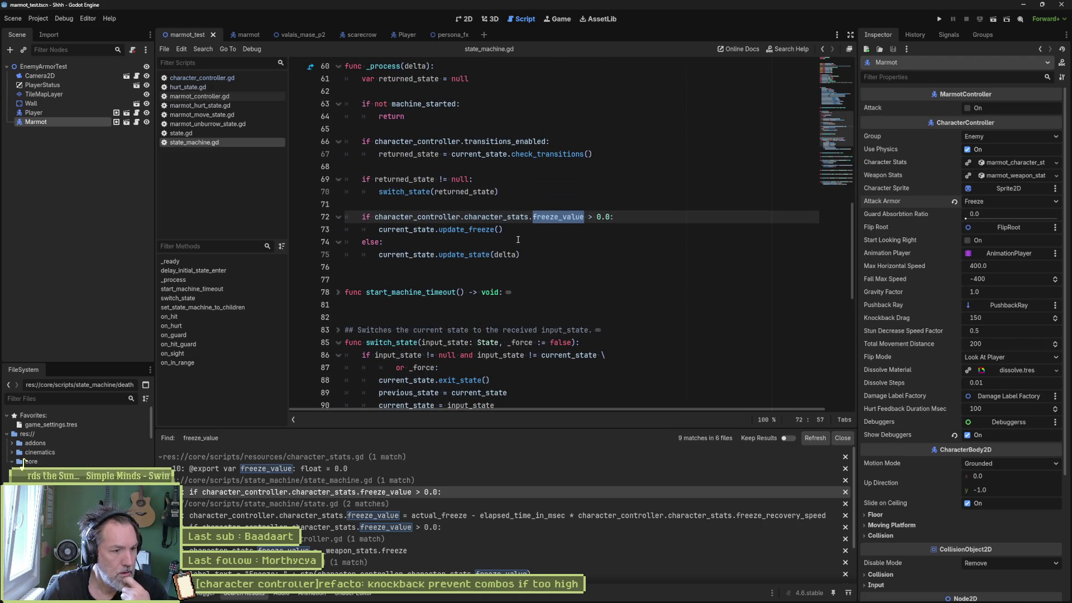
{"action": "left_click_drag", "start_coordinate": [434, 229], "coordinate": [504, 229]}
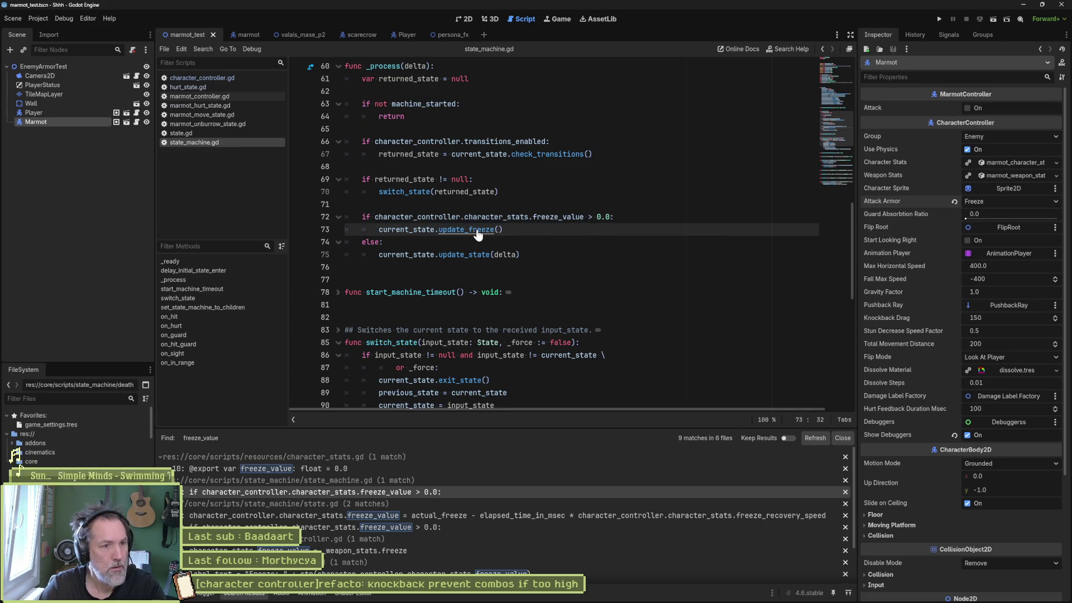
{"action": "left_click", "coordinate": [477, 229], "text": "ctrl"}
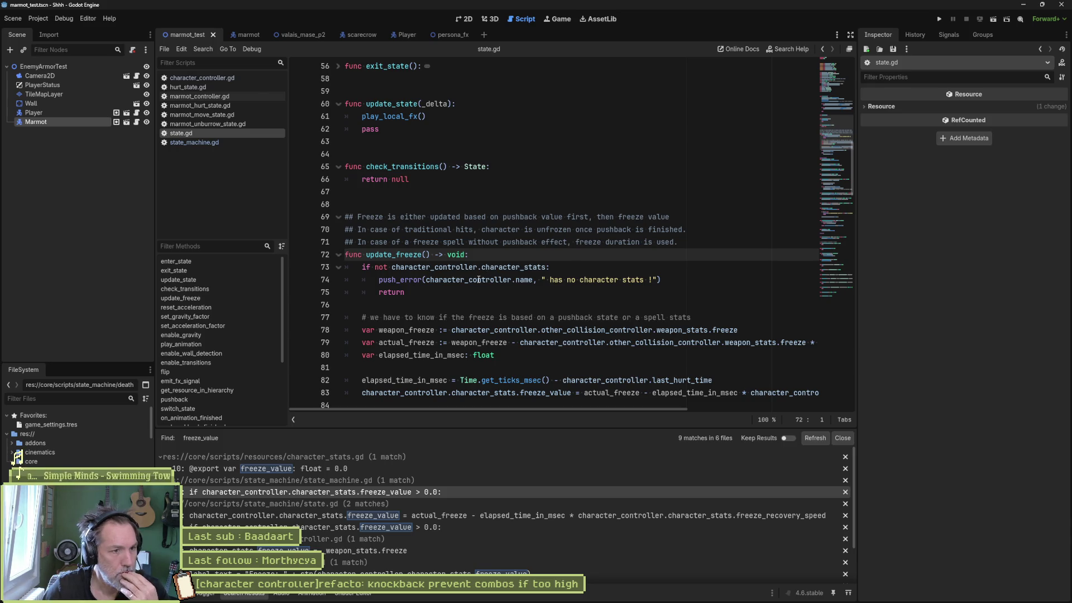
{"action": "scroll", "coordinate": [480, 282], "scroll_direction": "down", "scroll_amount": 1}
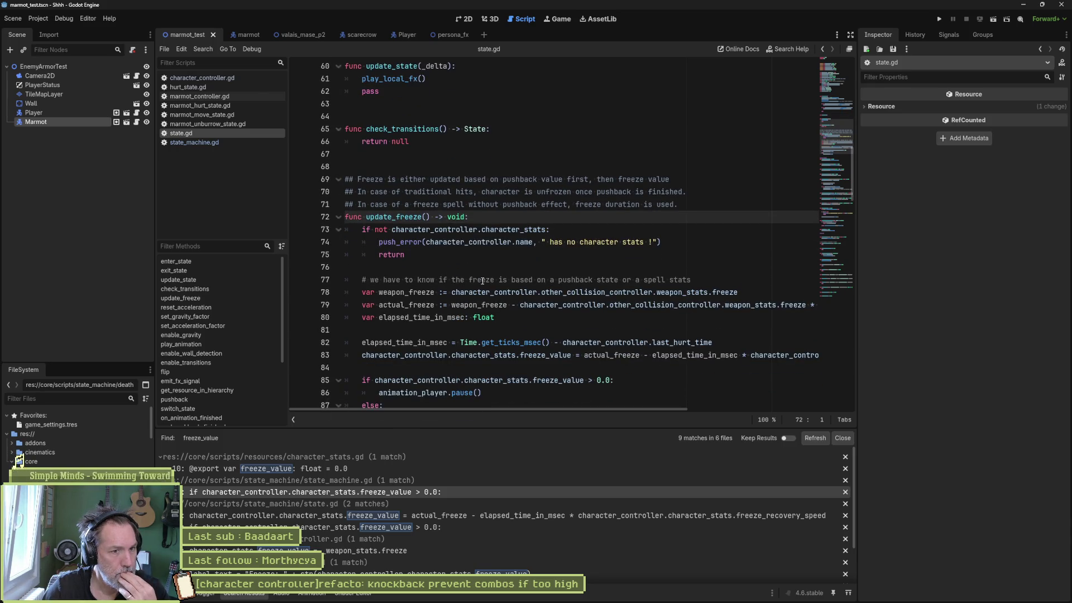
{"action": "scroll", "coordinate": [483, 281], "scroll_direction": "down", "scroll_amount": 1}
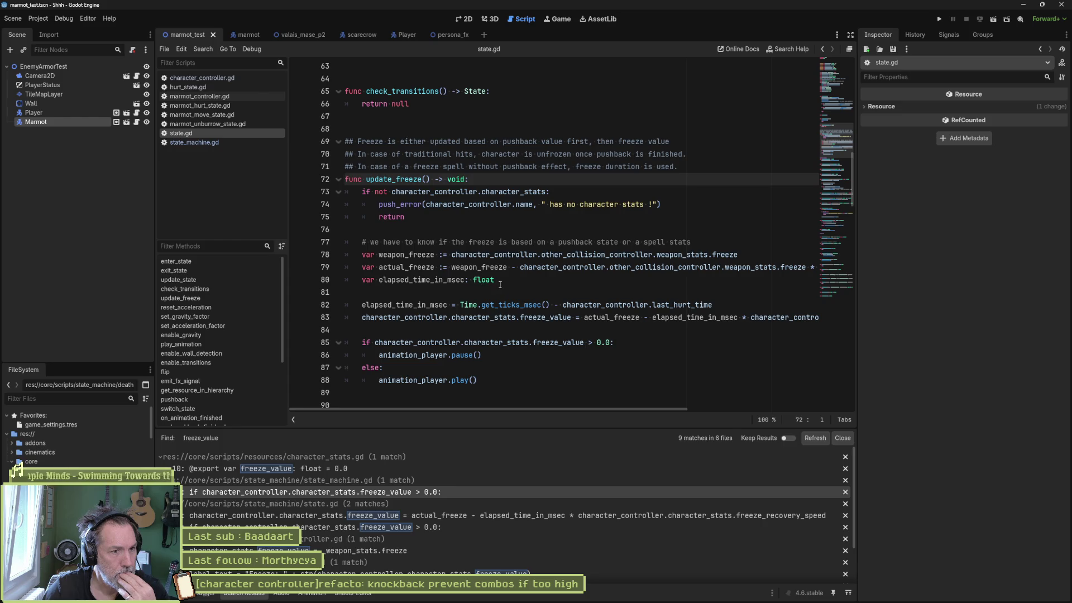
{"action": "scroll", "coordinate": [503, 288], "scroll_direction": "down", "scroll_amount": 1}
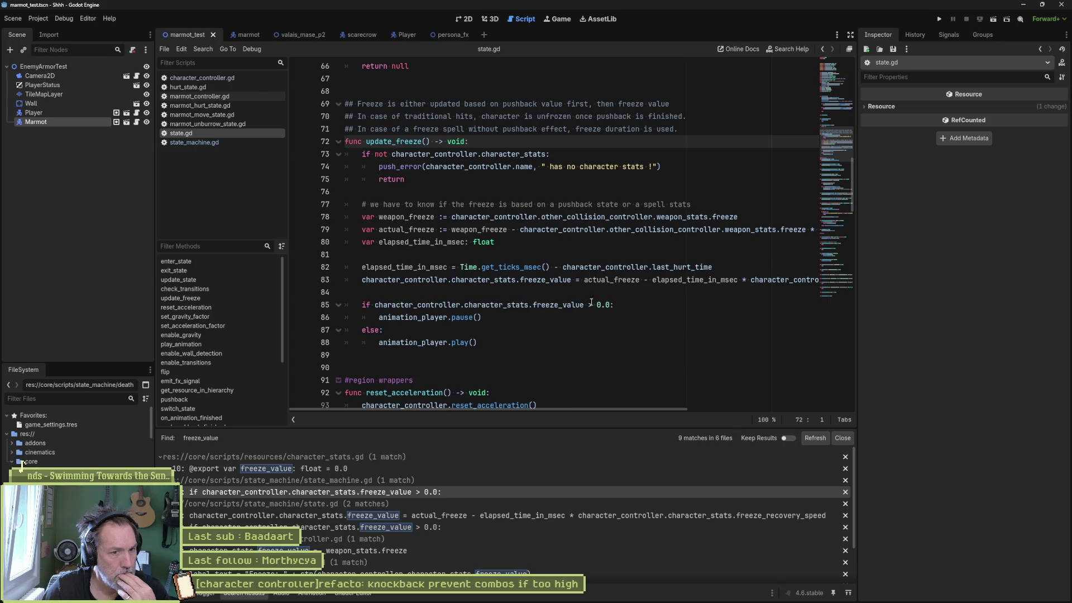
{"action": "left_click_drag", "start_coordinate": [452, 318], "coordinate": [493, 317]}
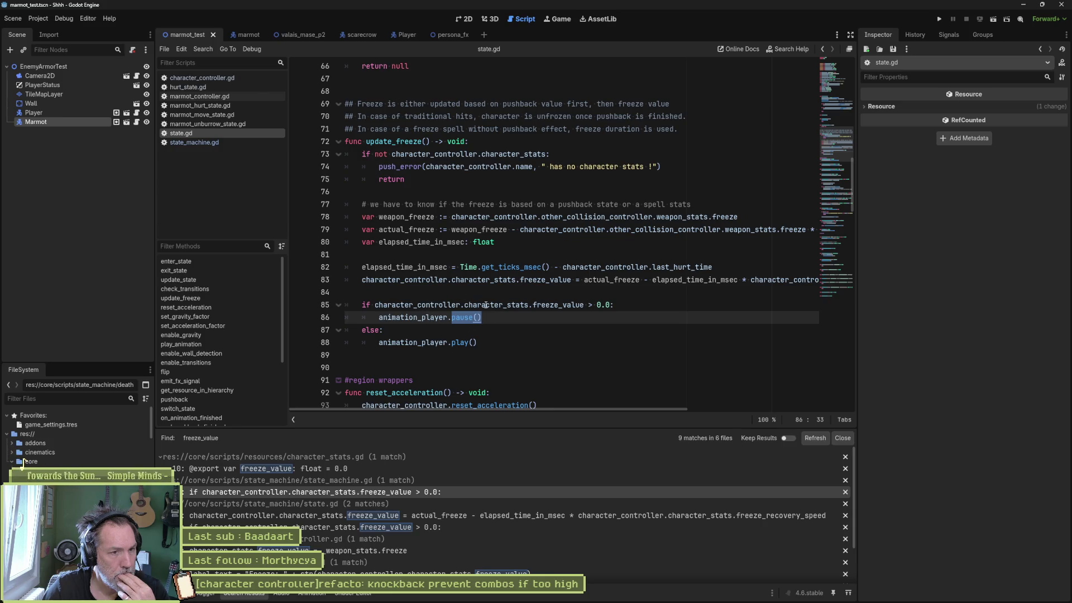
Show the Output log and add a new line after the play call on line 88.
{"action": "mouse_move", "coordinate": [556, 305]}
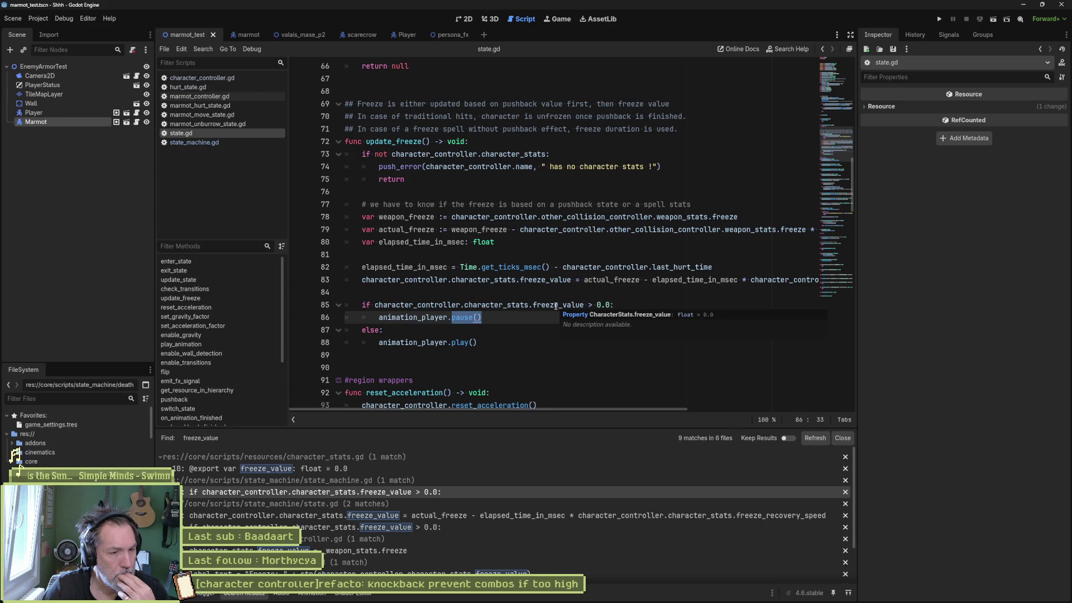
{"action": "left_click", "coordinate": [187, 593]}
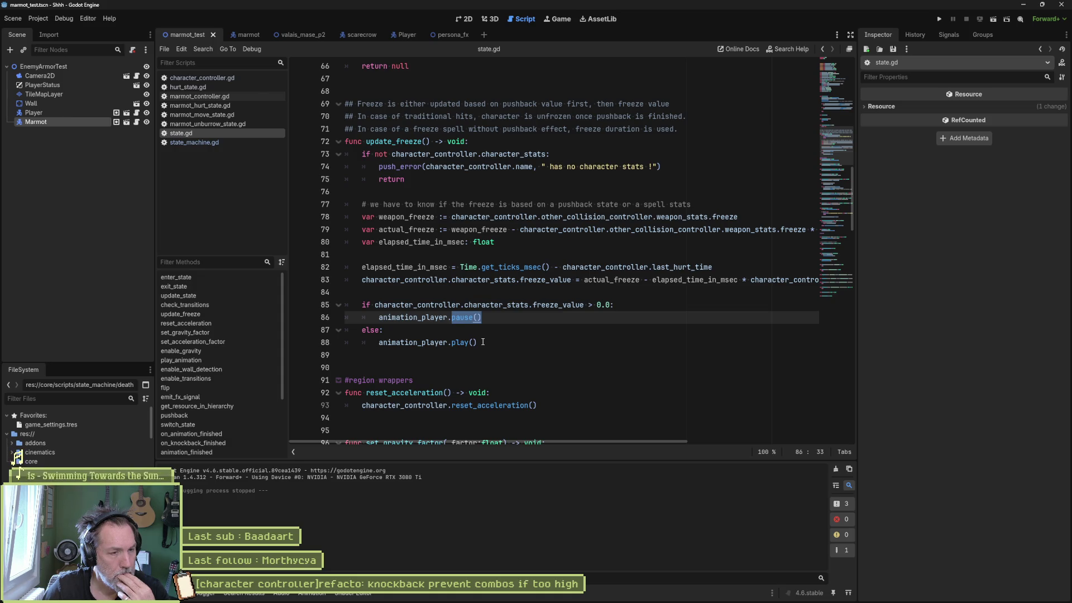
{"action": "left_click", "coordinate": [483, 342]}
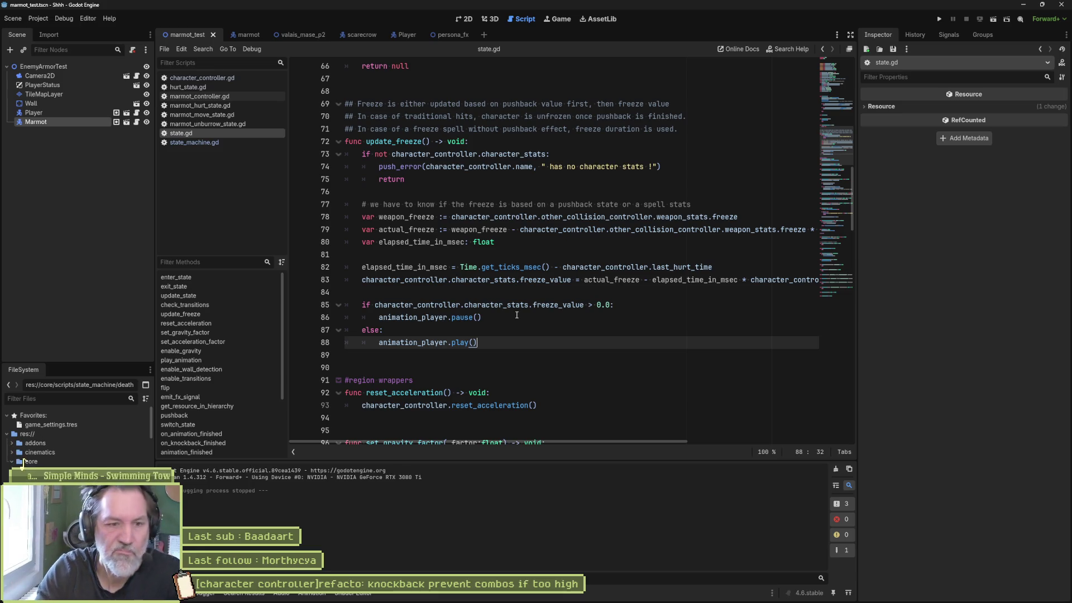
{"action": "key", "text": "Return"}
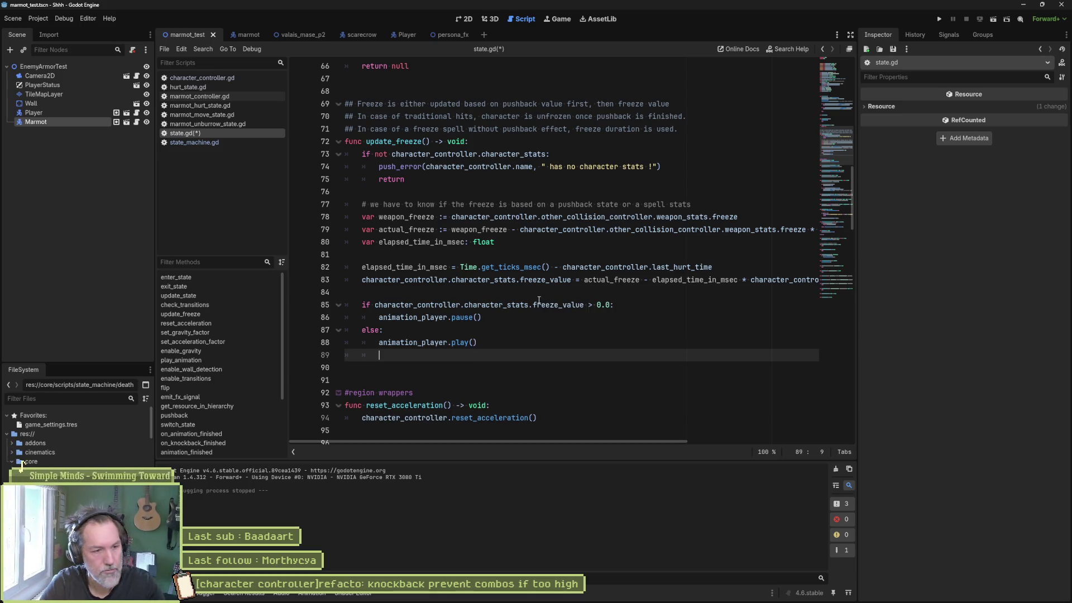
Add print_debug(self, " freeze value : ", character_controller.character_stats.freeze_value) and save state.gd.
{"action": "type", "text": "print_Debug"}
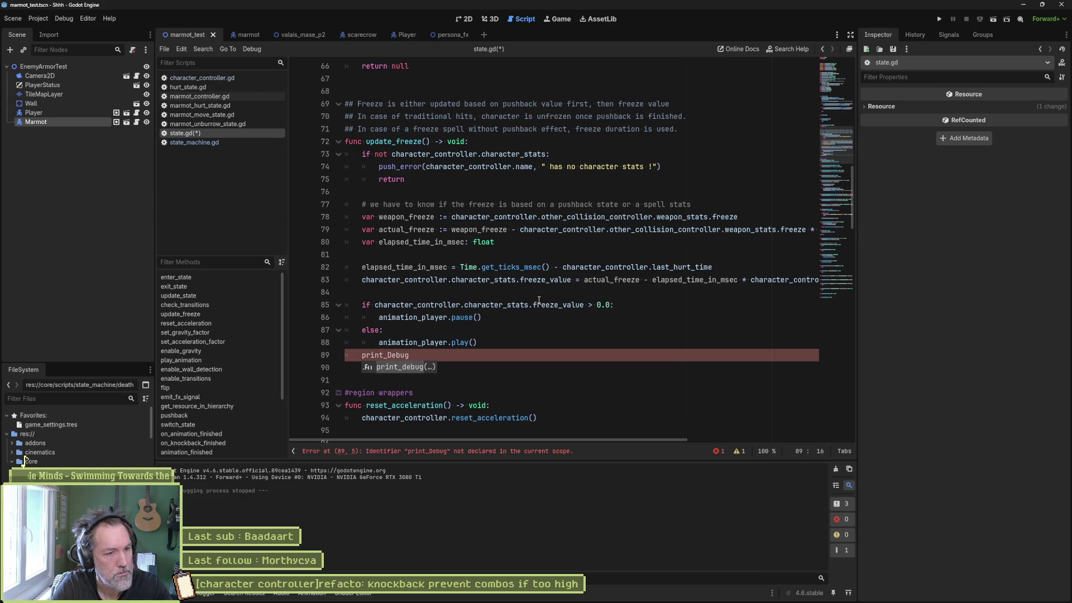
{"action": "key", "text": "Return"}
{"action": "type", "text": "self, \" free"}
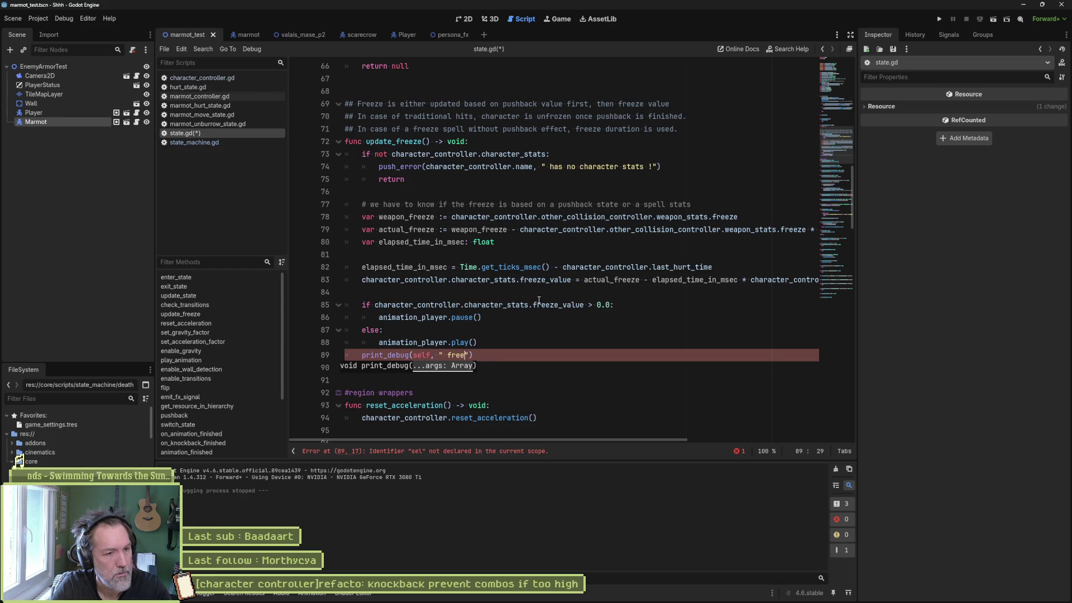
{"action": "type", "text": "y"}
{"action": "type", "text": " value :"}
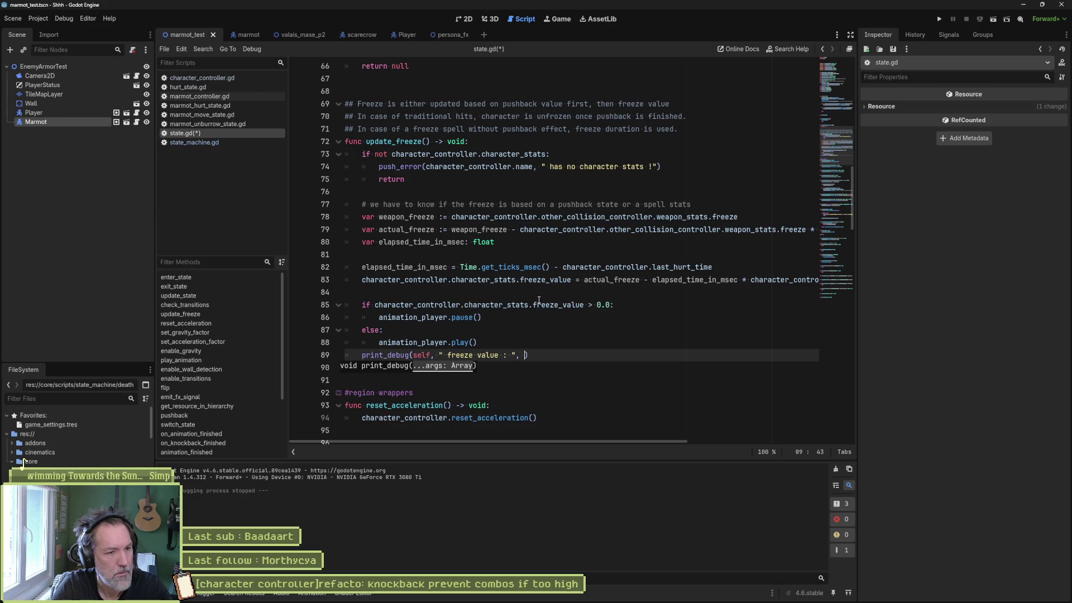
{"action": "mouse_move", "coordinate": [374, 306]}
{"action": "left_mouse_down"}
{"action": "mouse_move", "coordinate": [604, 307]}
{"action": "mouse_move", "coordinate": [583, 309]}
{"action": "left_mouse_up"}
{"action": "key", "text": "ctrl+c"}
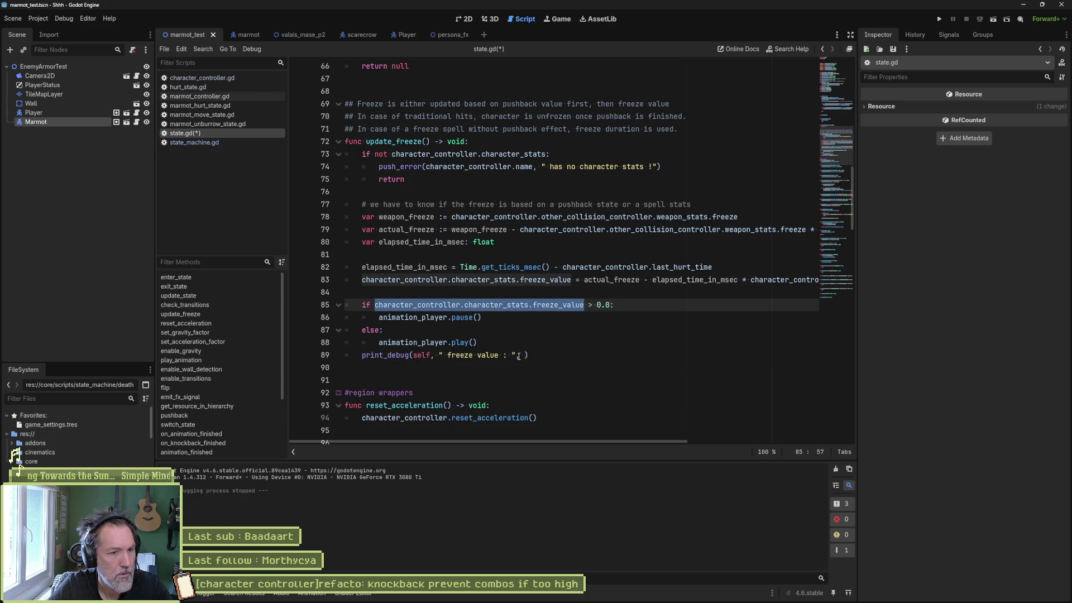
{"action": "left_click", "coordinate": [525, 355]}
{"action": "key", "text": "ctrl+v"}
{"action": "key", "text": "ctrl+s"}
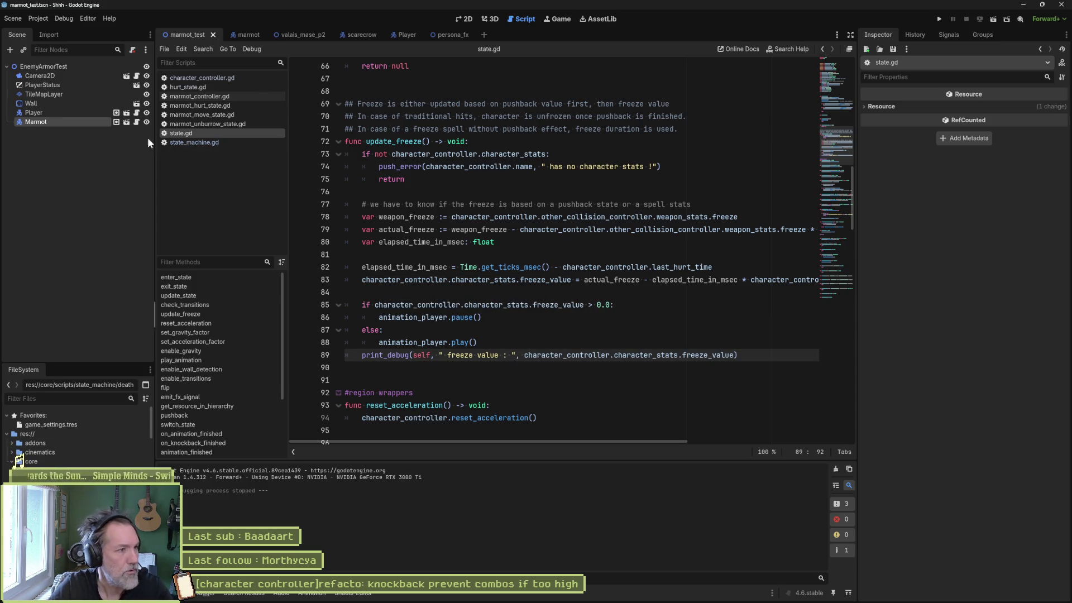
{"action": "left_click", "coordinate": [36, 121]}
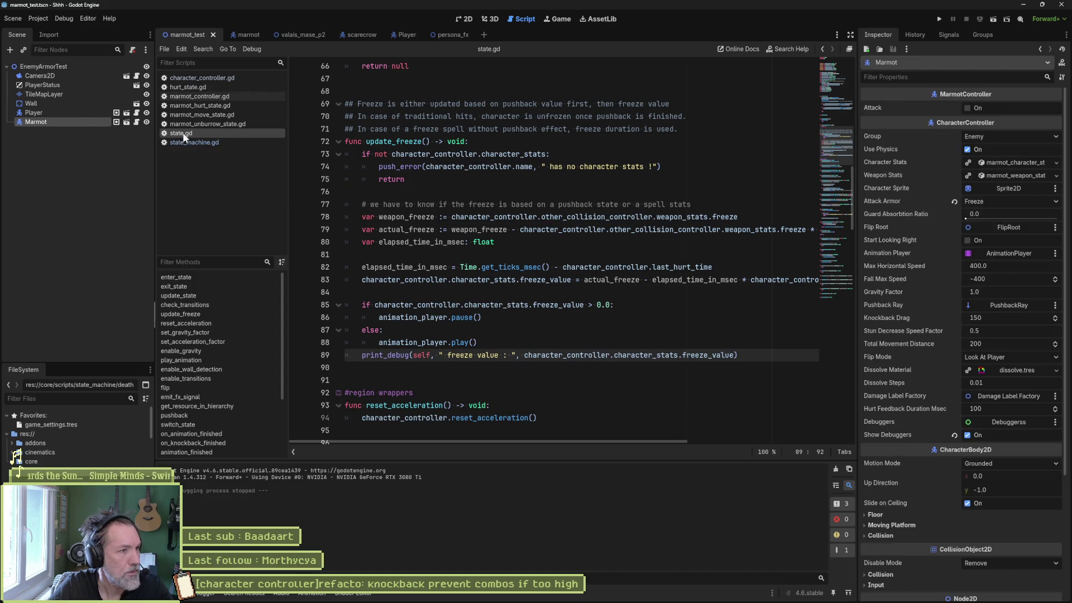
Set the Marmot's Knockback Resistance from 0.0 to 1.0.
{"action": "left_click", "coordinate": [997, 163]}
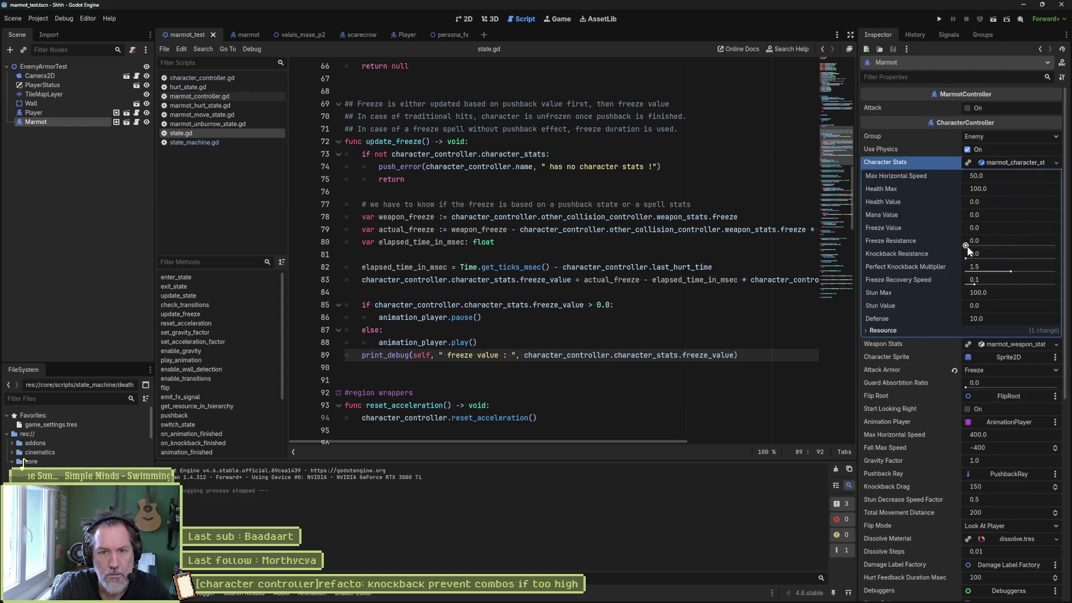
{"action": "left_click_drag", "start_coordinate": [969, 257], "coordinate": [1057, 261]}
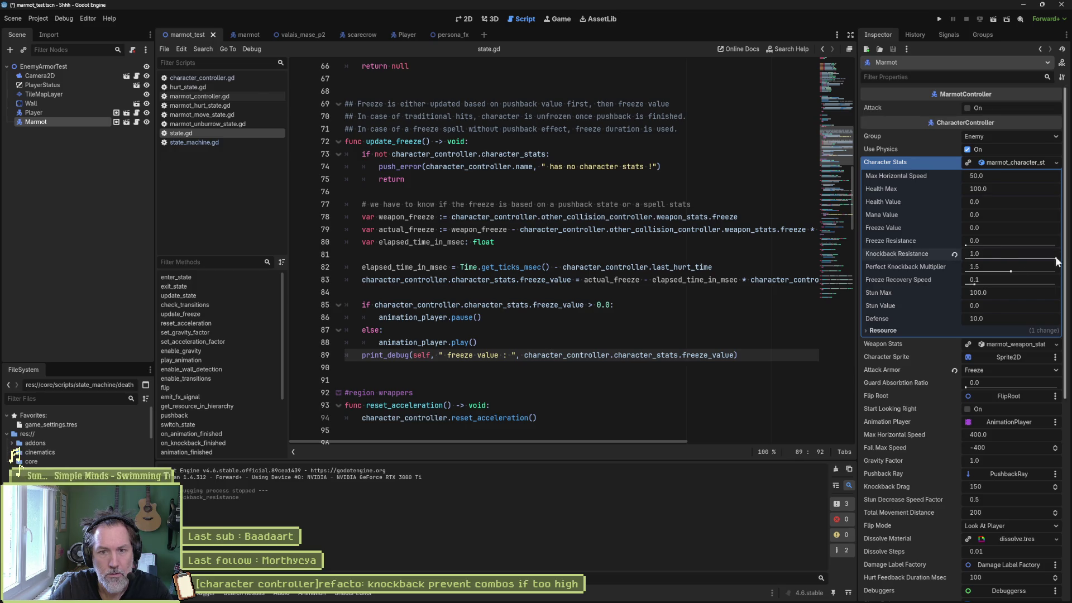
{"action": "left_click", "coordinate": [601, 280]}
Raise PawAttackLight's Freeze from 15 to 100, save the Player scene, and rerun marmot_test.
{"action": "left_click", "coordinate": [59, 111]}
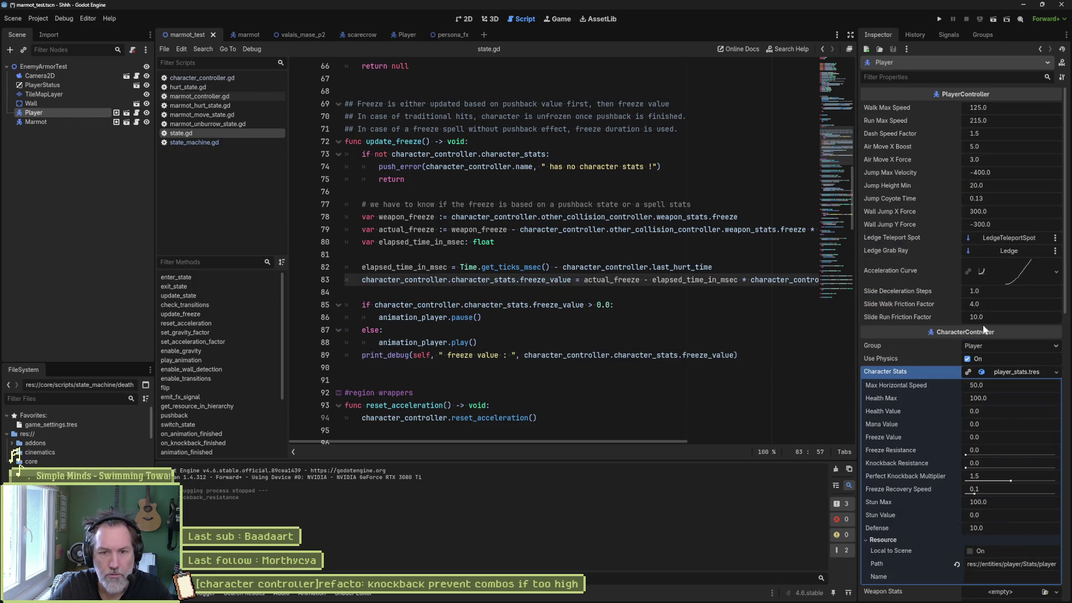
{"action": "left_click", "coordinate": [994, 372]}
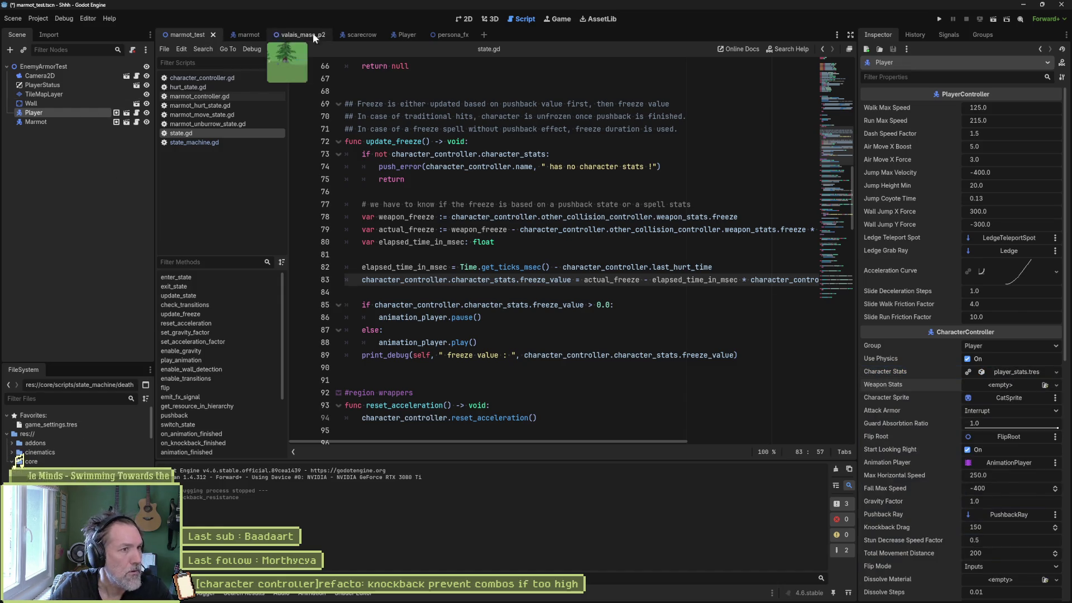
{"action": "left_click", "coordinate": [398, 34]}
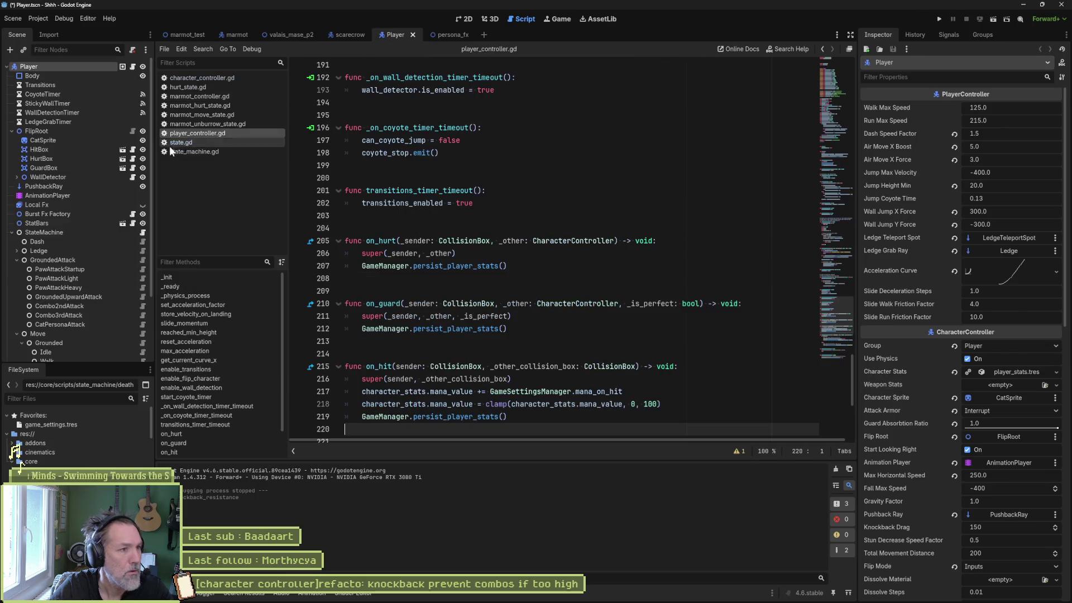
{"action": "left_click", "coordinate": [94, 277]}
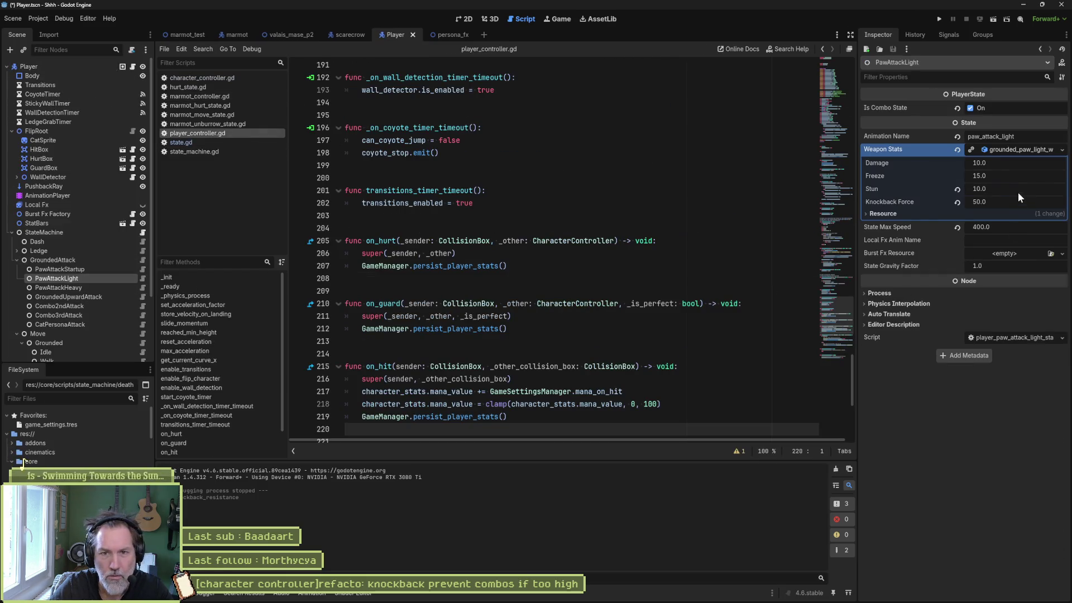
{"action": "left_click", "coordinate": [993, 176]}
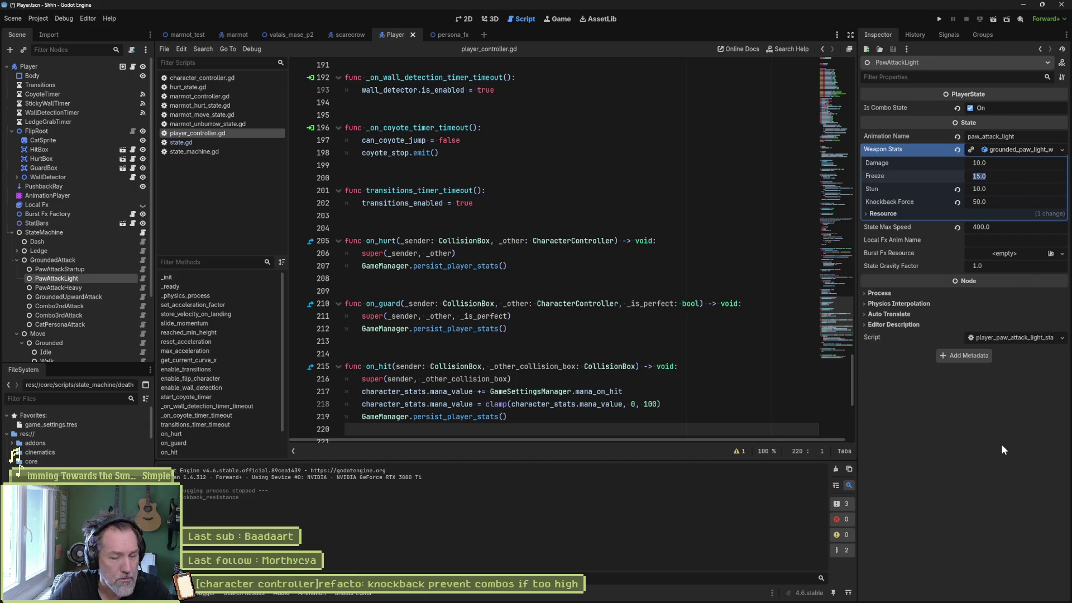
{"action": "type", "text": "100"}
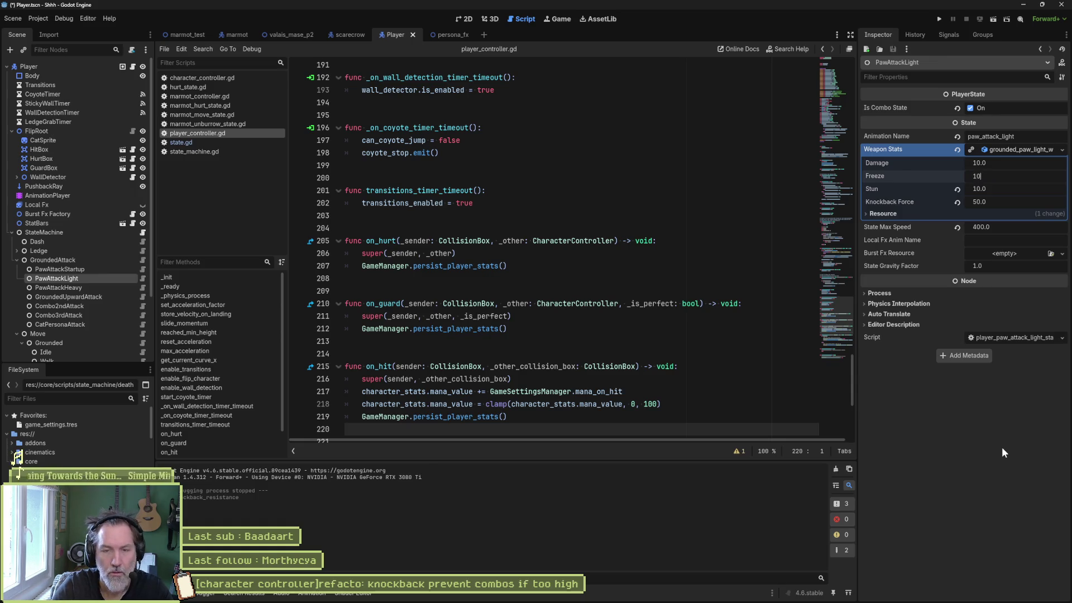
{"action": "left_click", "coordinate": [637, 226]}
{"action": "key", "text": "ctrl+s"}
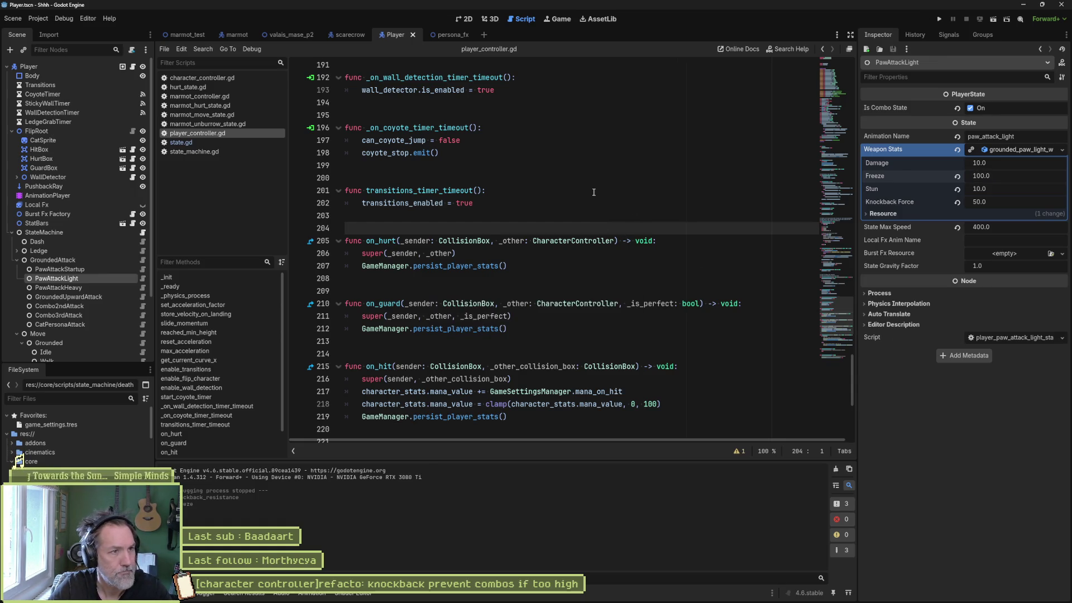
{"action": "left_click", "coordinate": [184, 34]}
{"action": "key", "text": "F6"}
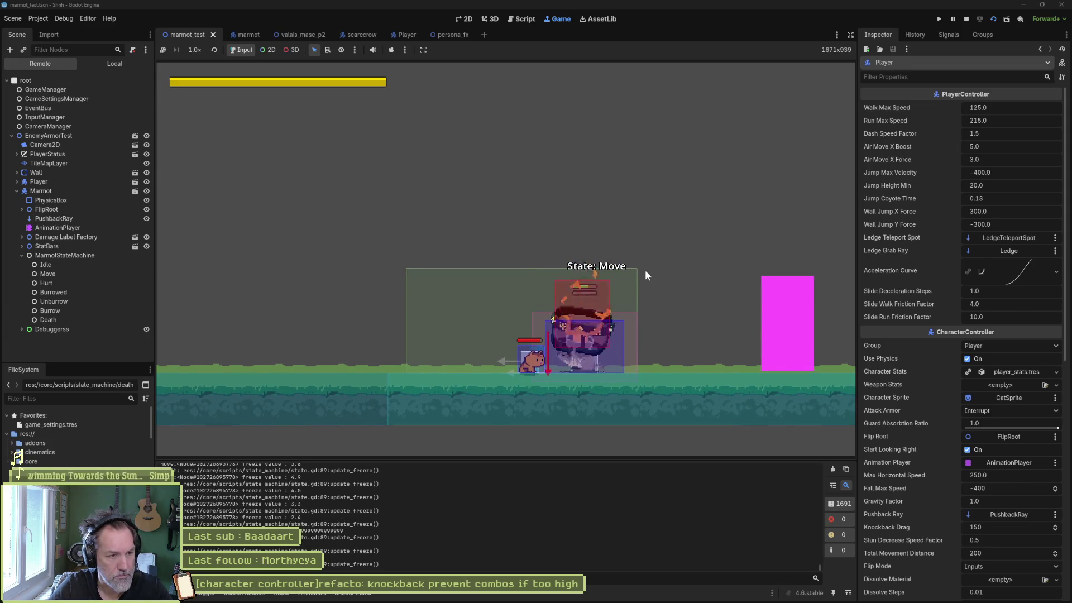
Stop the marmot_test run after checking the freeze value prints in Output.
{"action": "key", "text": "F8"}
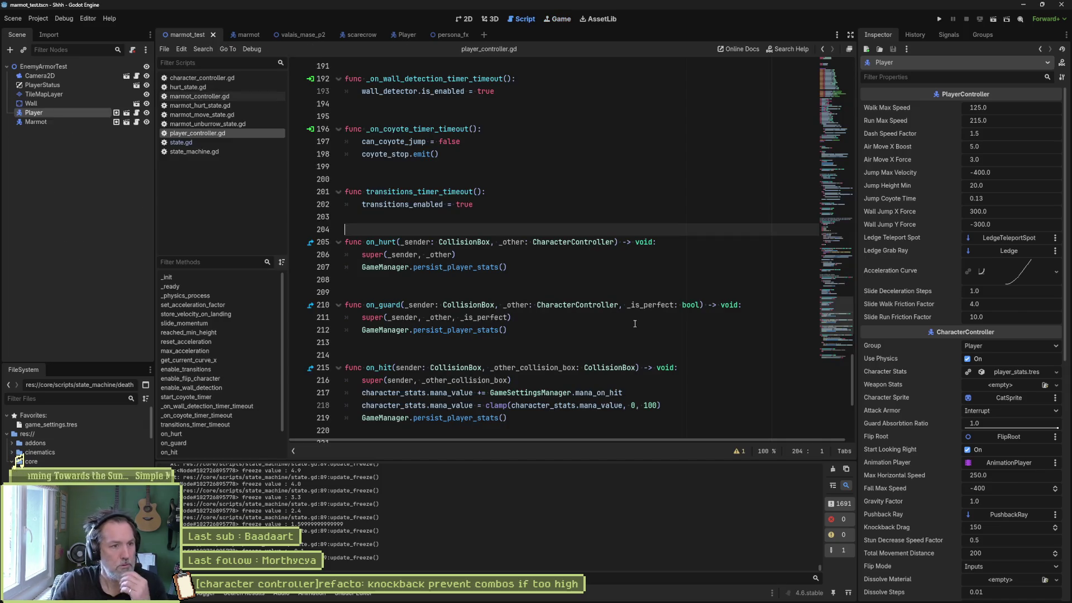
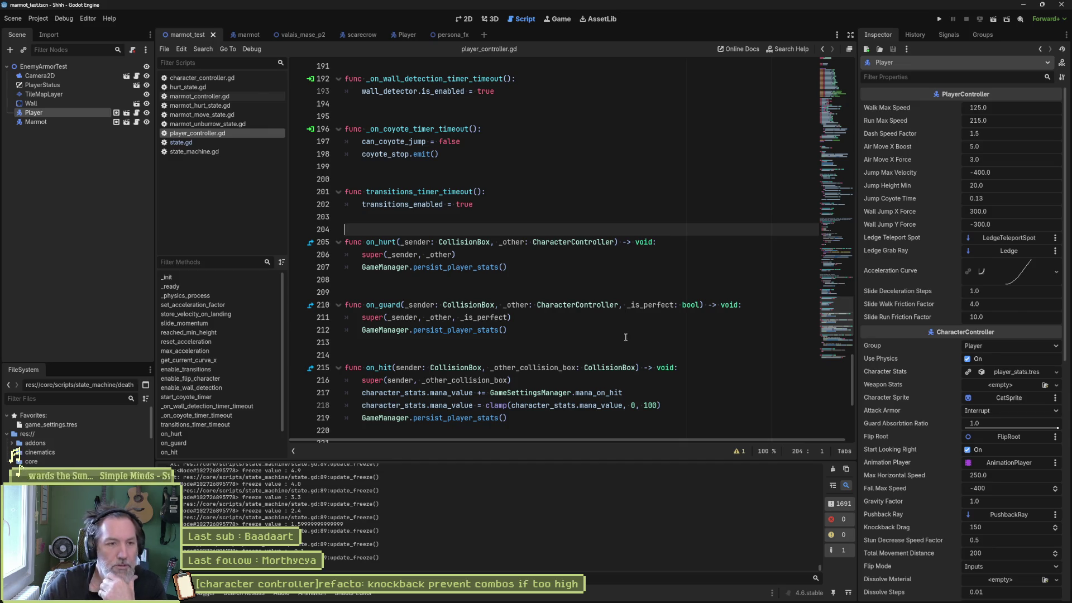
Bring the Asana board to the front and start a new task under In progress.
{"action": "mouse_move", "coordinate": [582, 595]}
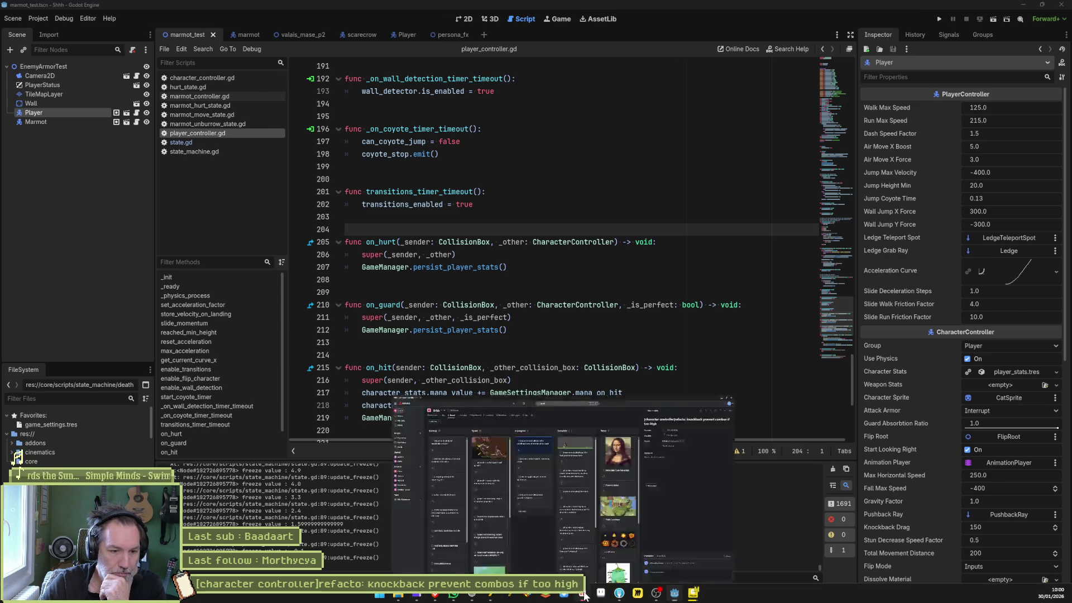
{"action": "left_click", "coordinate": [443, 397]}
{"action": "left_click", "coordinate": [416, 366]}
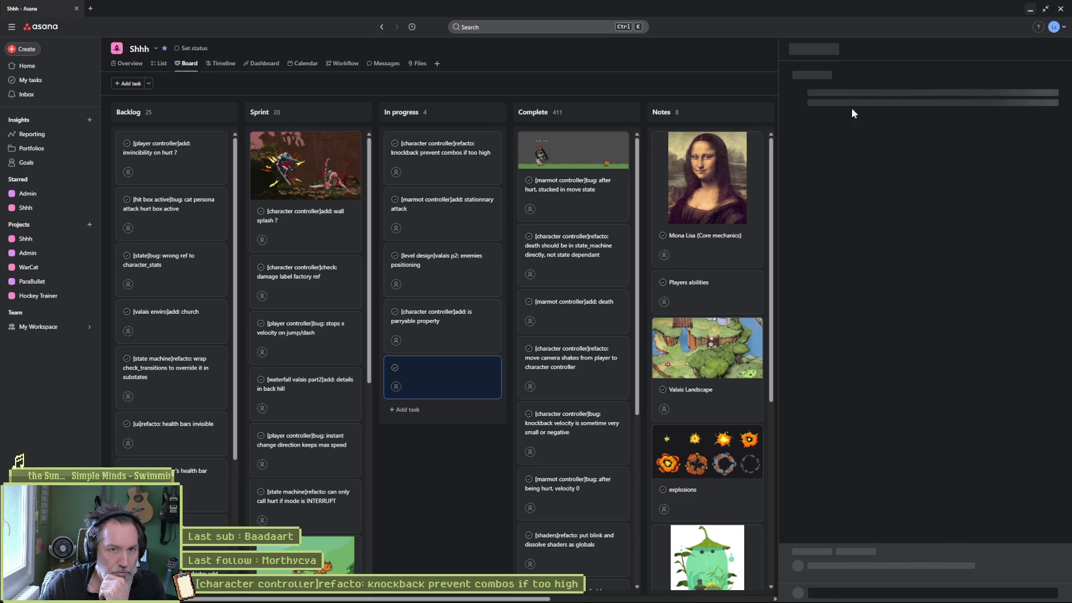
Title the new task '[character controller]add: independent knockback', fixing the spelling of independent.
{"action": "left_click", "coordinate": [841, 76]}
{"action": "type", "text": "[]"}
{"action": "key", "text": "Left"}
{"action": "type", "text": "charac"}
{"action": "type", "text": "ter controller"}
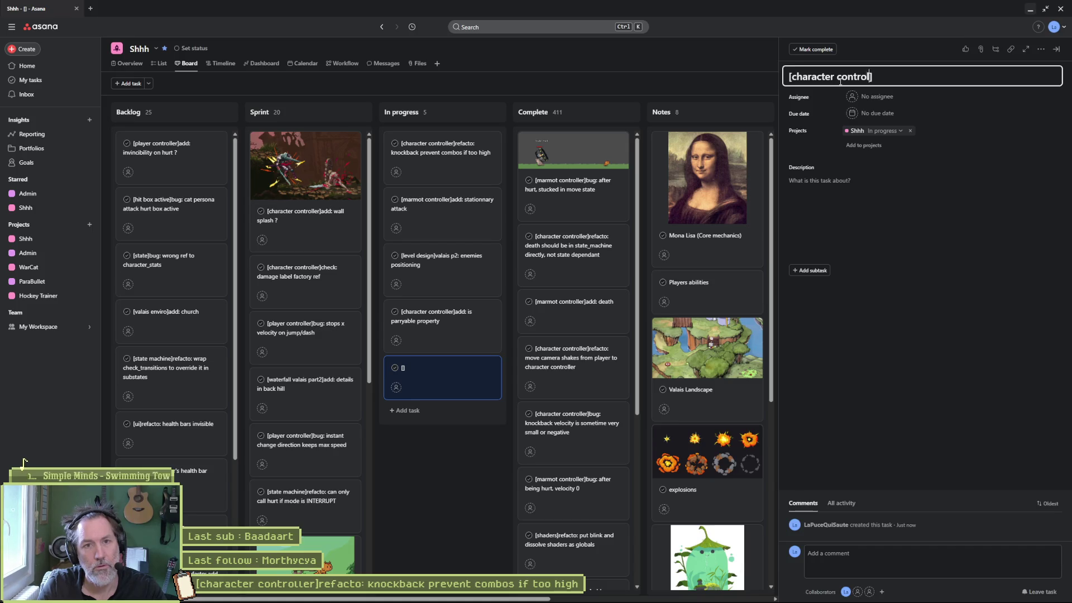
{"action": "key", "text": "End"}
{"action": "type", "text": "add: "}
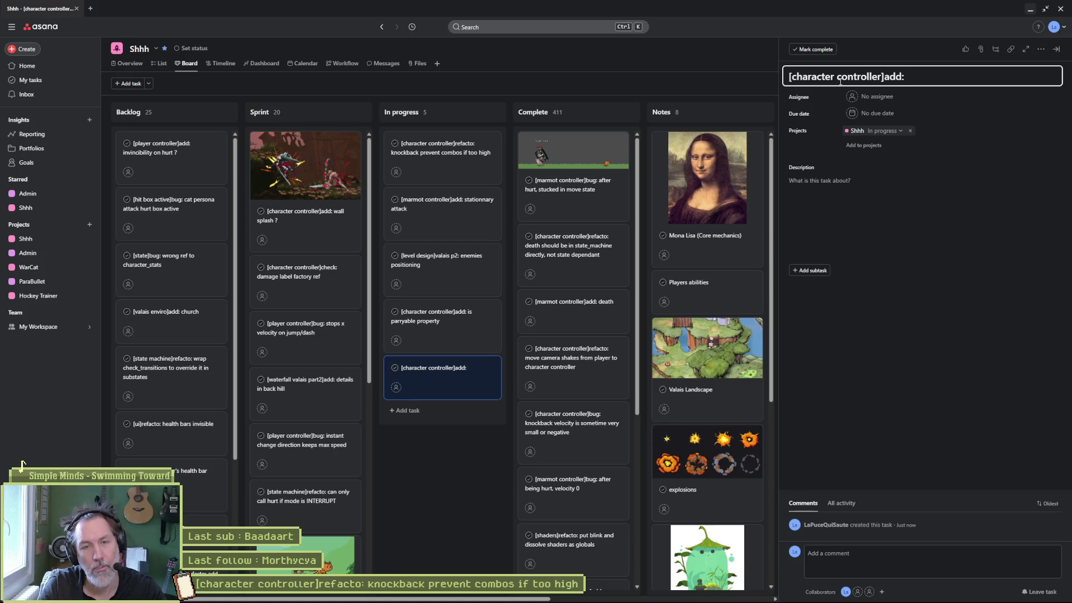
{"action": "type", "text": "indepen"}
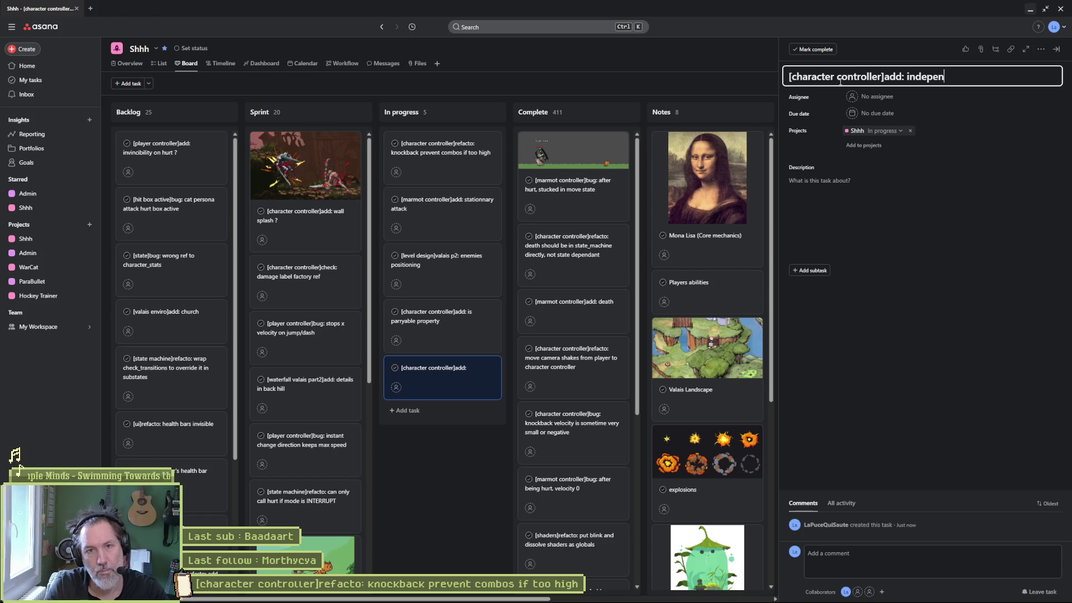
{"action": "type", "text": "dant knockback"}
{"action": "key", "text": "BackSpace"}
{"action": "key", "text": "BackSpace"}
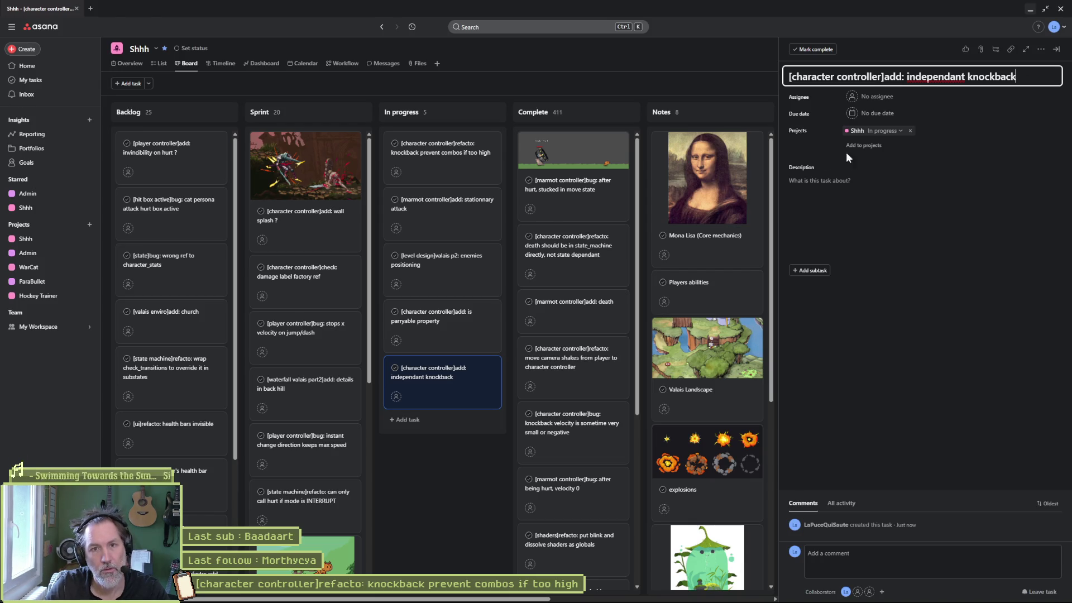
{"action": "right_click", "coordinate": [947, 76]}
{"action": "left_click", "coordinate": [974, 102]}
Write the task description noting knockback should work independently with FREEZE mode.
{"action": "left_click", "coordinate": [876, 195]}
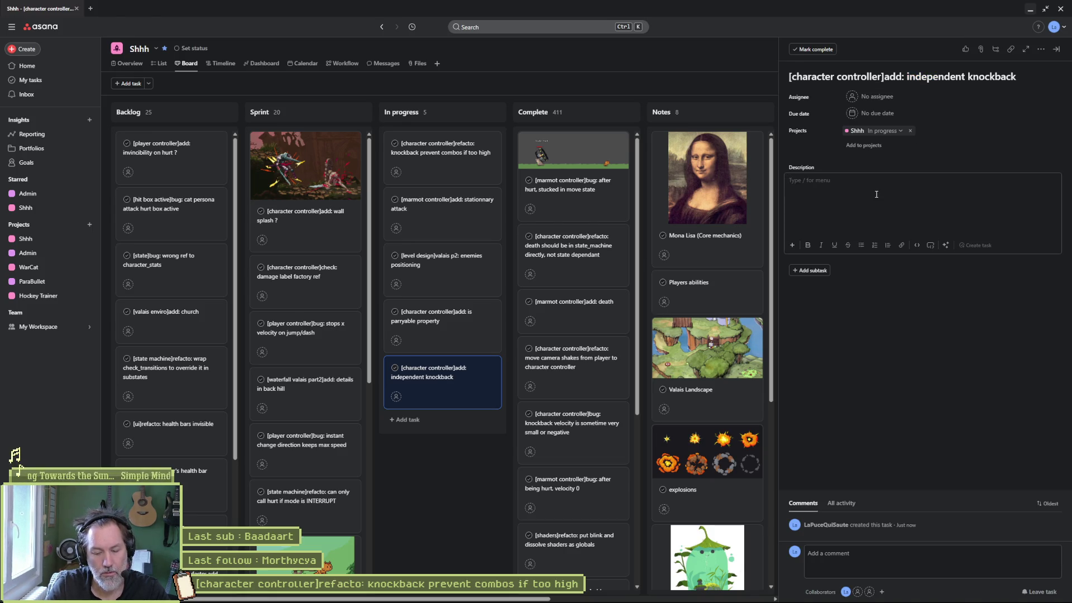
{"action": "type", "text": "knockback"}
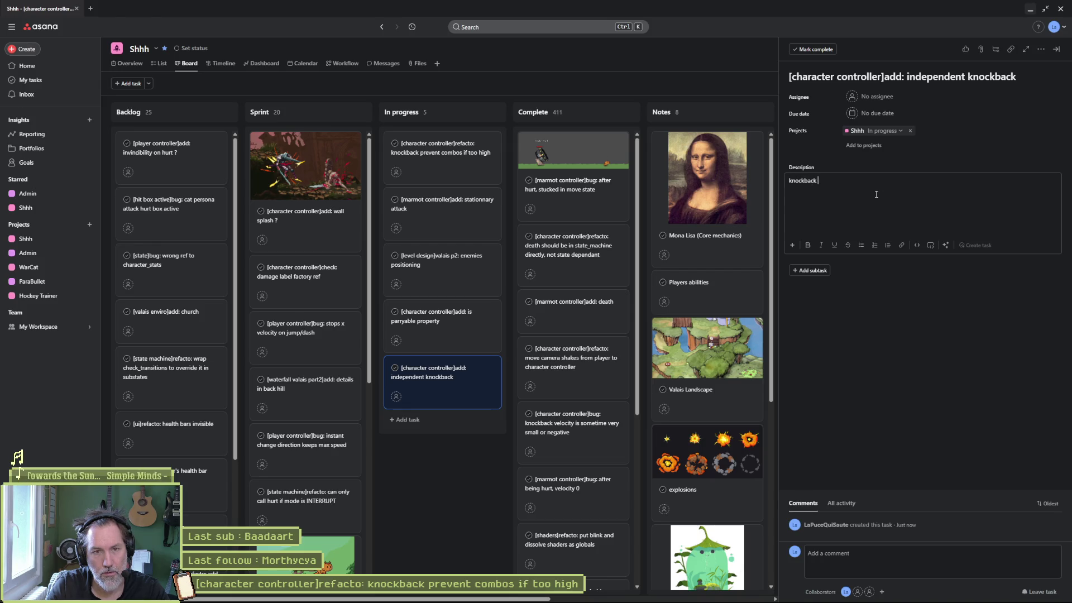
{"action": "type", "text": " when on INTERRR"}
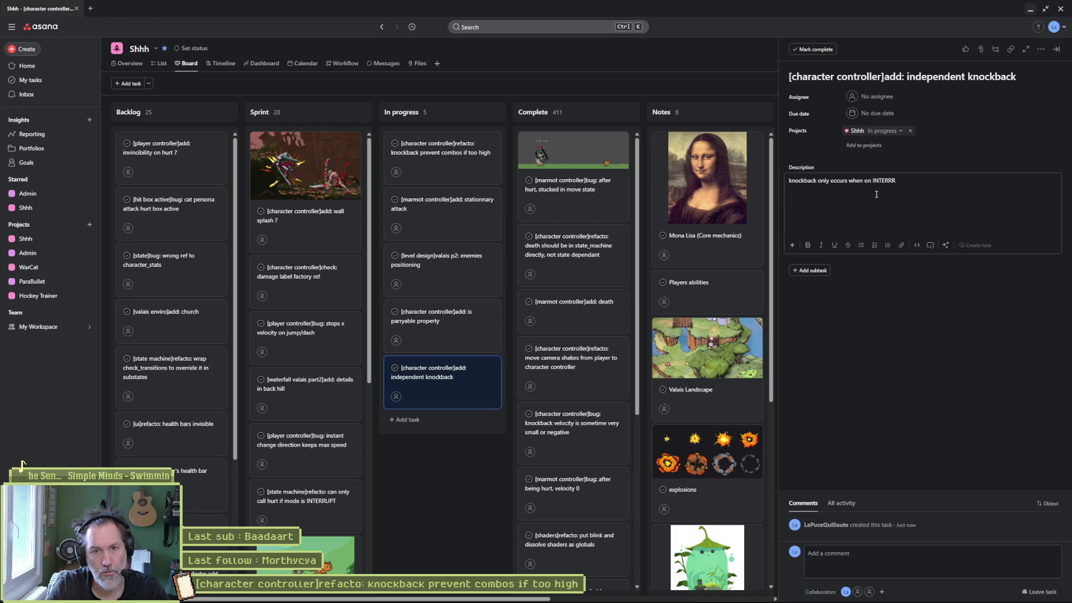
{"action": "key", "text": "BackSpace"}
{"action": "type", "text": "UPT... shoul"}
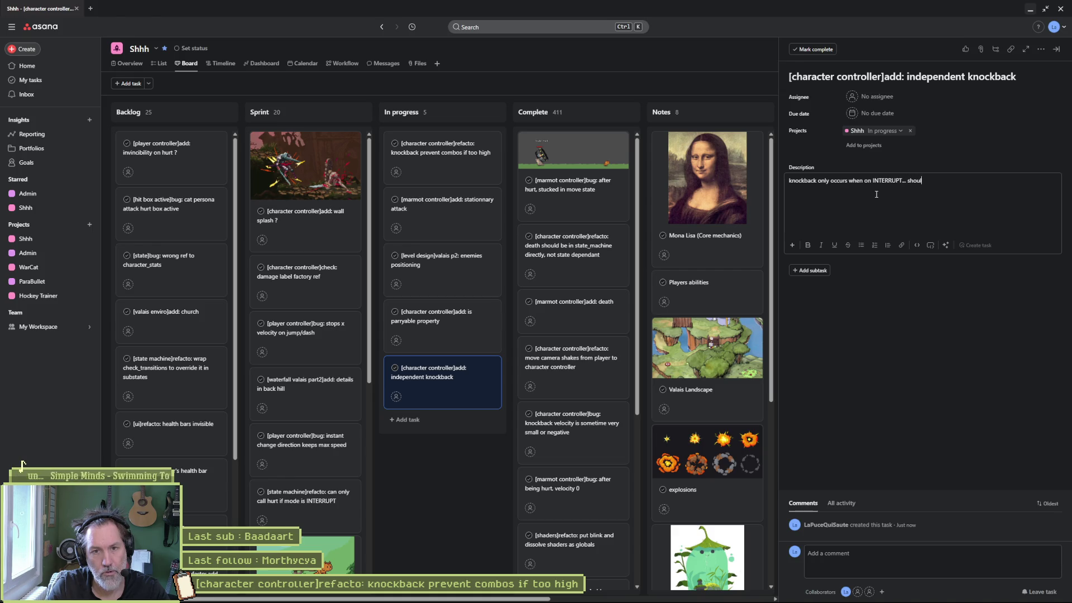
{"action": "type", "text": "d be independent"}
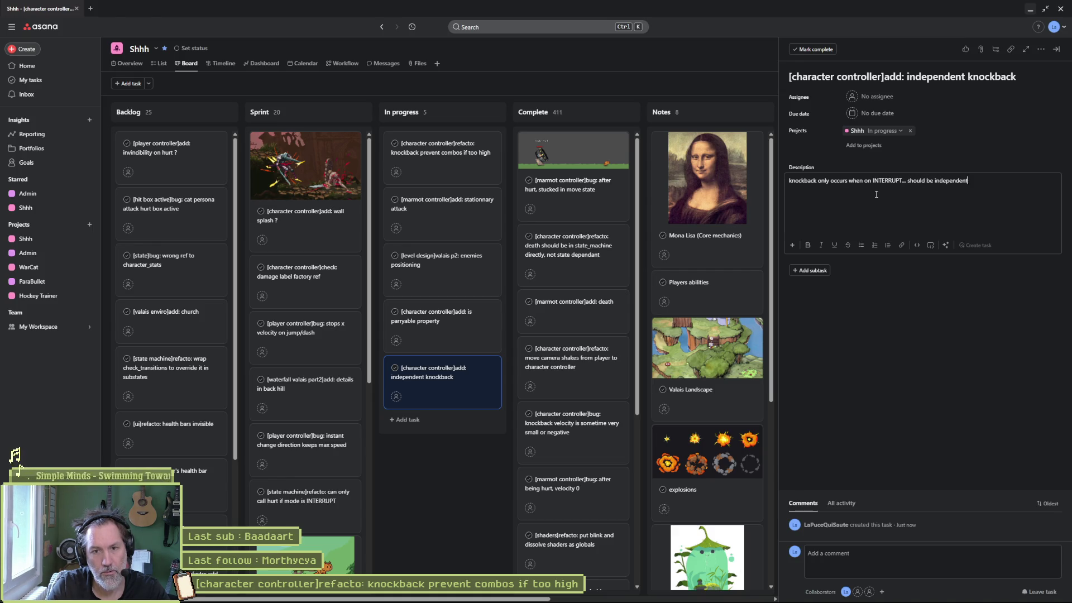
{"action": "type", "text": " to use it when"}
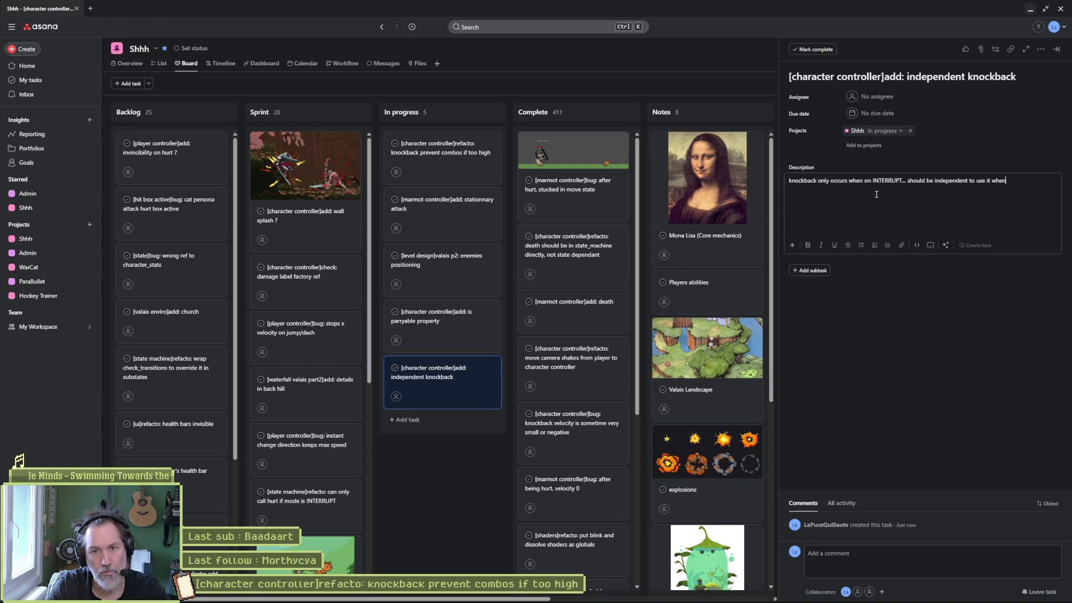
{"action": "type", "text": " FREEZE mode"}
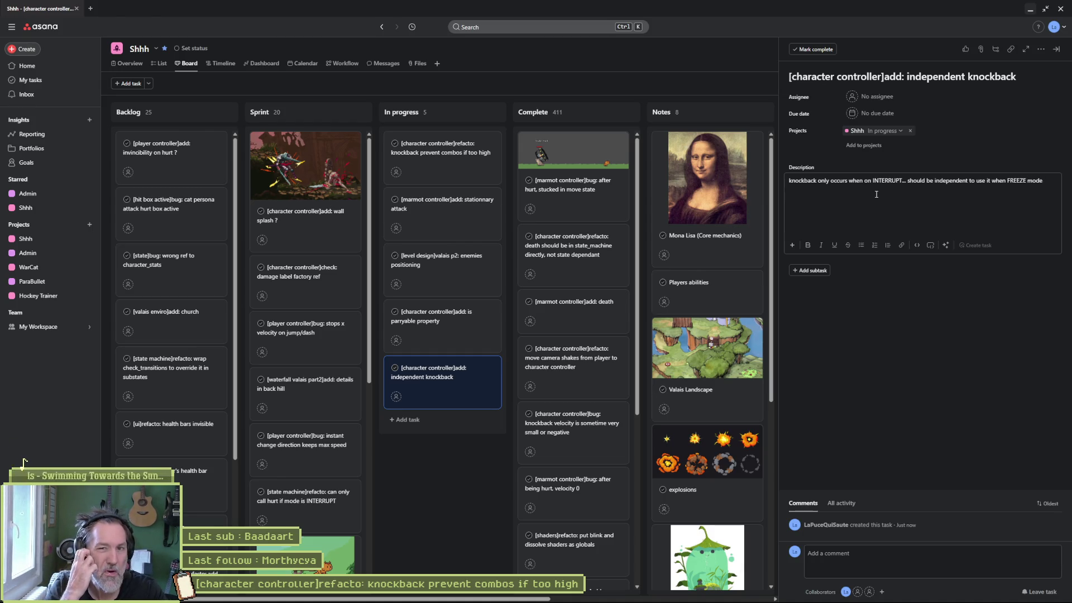
{"action": "key", "text": "ctrl+Left"}
{"action": "key", "text": "ctrl+Left"}
{"action": "key", "text": "ctrl+Left"}
{"action": "key", "text": "ctrl+shift+Right"}
{"action": "type", "text": "with"}
{"action": "key", "text": "ctrl+Right"}
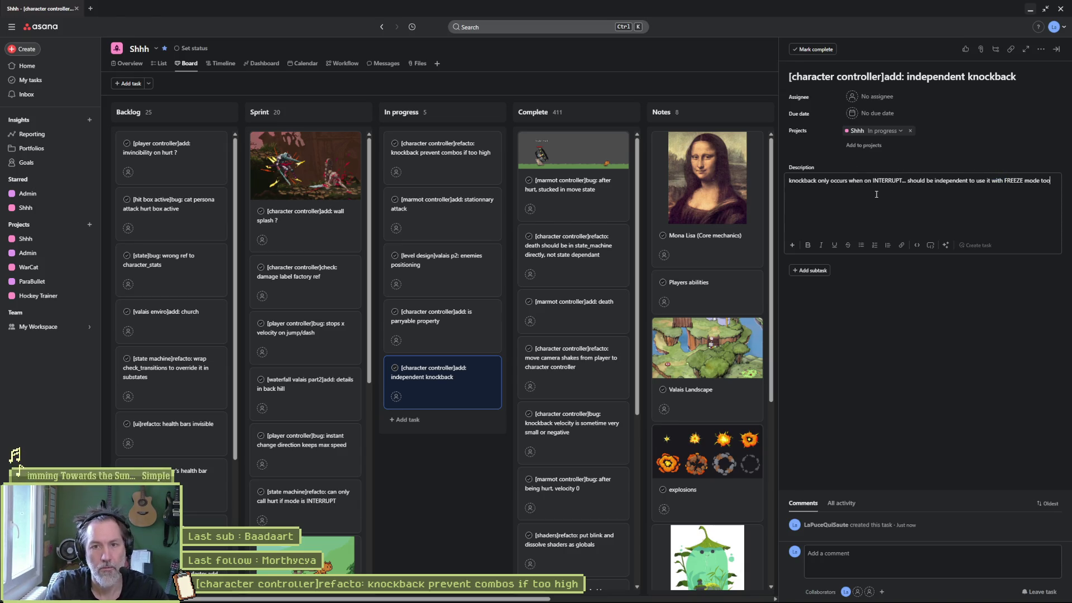
{"action": "left_click", "coordinate": [912, 393]}
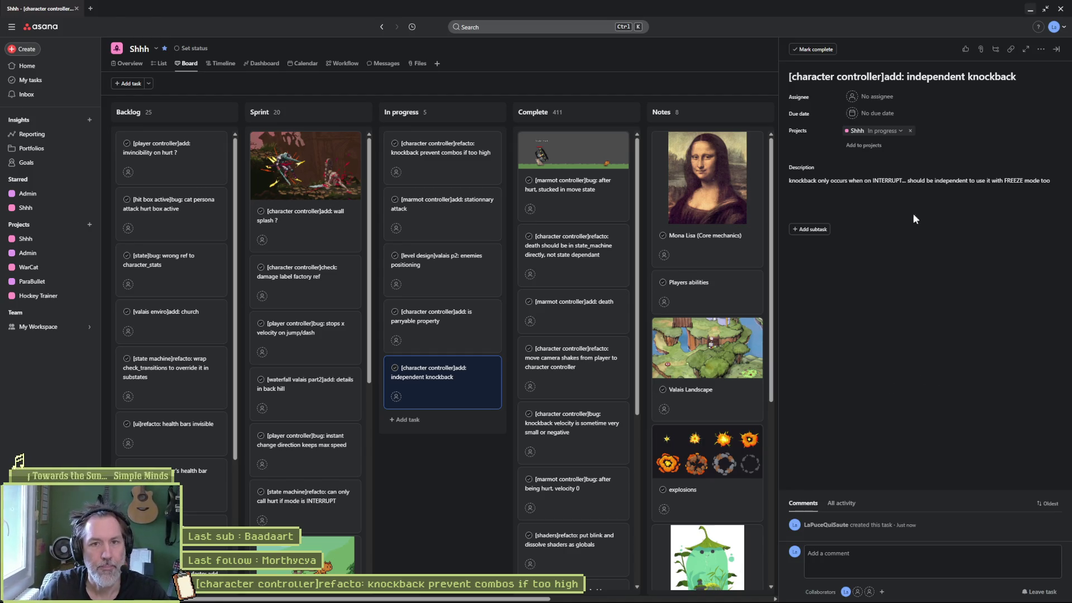
Retitle it '[character controller]add: knockback mode independency', move it to the top, and return to Godot.
{"action": "double_click", "coordinate": [950, 77]}
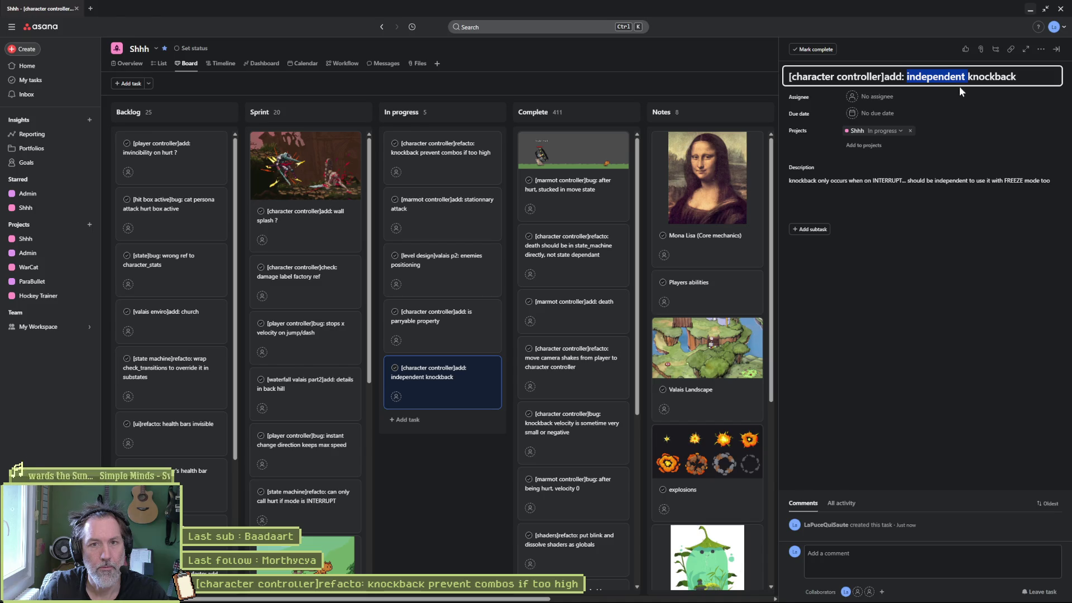
{"action": "key", "text": "BackSpace"}
{"action": "type", "text": "mode independc"}
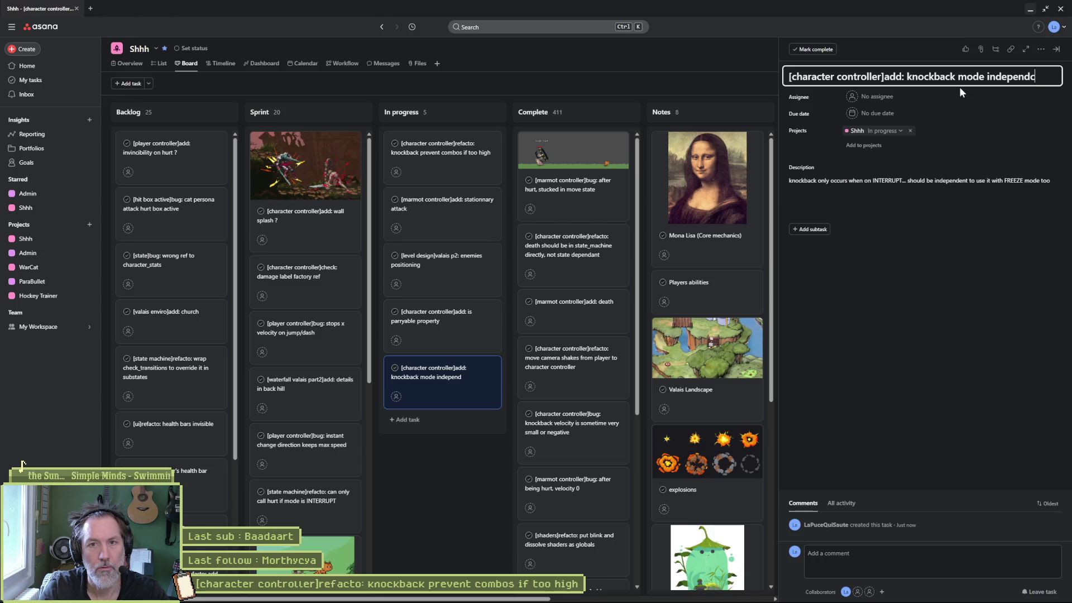
{"action": "type", "text": "y"}
{"action": "left_click", "coordinate": [1027, 81]}
{"action": "type", "text": "en"}
{"action": "left_click", "coordinate": [960, 317]}
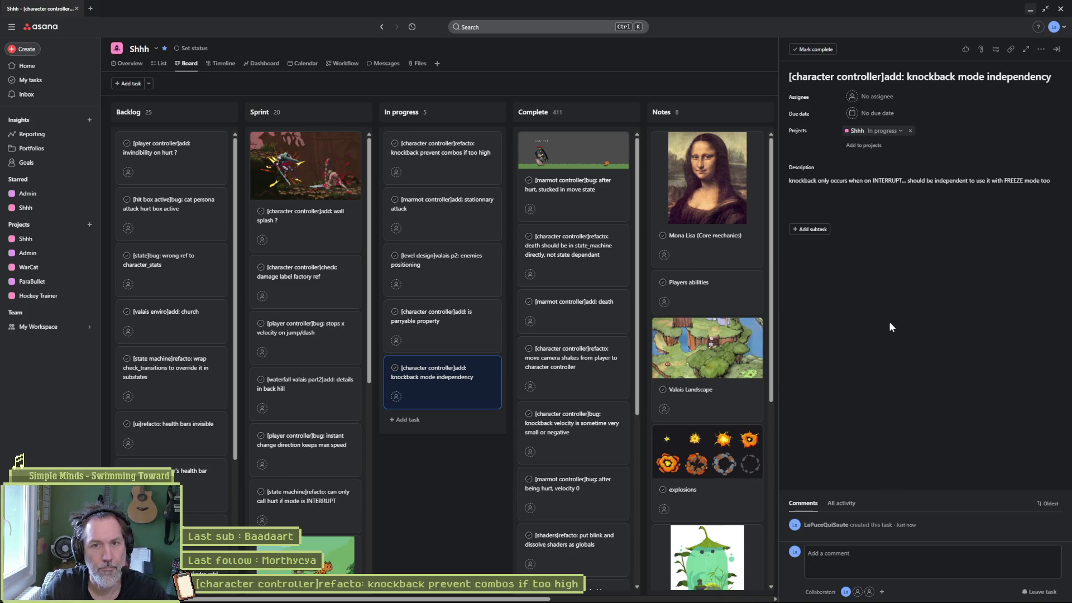
{"action": "left_click_drag", "start_coordinate": [443, 371], "coordinate": [441, 156]}
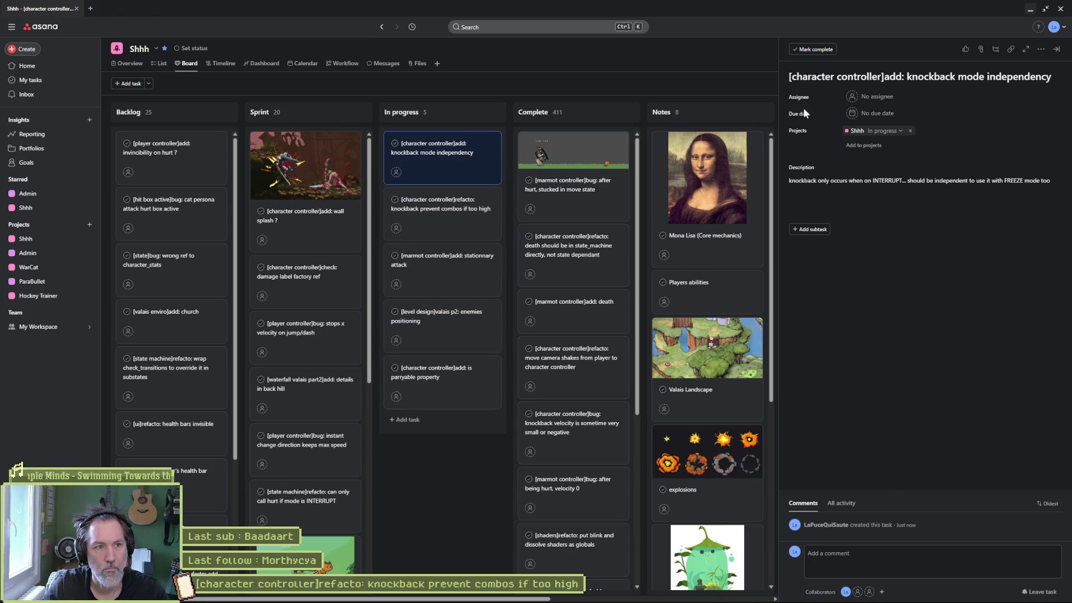
{"action": "left_click", "coordinate": [1030, 9]}
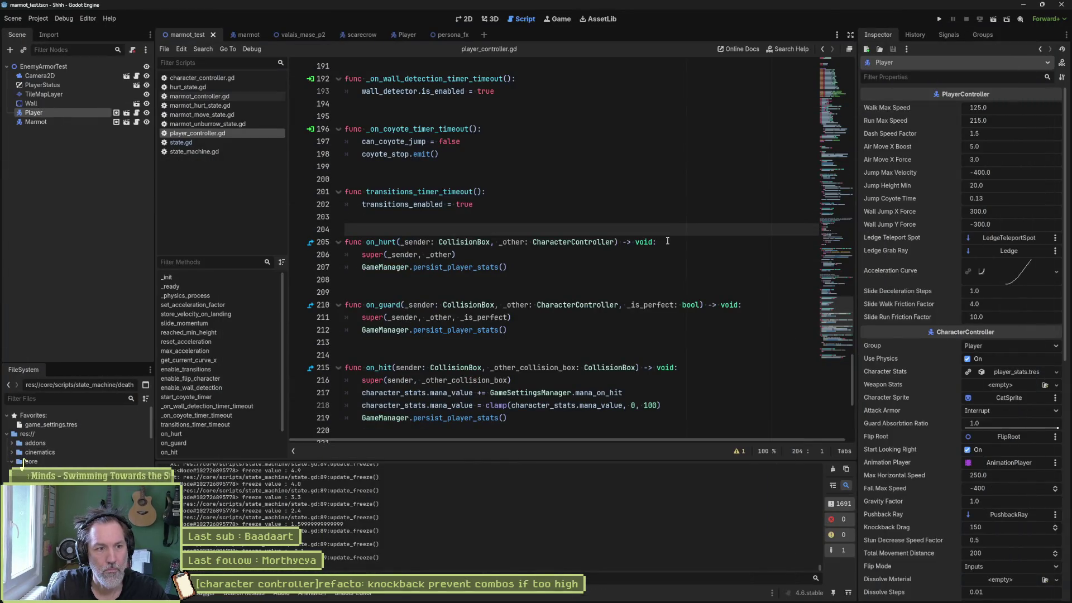
Delete the freeze-value debug print line from state.gd and fold its code blocks.
{"action": "left_click", "coordinate": [644, 217]}
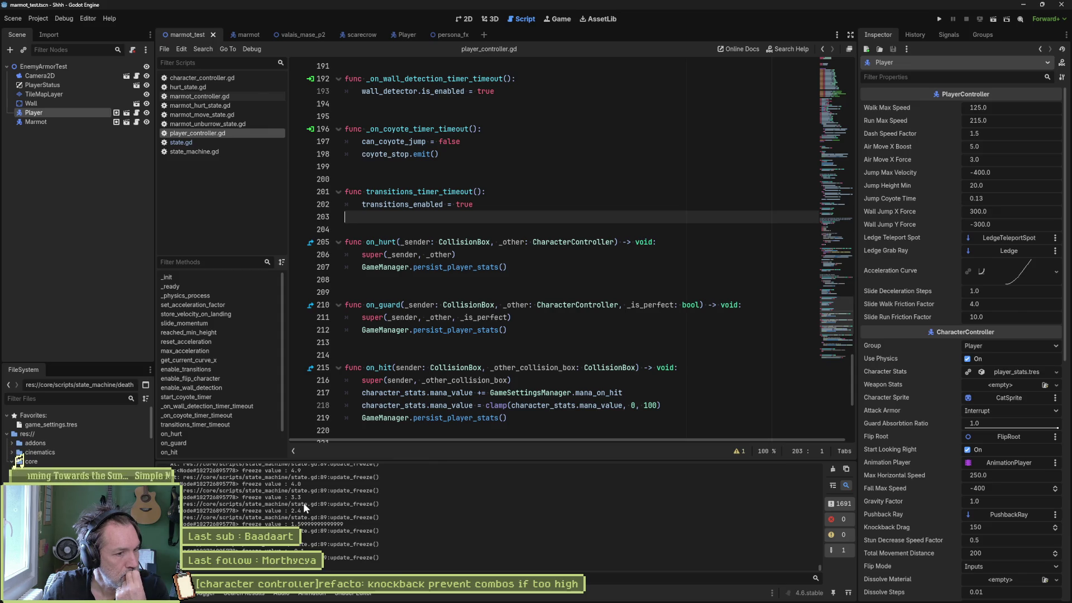
{"action": "left_click", "coordinate": [212, 141]}
{"action": "left_click", "coordinate": [501, 356]}
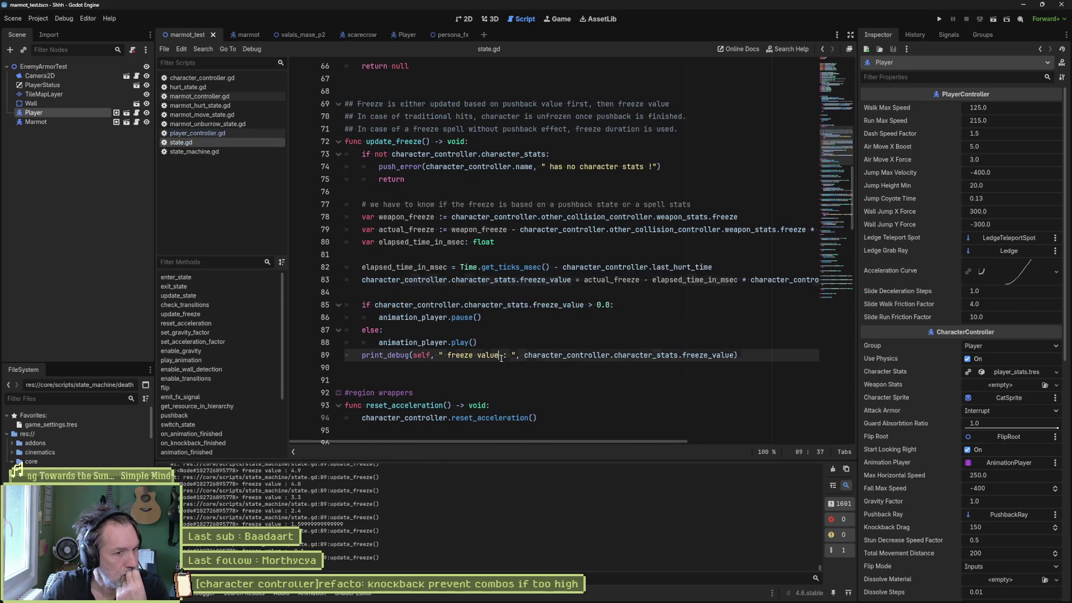
{"action": "key", "text": "ctrl+shift+k"}
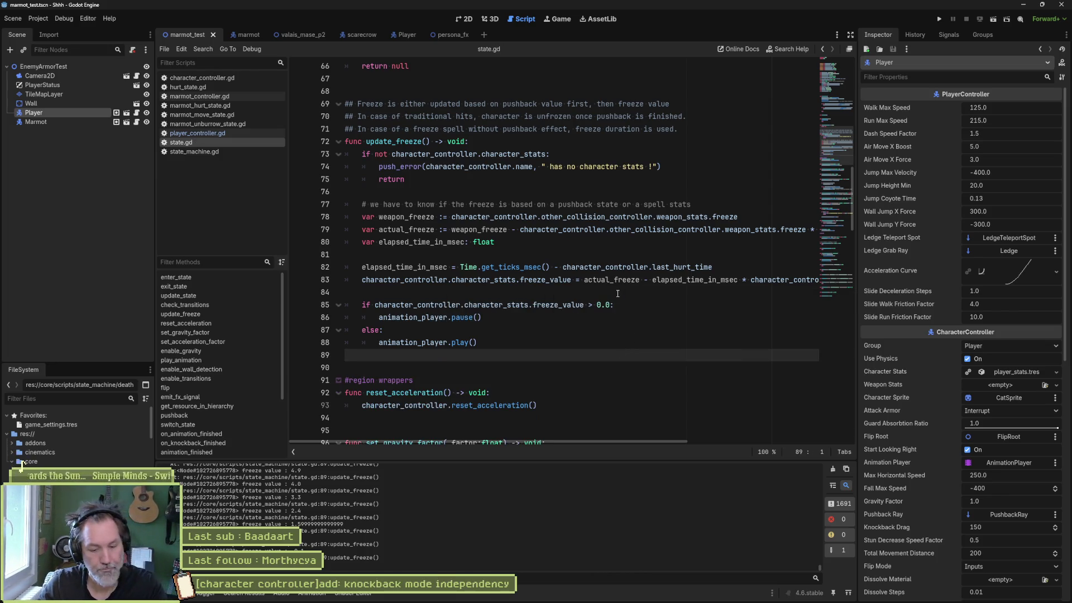
{"action": "key", "text": "ctrl+alt+f"}
{"action": "scroll", "coordinate": [618, 293], "scroll_direction": "down", "scroll_amount": 6}
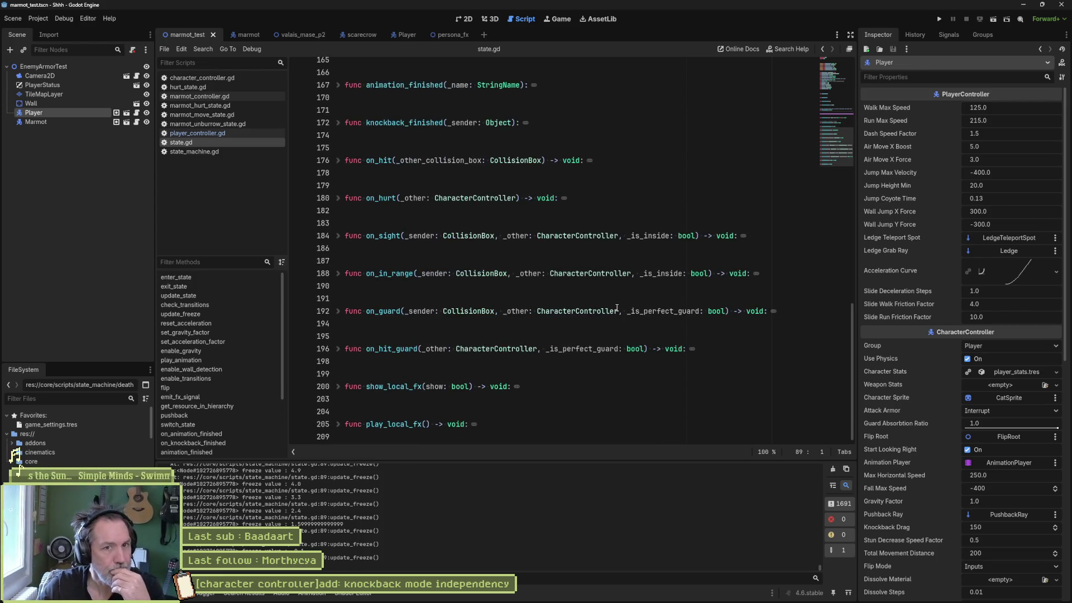
{"action": "scroll", "coordinate": [618, 308], "scroll_direction": "up", "scroll_amount": 8}
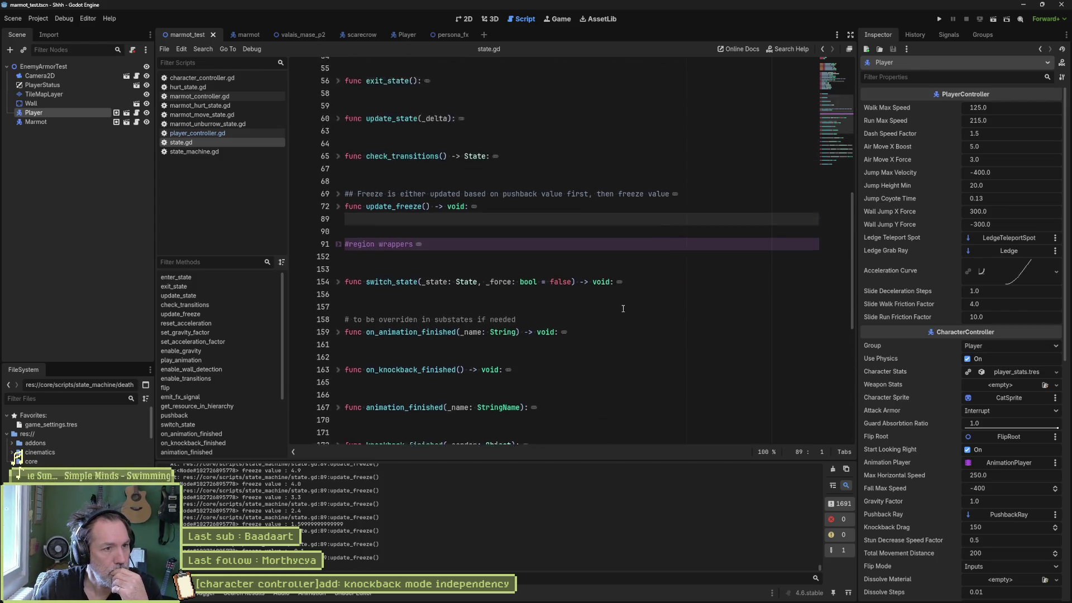
{"action": "scroll", "coordinate": [623, 308], "scroll_direction": "up", "scroll_amount": 10}
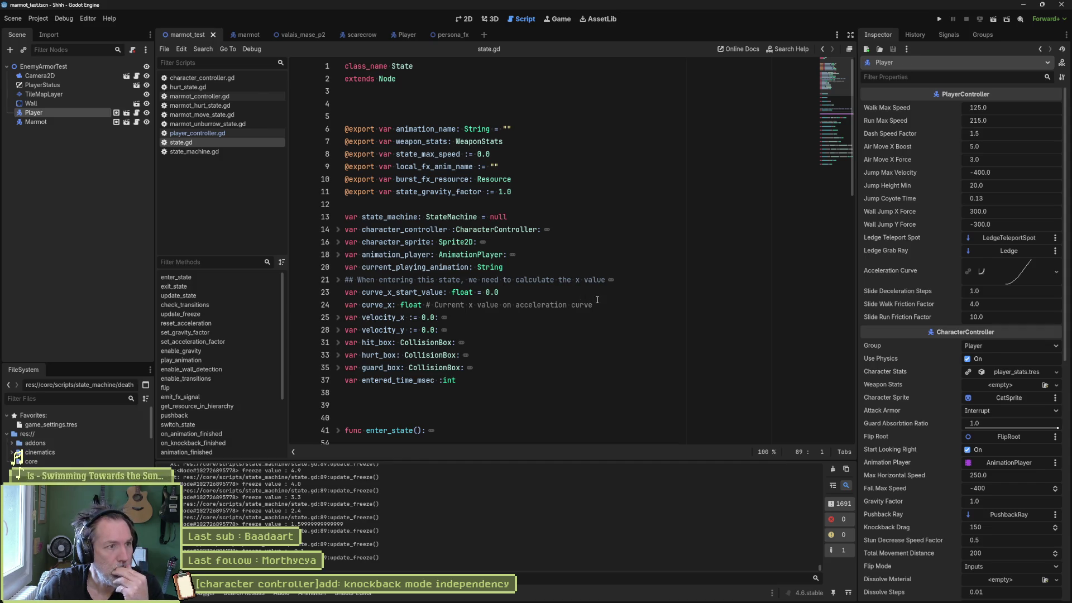
Follow the knockback call in character_controller.gd's on_hurt to the knockback function definition.
{"action": "left_click", "coordinate": [212, 78]}
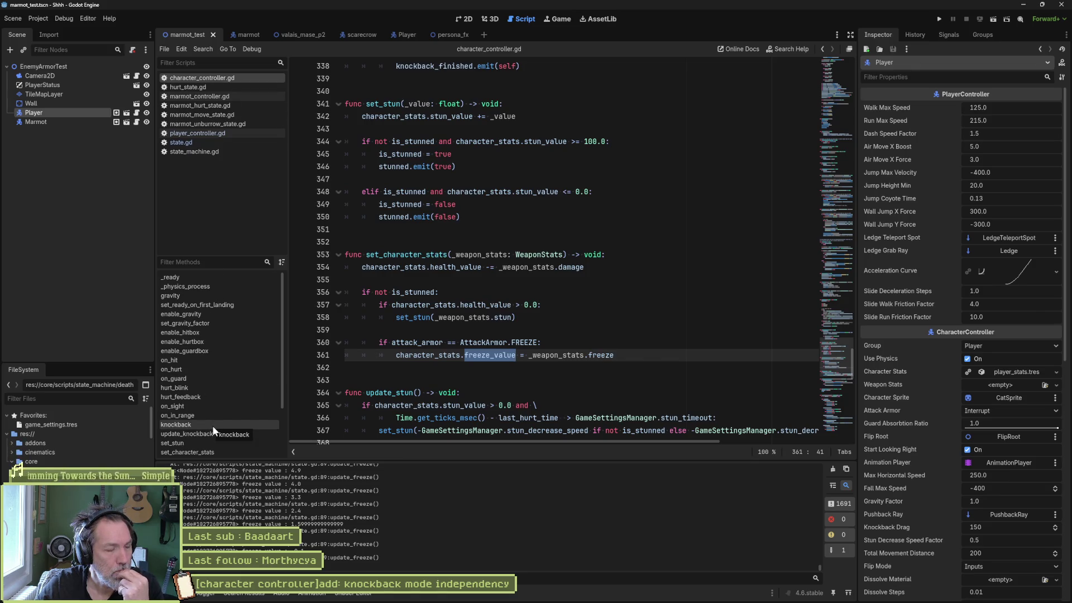
{"action": "left_click", "coordinate": [209, 368]}
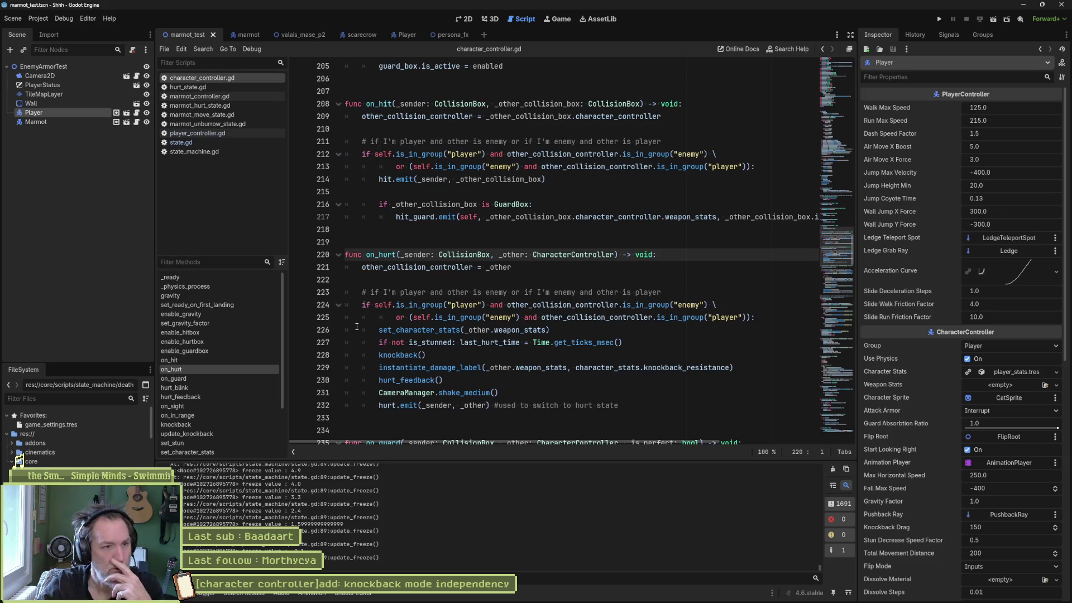
{"action": "mouse_move", "coordinate": [449, 341]}
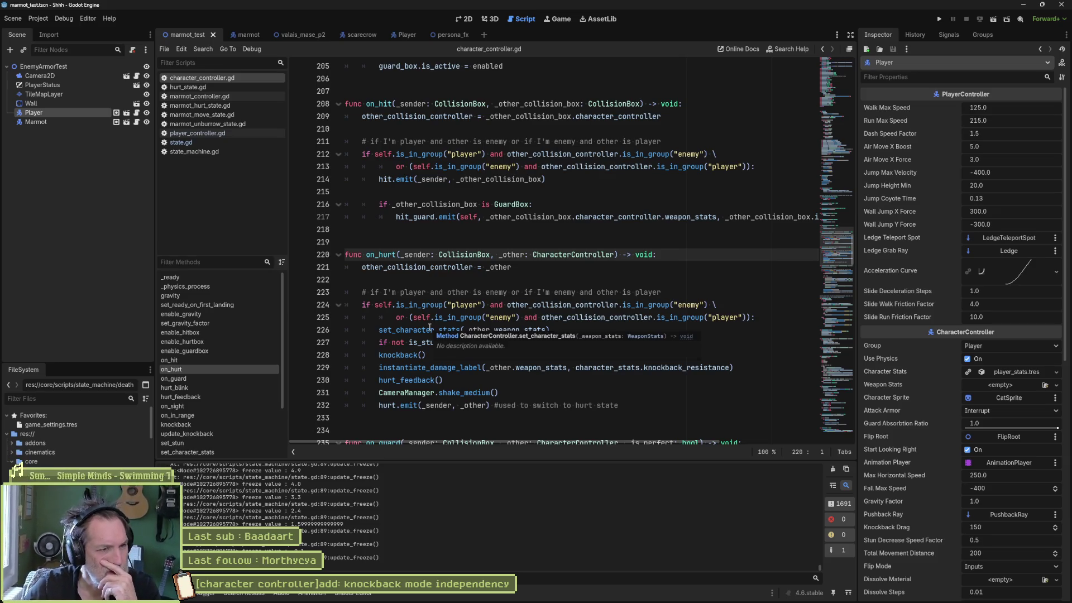
{"action": "double_click", "coordinate": [398, 355]}
{"action": "left_click", "coordinate": [399, 355], "text": "ctrl"}
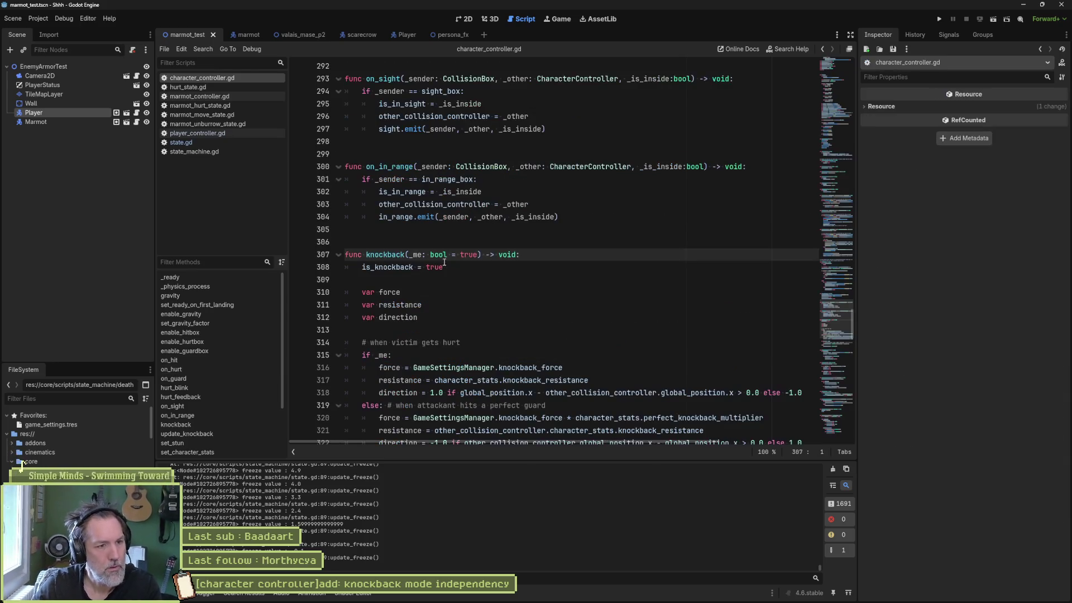
Read through the knockback function's force, resistance and direction logic, then run the marmot test scene.
{"action": "scroll", "coordinate": [455, 278], "scroll_direction": "down", "scroll_amount": 2}
{"action": "scroll", "coordinate": [472, 294], "scroll_direction": "down", "scroll_amount": 2}
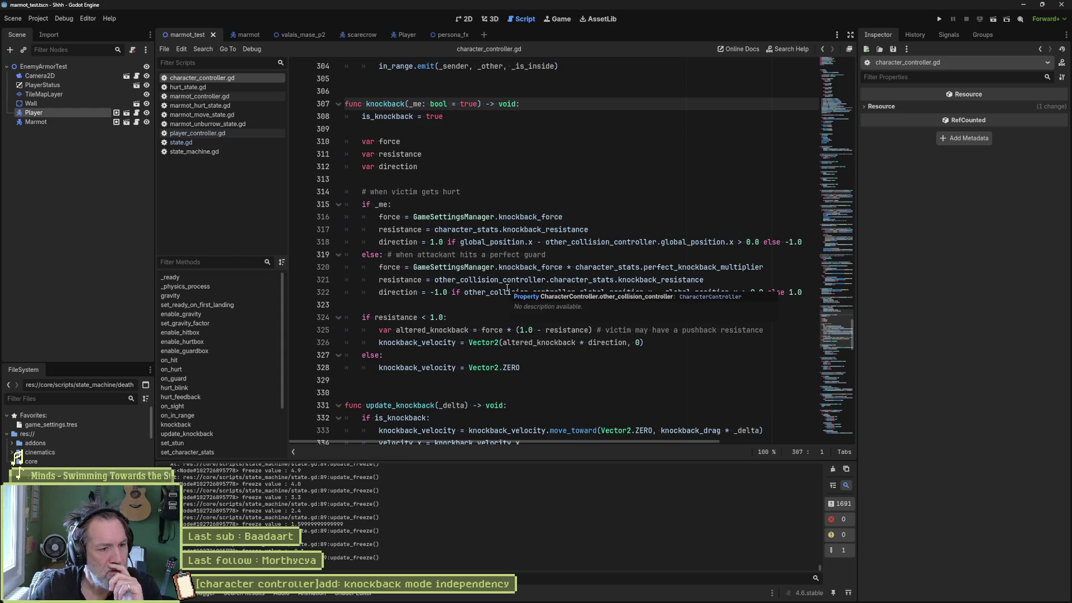
{"action": "scroll", "coordinate": [559, 333], "scroll_direction": "down", "scroll_amount": 3}
{"action": "scroll", "coordinate": [559, 333], "scroll_direction": "down", "scroll_amount": 2}
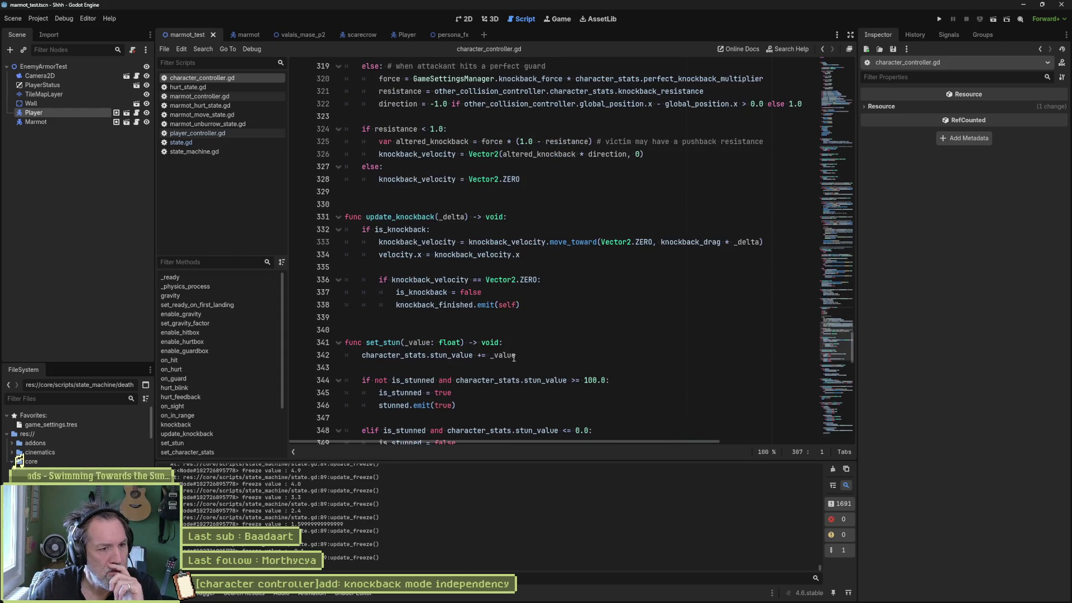
{"action": "scroll", "coordinate": [558, 234], "scroll_direction": "up", "scroll_amount": 4}
{"action": "left_click", "coordinate": [557, 139]}
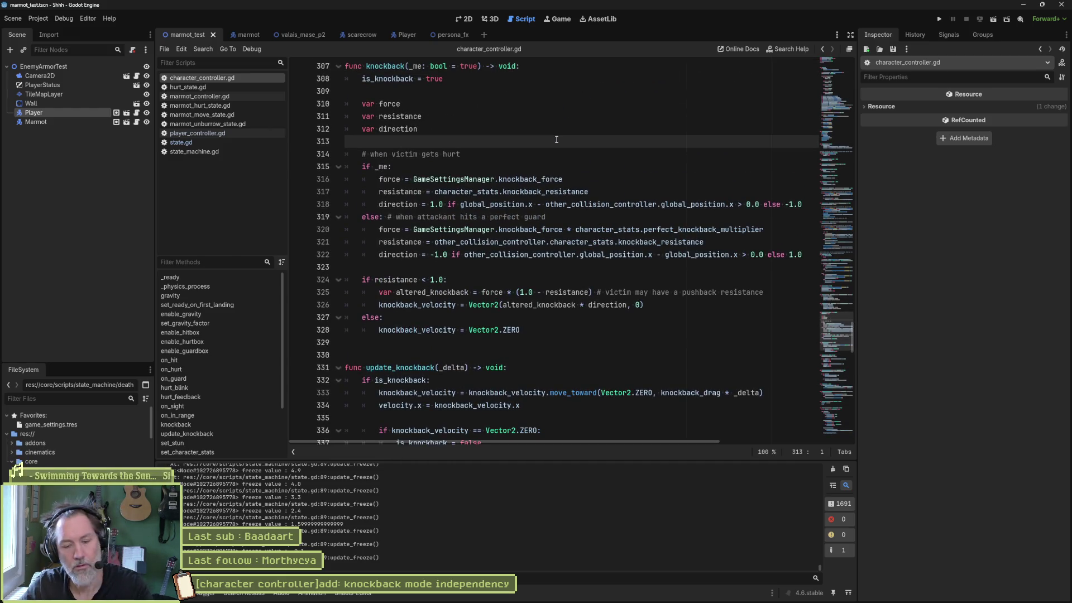
{"action": "key", "text": "F6"}
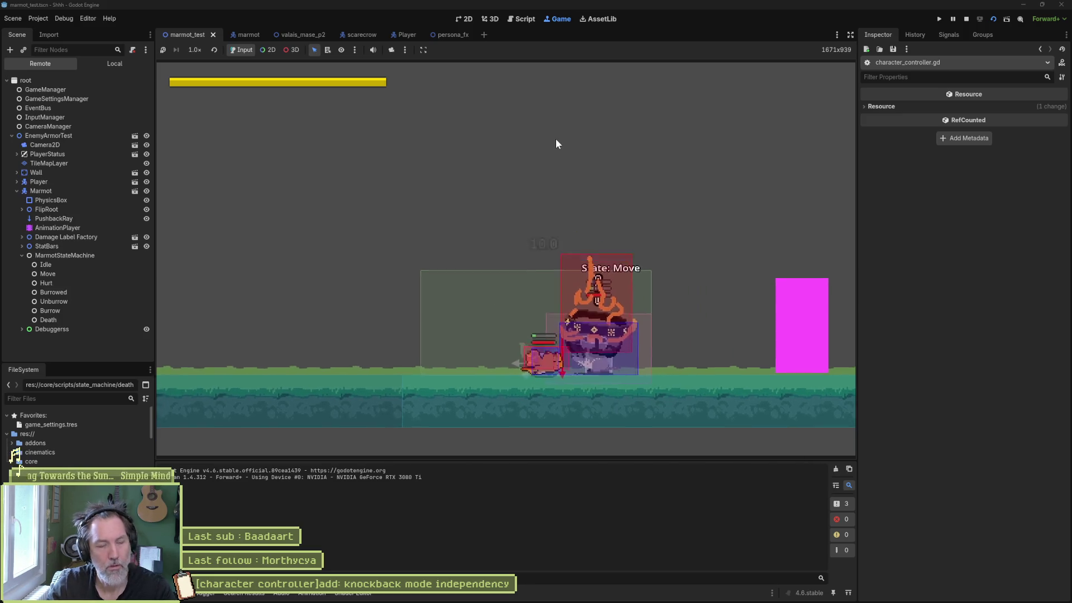
Lower the Marmot's Knockback Resistance from 1.0 to 0.0, rerun the test scene, then switch to Asana.
{"action": "key", "text": "F8"}
{"action": "left_click", "coordinate": [70, 121]}
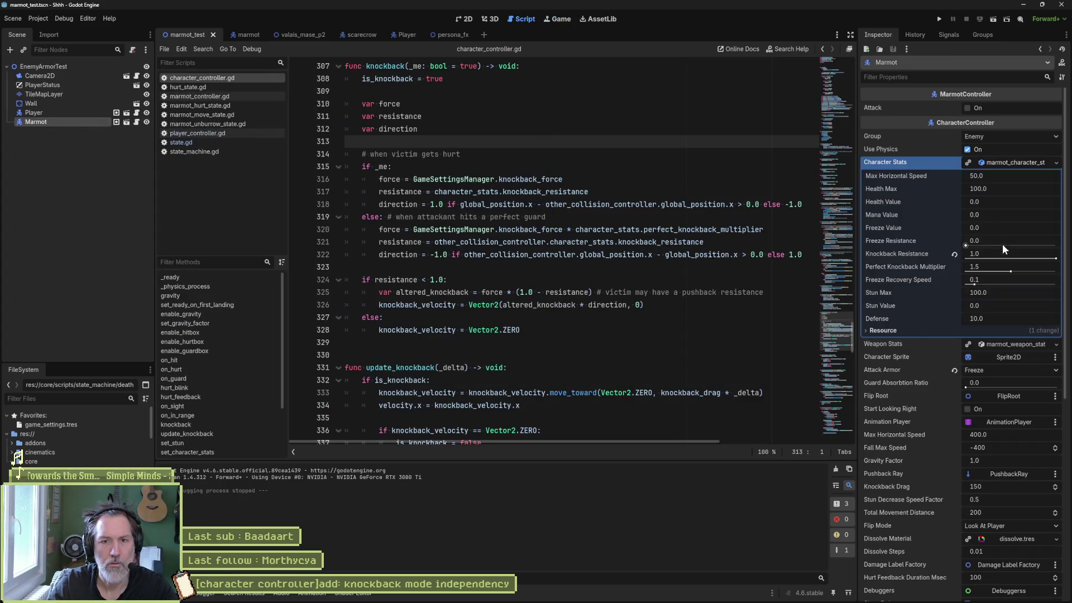
{"action": "left_click_drag", "start_coordinate": [1013, 256], "coordinate": [972, 257]}
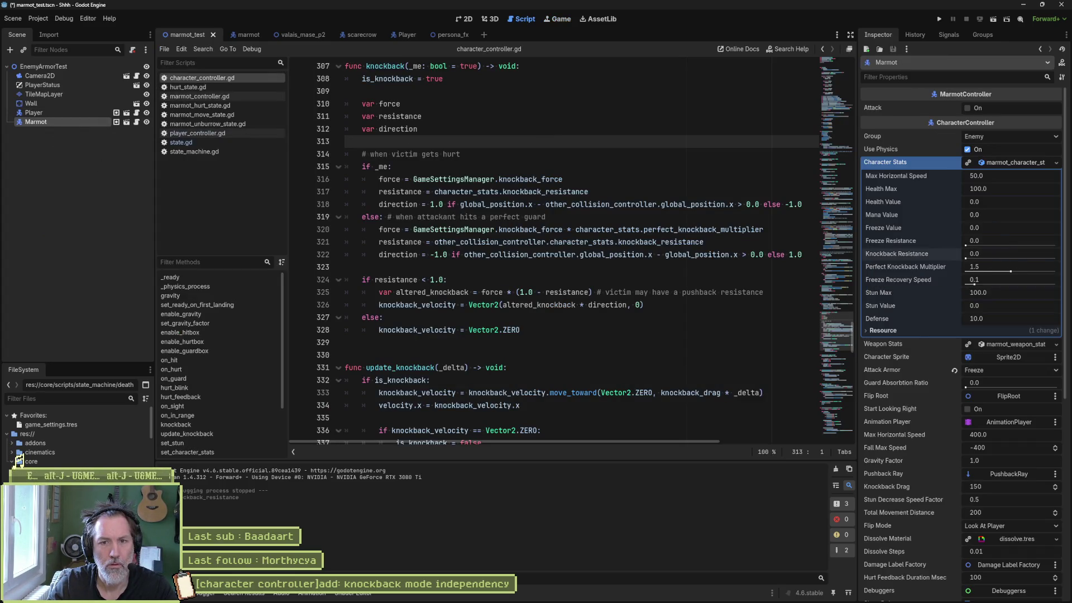
{"action": "left_click", "coordinate": [658, 285]}
{"action": "key", "text": "F6"}
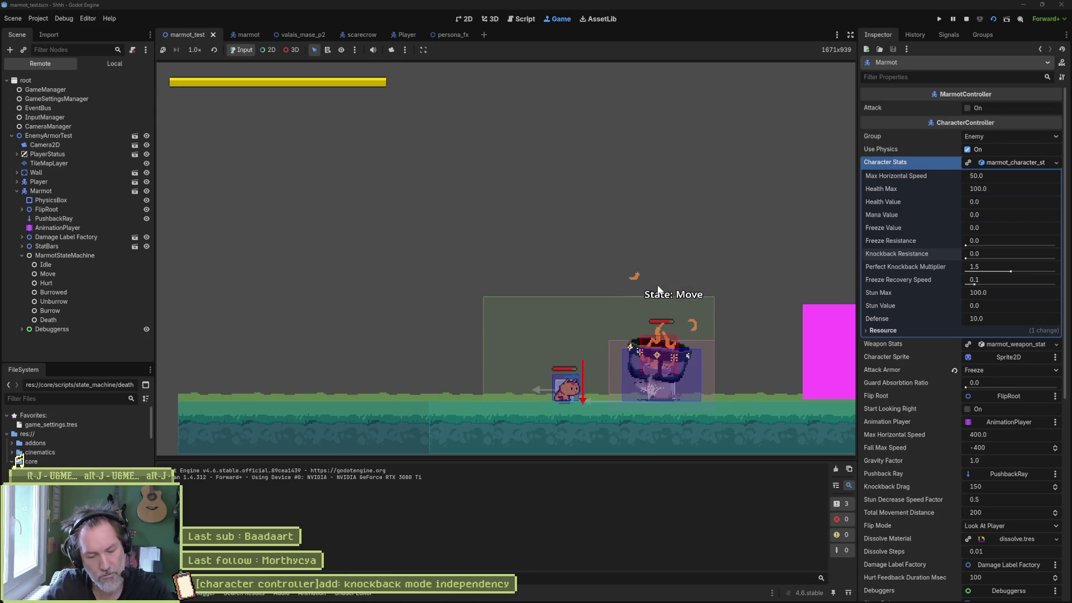
{"action": "key", "text": "F8"}
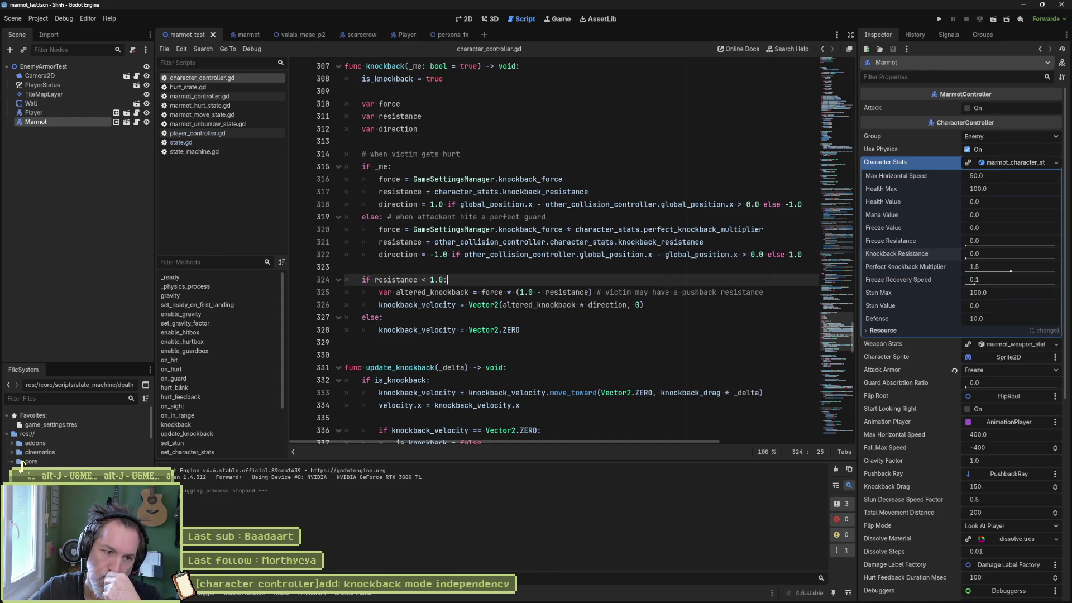
{"action": "left_click", "coordinate": [435, 597]}
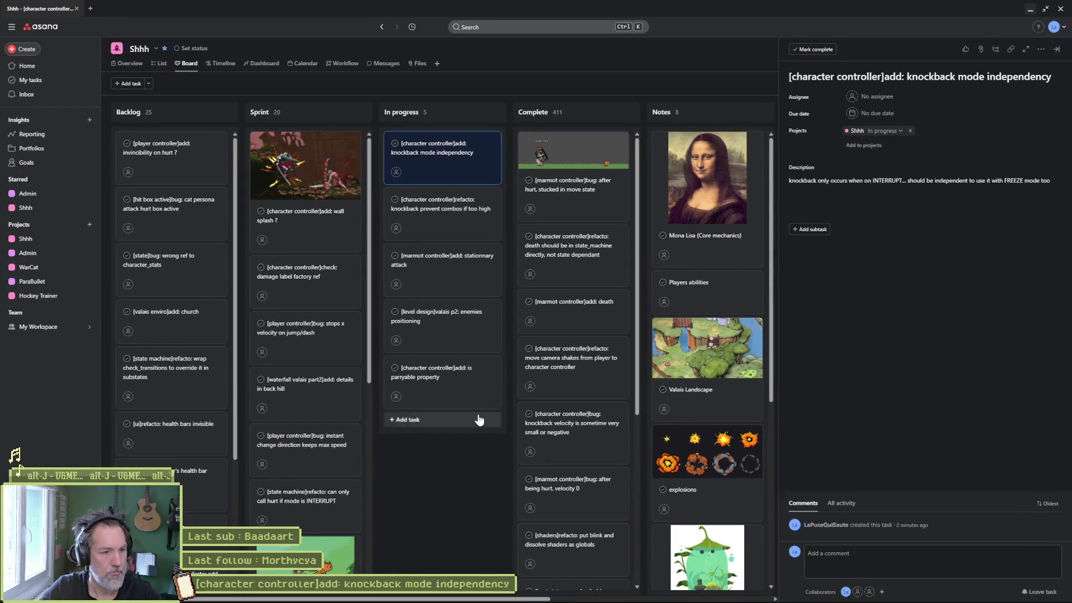
Add the FREEZE-mode knockback timeout bug card, drag it to the top of In progress, and minimize the browser.
{"action": "left_click", "coordinate": [478, 421]}
{"action": "left_click", "coordinate": [881, 82]}
{"action": "type", "text": "[]"}
{"action": "type", "text": "roller"}
{"action": "key", "text": "End"}
{"action": "type", "text": "bug"}
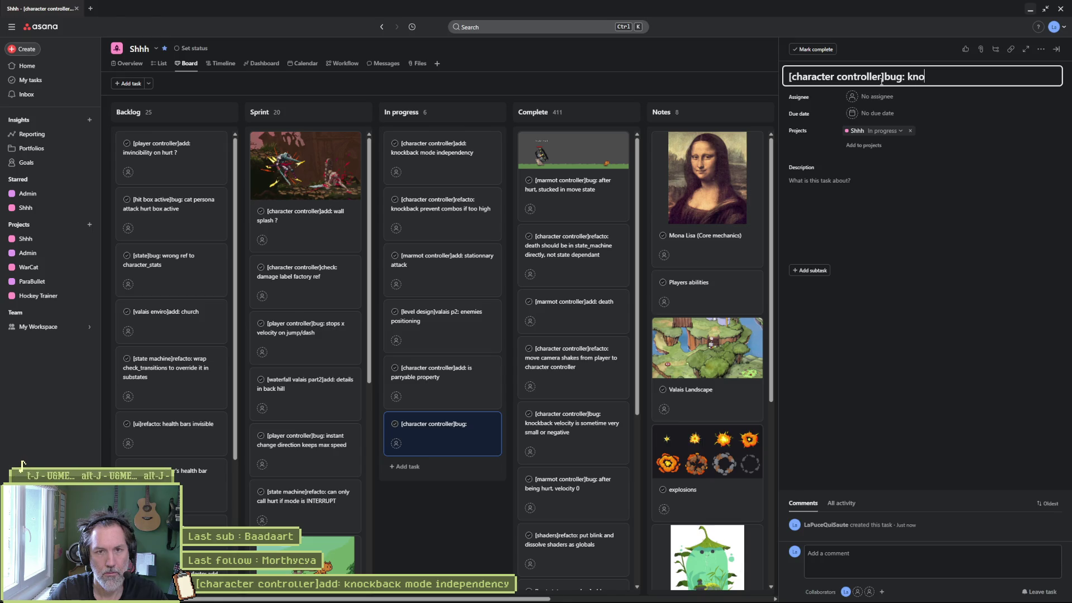
{"action": "type", "text": " back"}
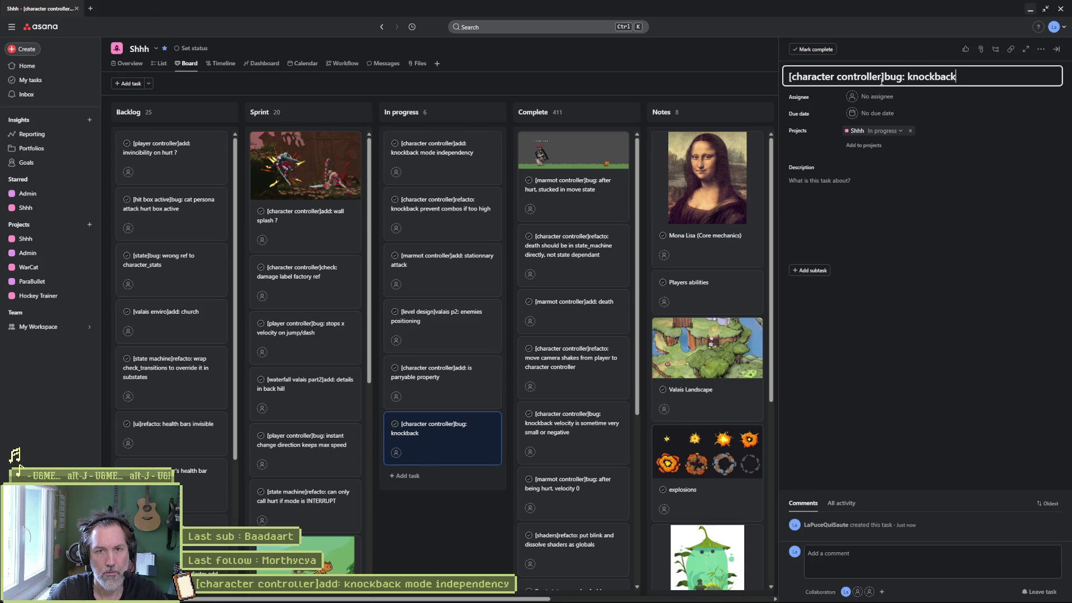
{"action": "type", "text": "th FREEZE"}
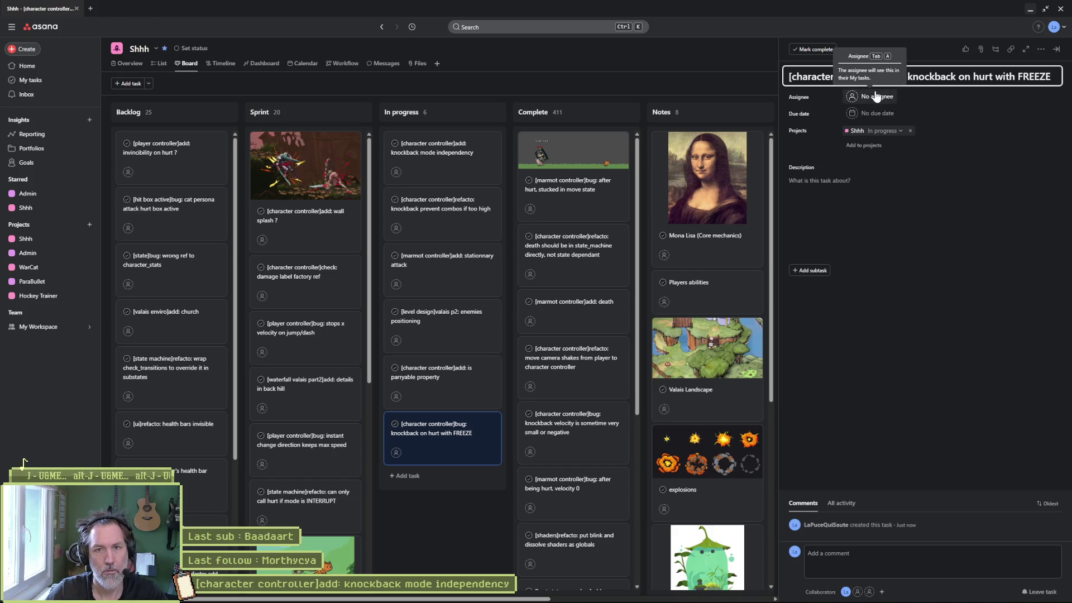
{"action": "type", "text": "mode does no"}
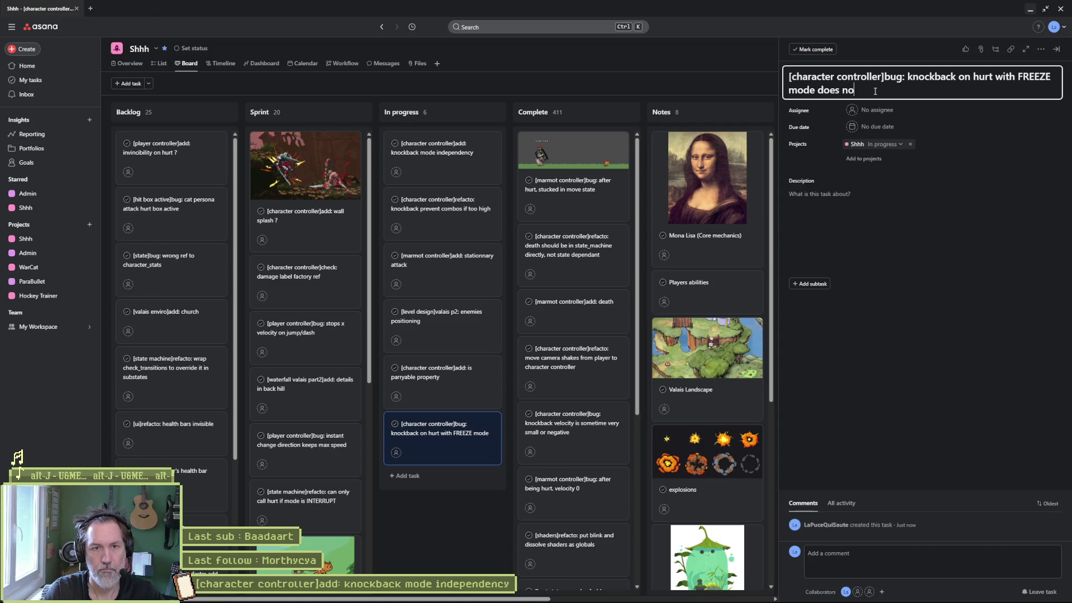
{"action": "type", "text": "t move after"}
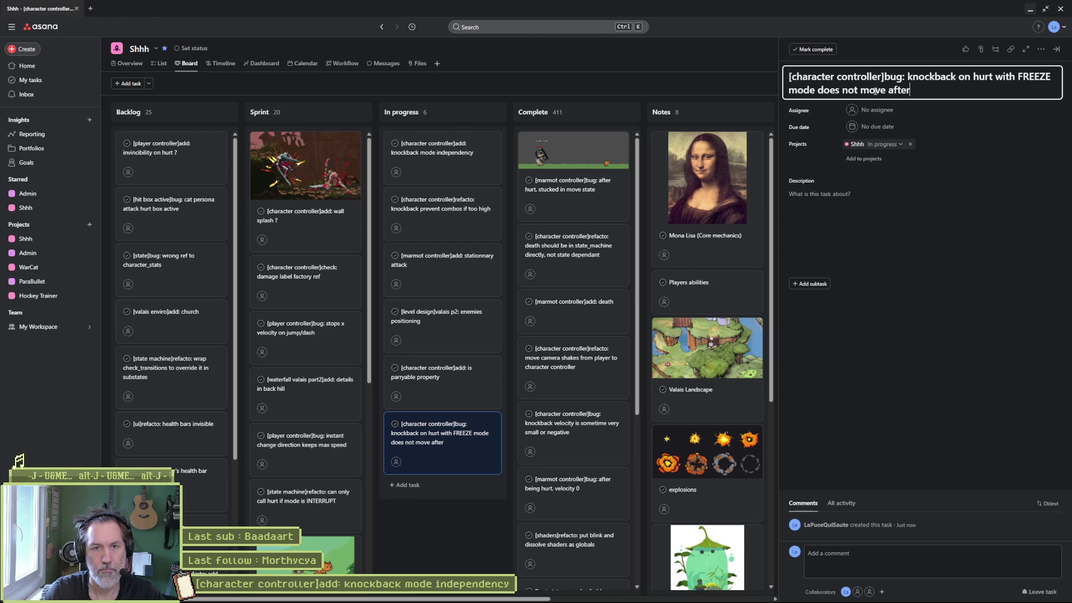
{"action": "left_click_drag", "start_coordinate": [451, 424], "coordinate": [455, 148]}
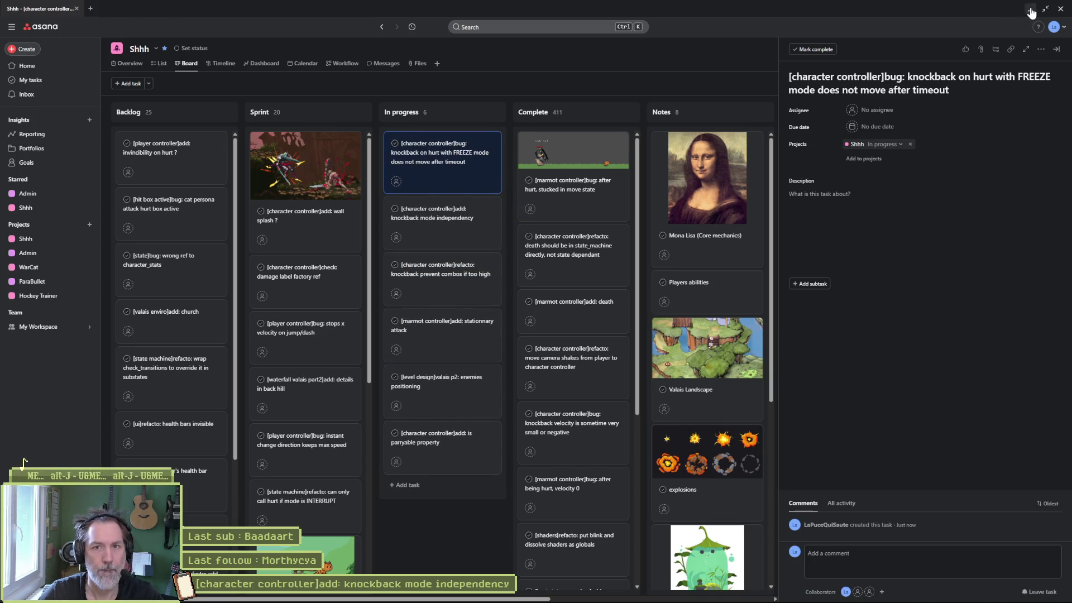
{"action": "left_click", "coordinate": [1031, 9]}
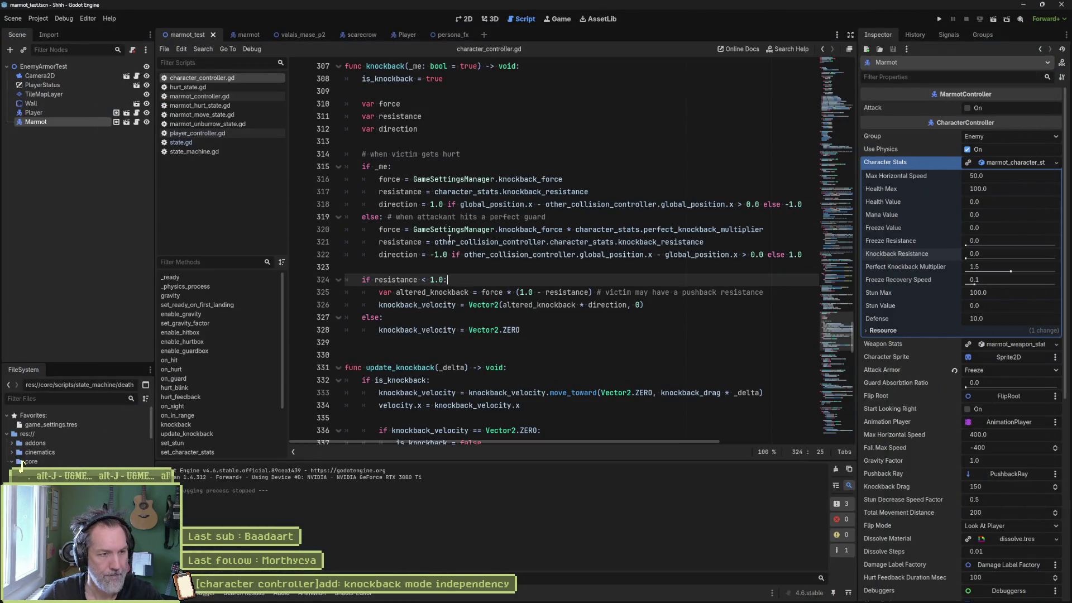
Look through the Debug and Editor menus, then run and stop the marmot test scene to reproduce the bug.
{"action": "left_click", "coordinate": [62, 15]}
{"action": "left_click", "coordinate": [491, 123]}
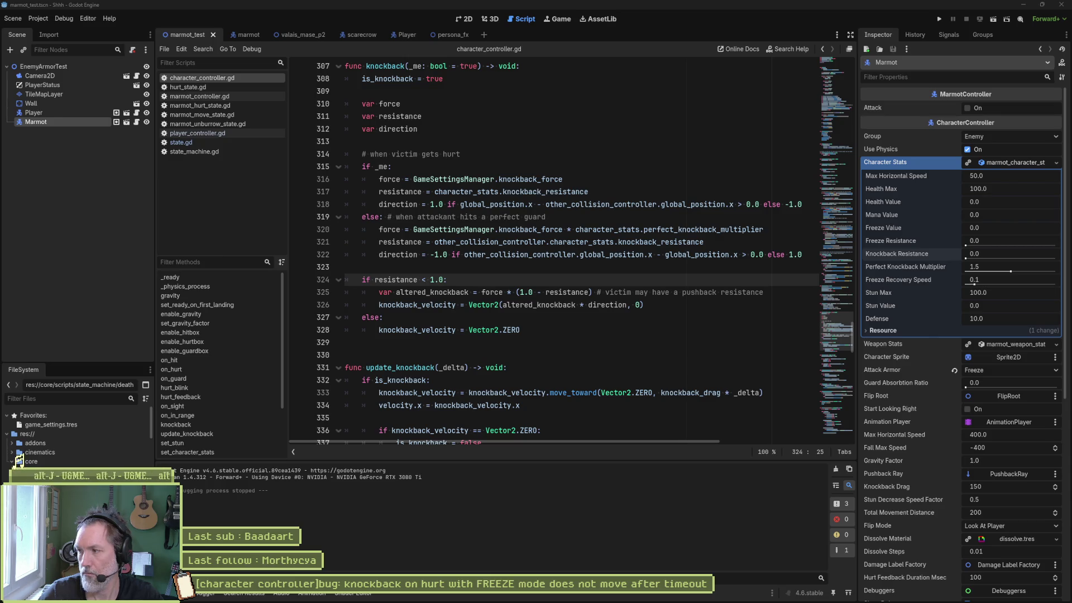
{"action": "left_click", "coordinate": [577, 348]}
{"action": "key", "text": "F6"}
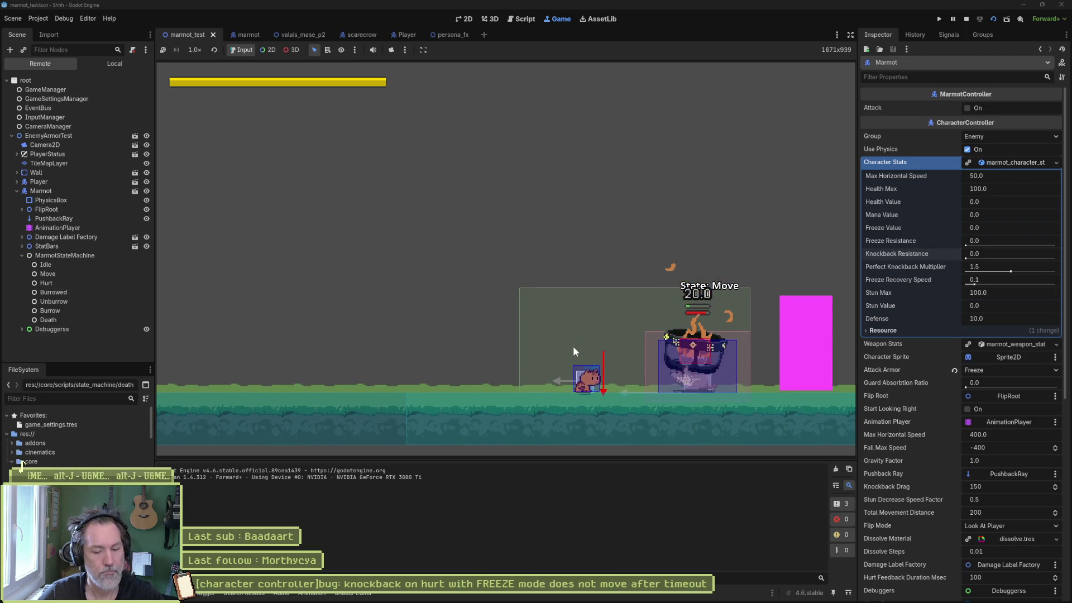
{"action": "key", "text": "F8"}
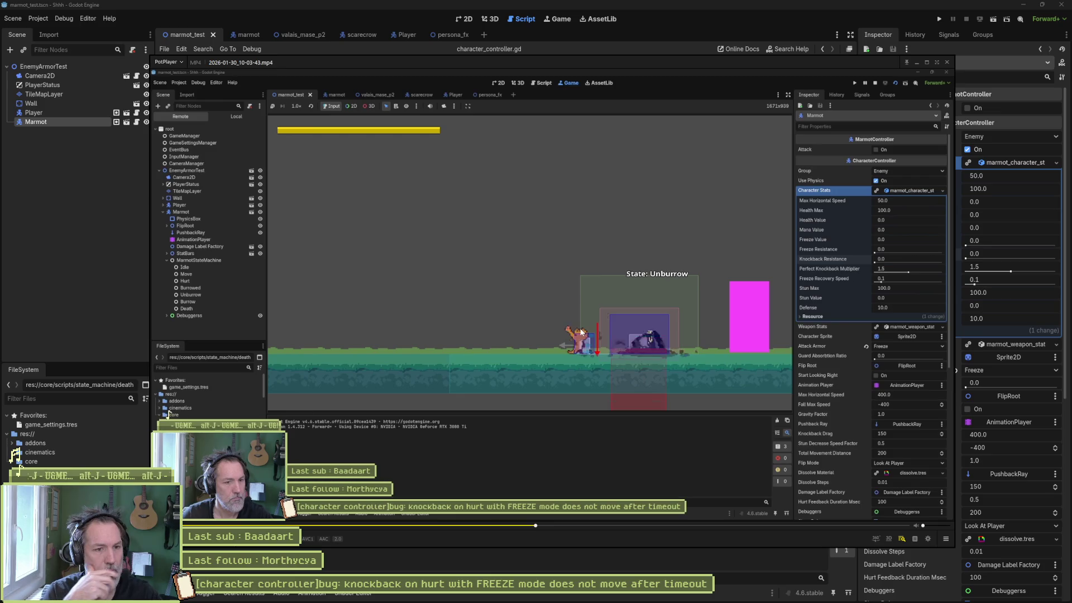
Pause the marmot hit clip and step forward and back through its frames, then return to Godot.
{"action": "key", "text": "space"}
{"action": "key", "text": "f"}
{"action": "key", "text": "f"}
{"action": "key", "text": "f"}
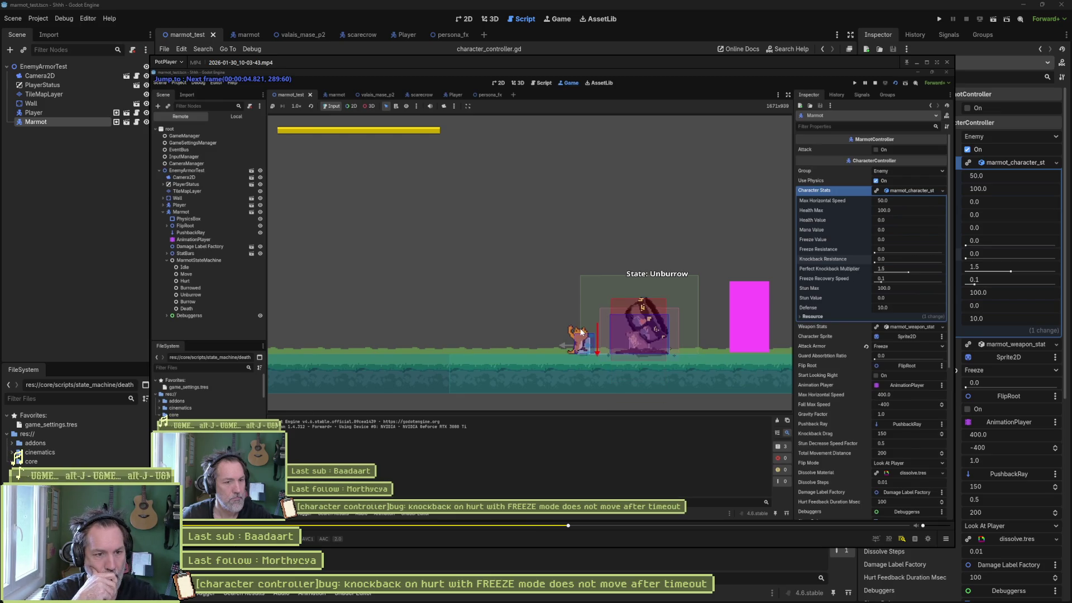
{"action": "key", "text": "f"}
{"action": "key", "text": "f"}
{"action": "key", "text": "f"}
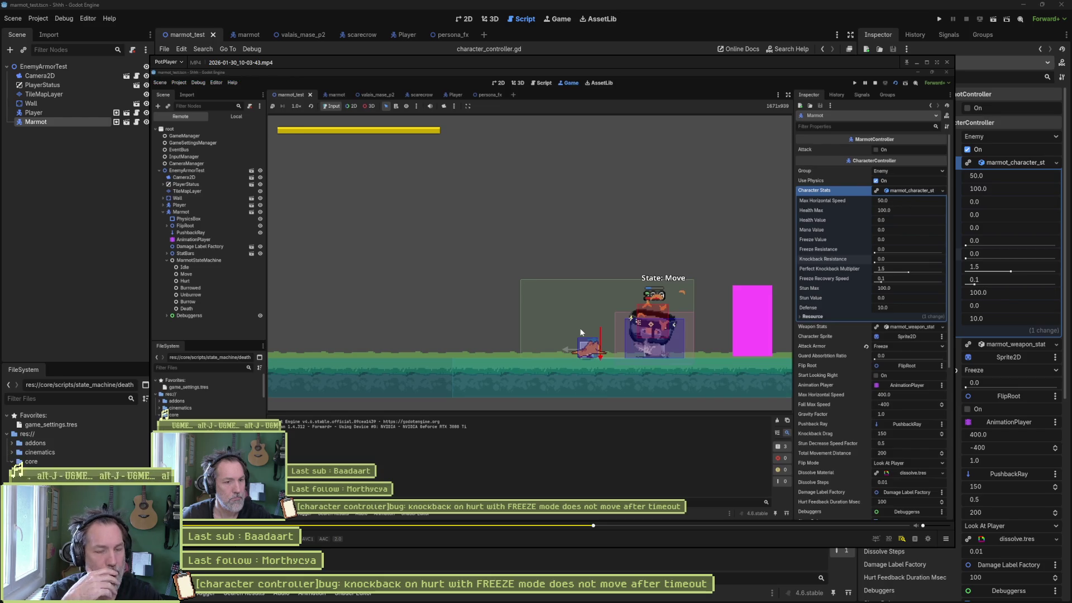
{"action": "key", "text": "d"}
{"action": "key", "text": "d"}
{"action": "key", "text": "d"}
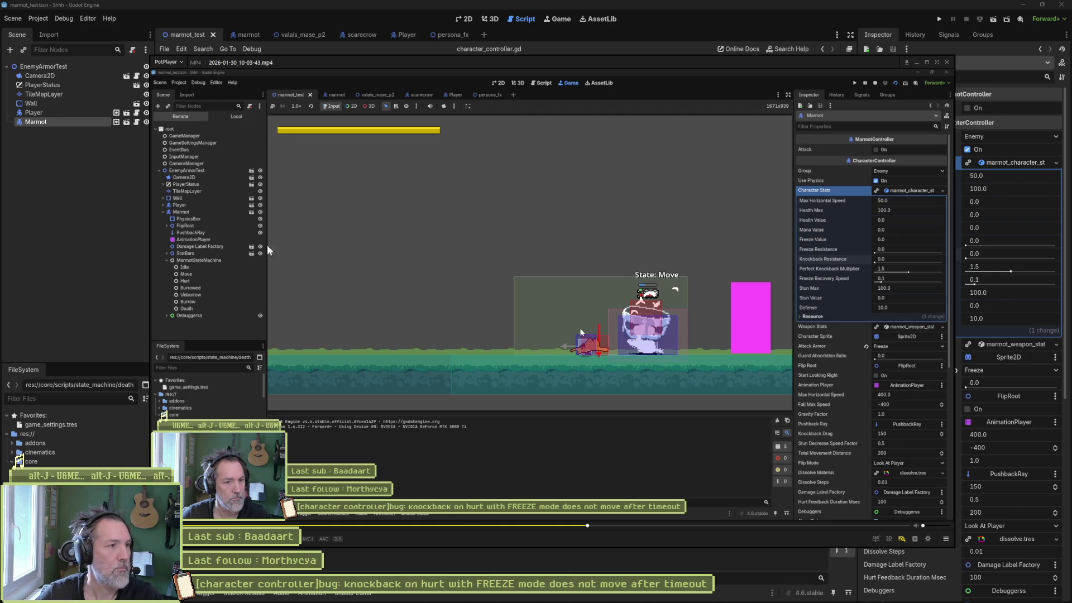
{"action": "left_click", "coordinate": [111, 213]}
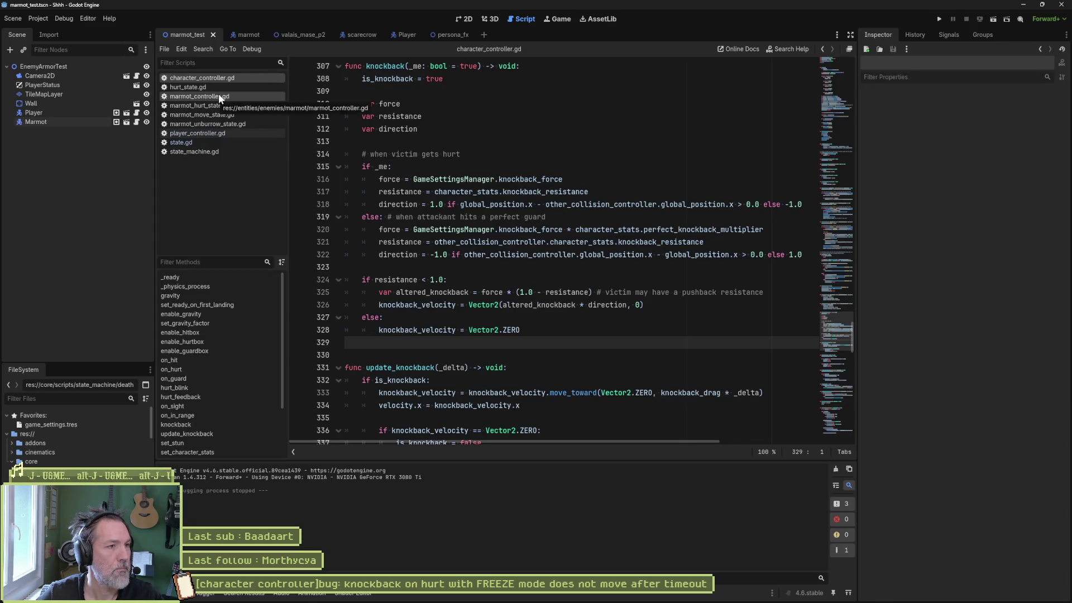
Follow the hurt.emit in character_controller.gd's on_hurt to state_machine.gd's INTERRUPT armor check.
{"action": "left_click", "coordinate": [200, 368]}
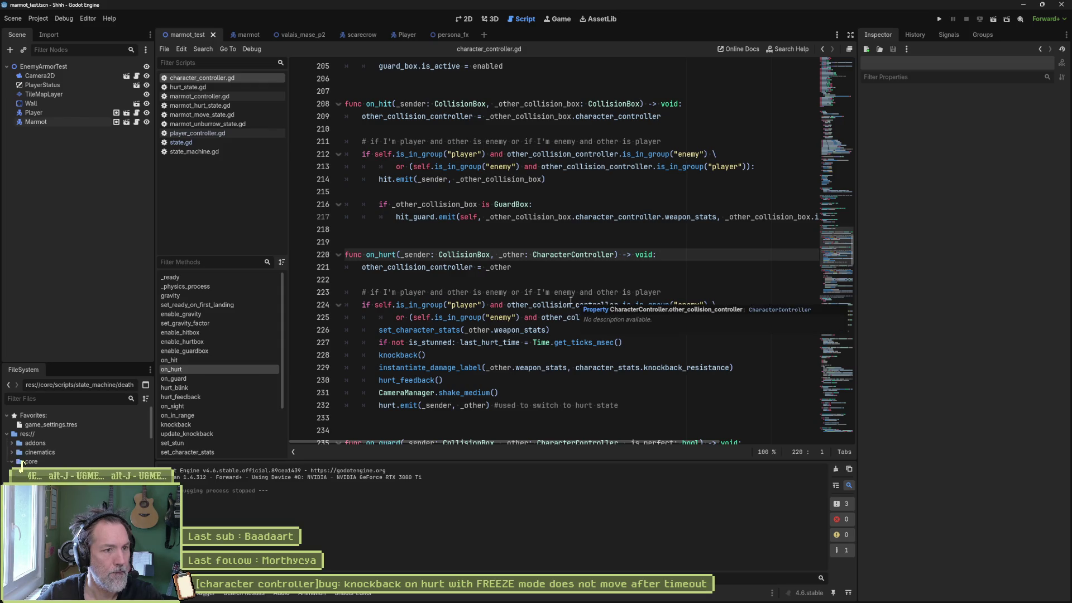
{"action": "left_click", "coordinate": [389, 406]}
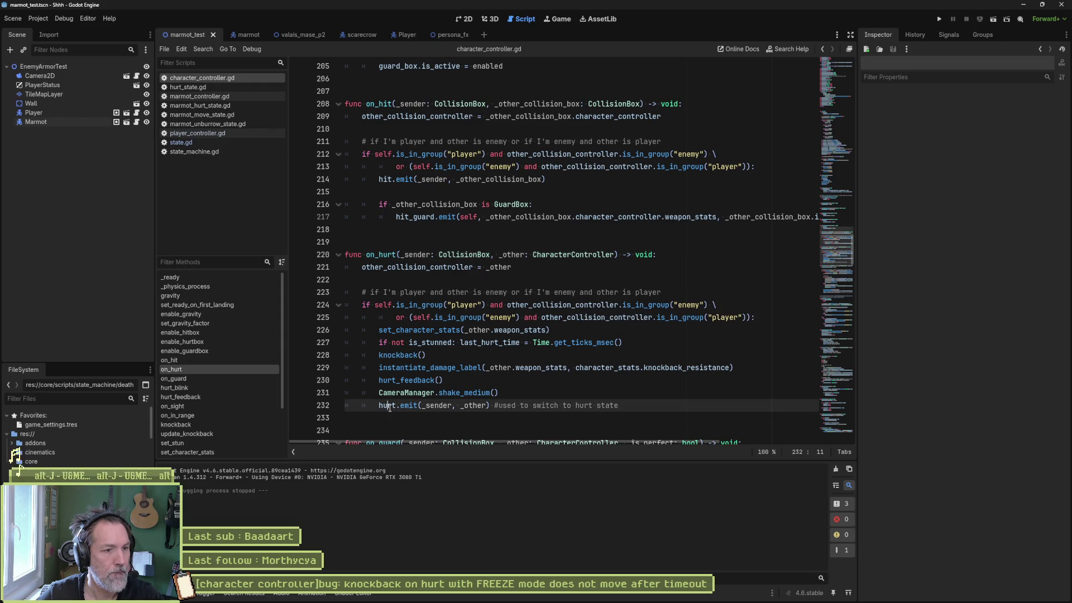
{"action": "left_click", "coordinate": [193, 152]}
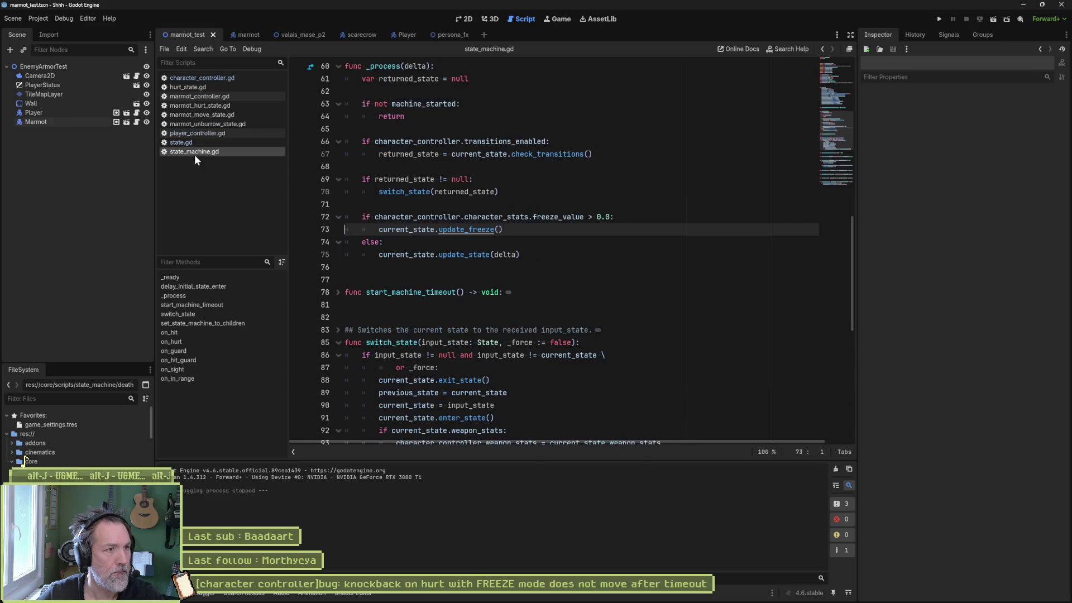
{"action": "left_click", "coordinate": [222, 342]}
{"action": "double_click", "coordinate": [690, 305]}
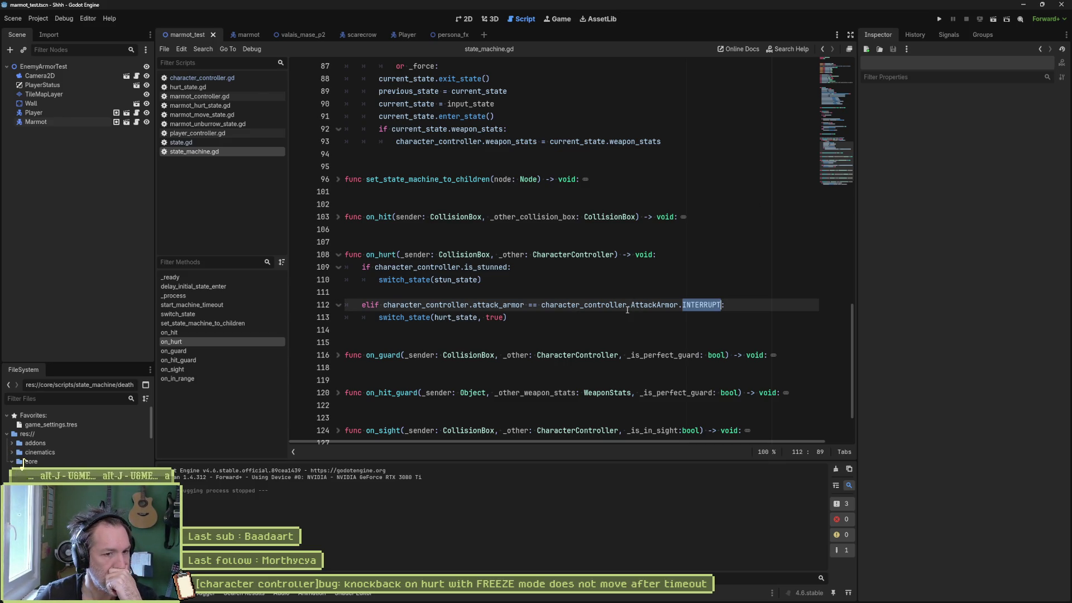
{"action": "mouse_move", "coordinate": [630, 309]}
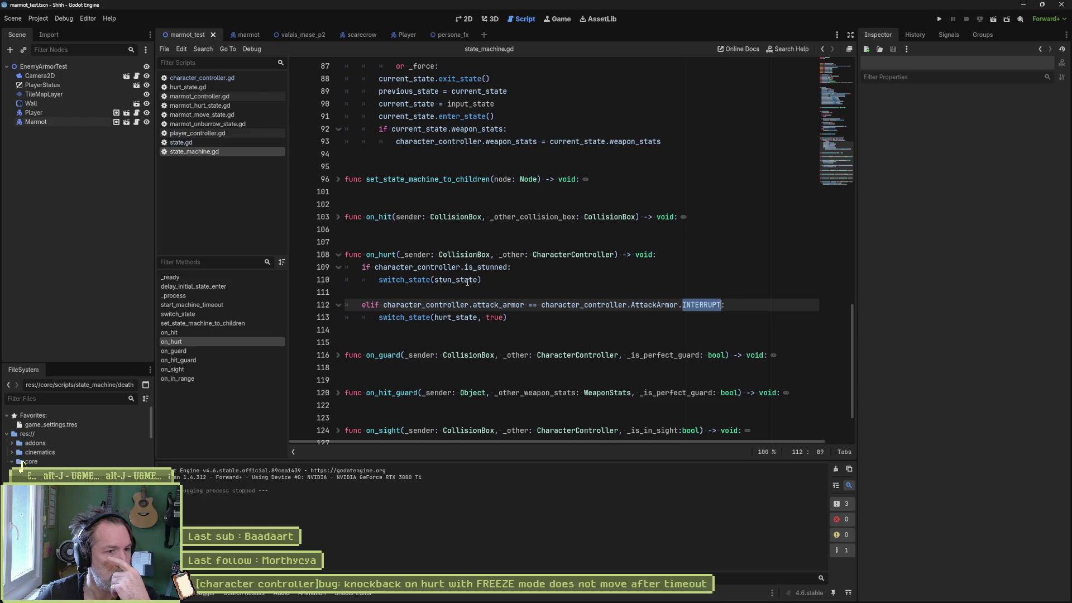
Inspect how direction and knockback_velocity are used in character_controller.gd's knockback function.
{"action": "left_click", "coordinate": [223, 77]}
{"action": "left_click", "coordinate": [190, 424]}
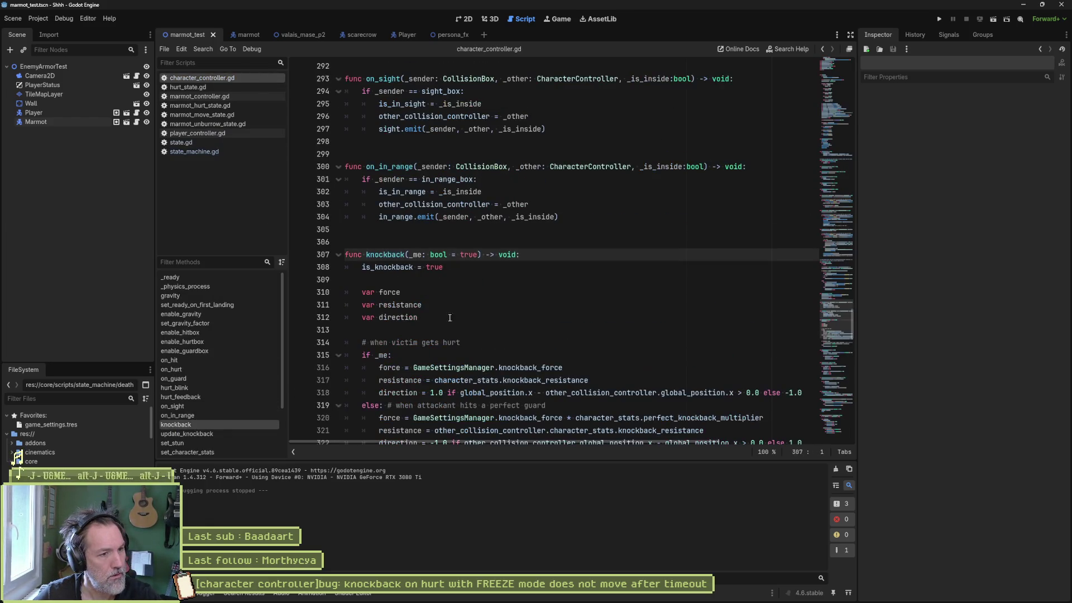
{"action": "scroll", "coordinate": [474, 320], "scroll_direction": "down", "scroll_amount": 5}
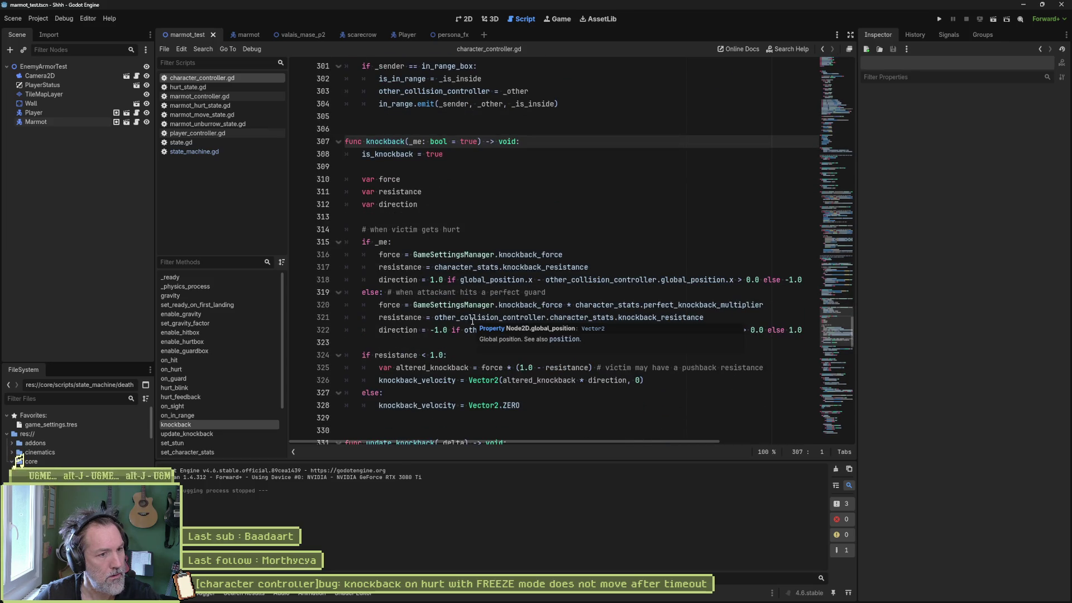
{"action": "double_click", "coordinate": [393, 330]}
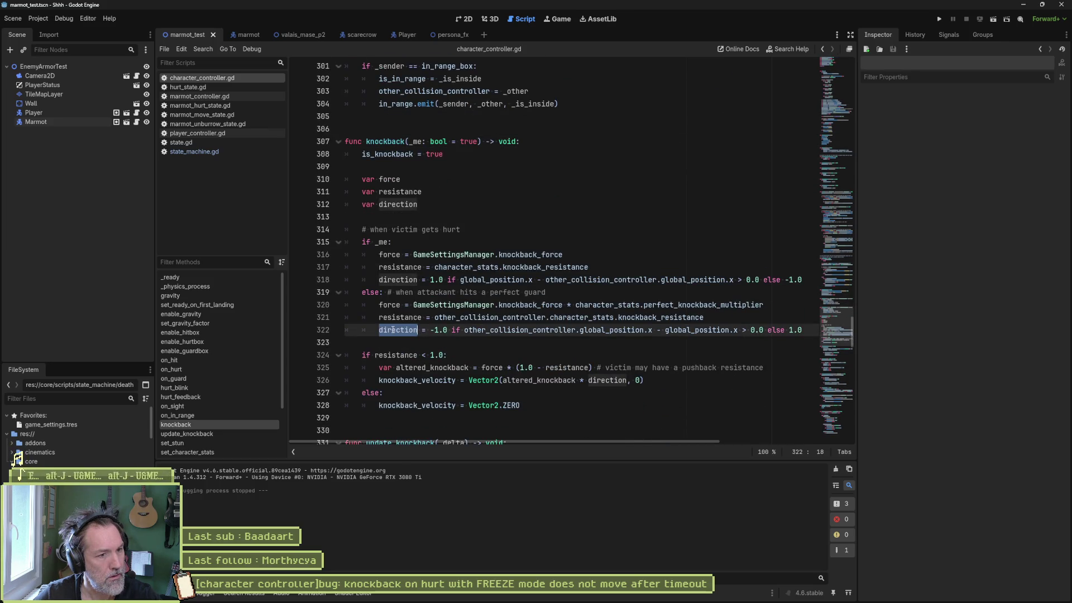
{"action": "double_click", "coordinate": [441, 379]}
{"action": "left_click", "coordinate": [543, 411]}
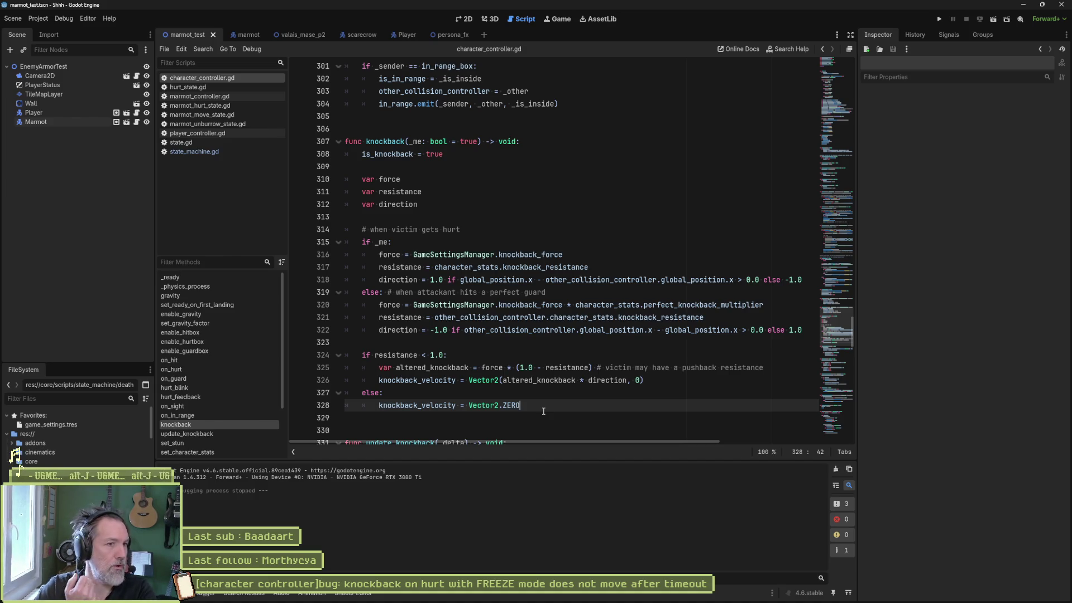
{"action": "scroll", "coordinate": [223, 368], "scroll_direction": "down", "scroll_amount": 3}
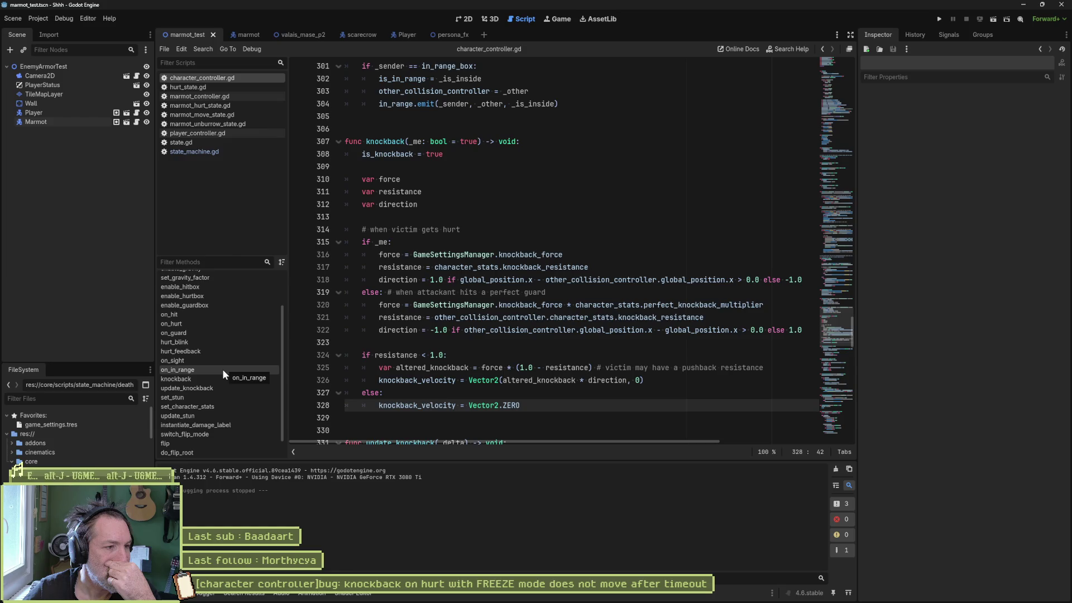
{"action": "scroll", "coordinate": [222, 369], "scroll_direction": "up", "scroll_amount": 3}
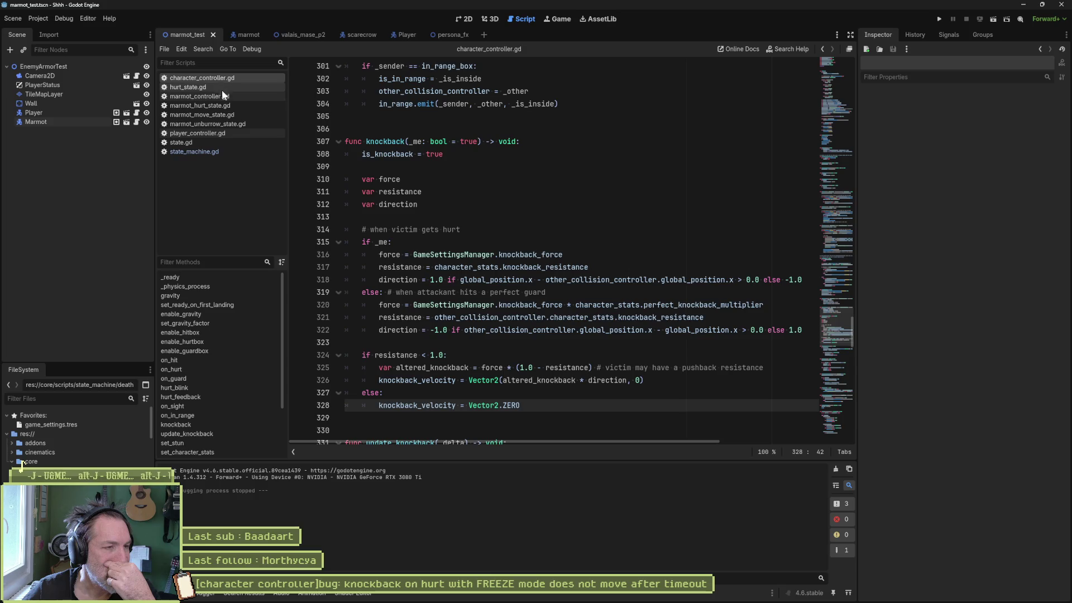
Glance at state_machine.gd, then jump to character_controller.gd's _physics_process function.
{"action": "left_click", "coordinate": [223, 149]}
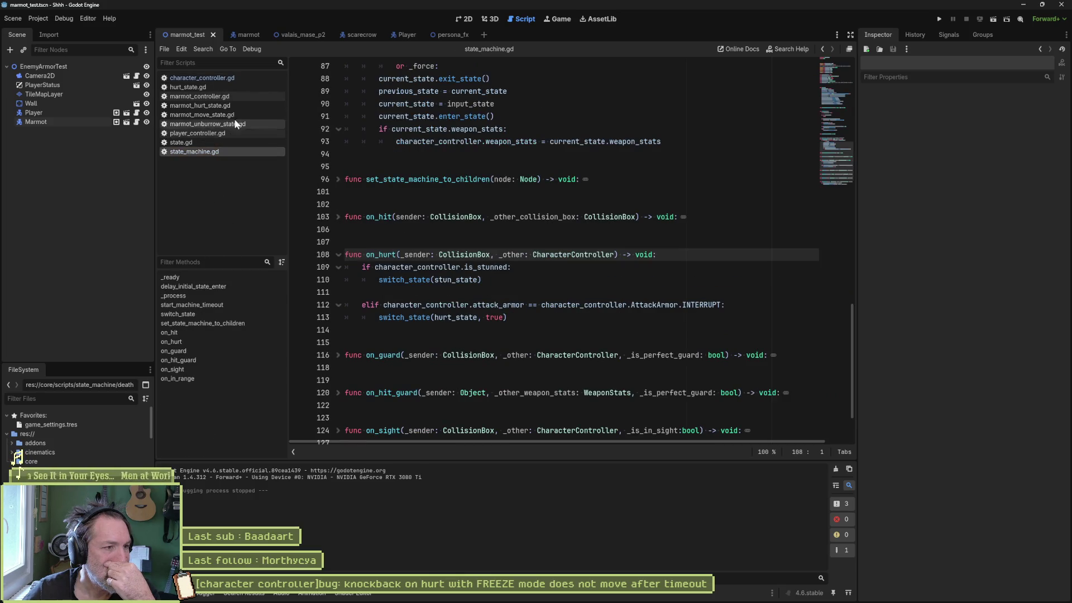
{"action": "left_click", "coordinate": [229, 76]}
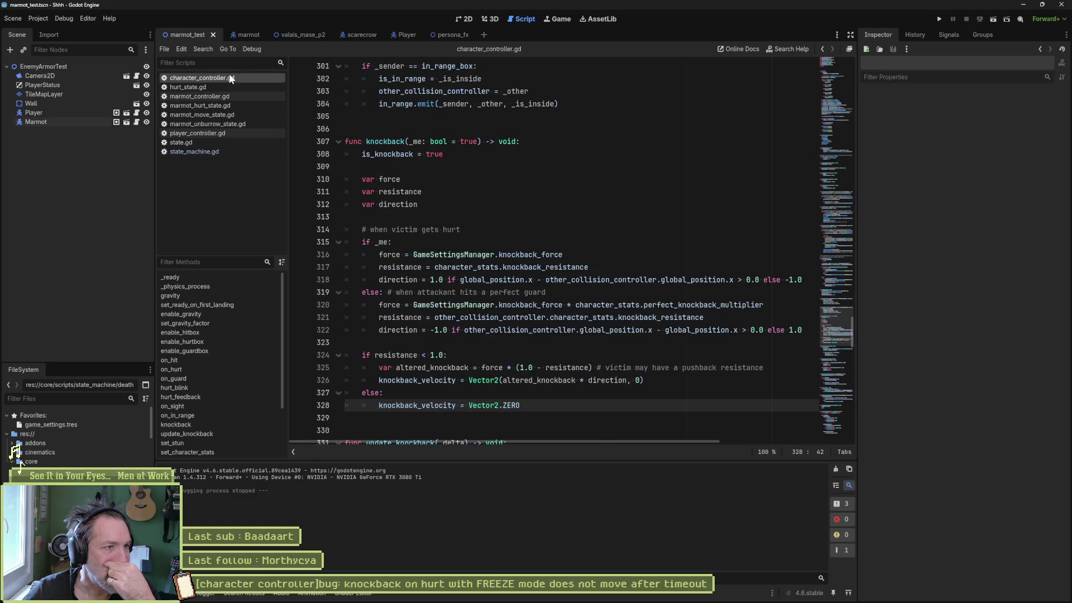
{"action": "left_click", "coordinate": [214, 287]}
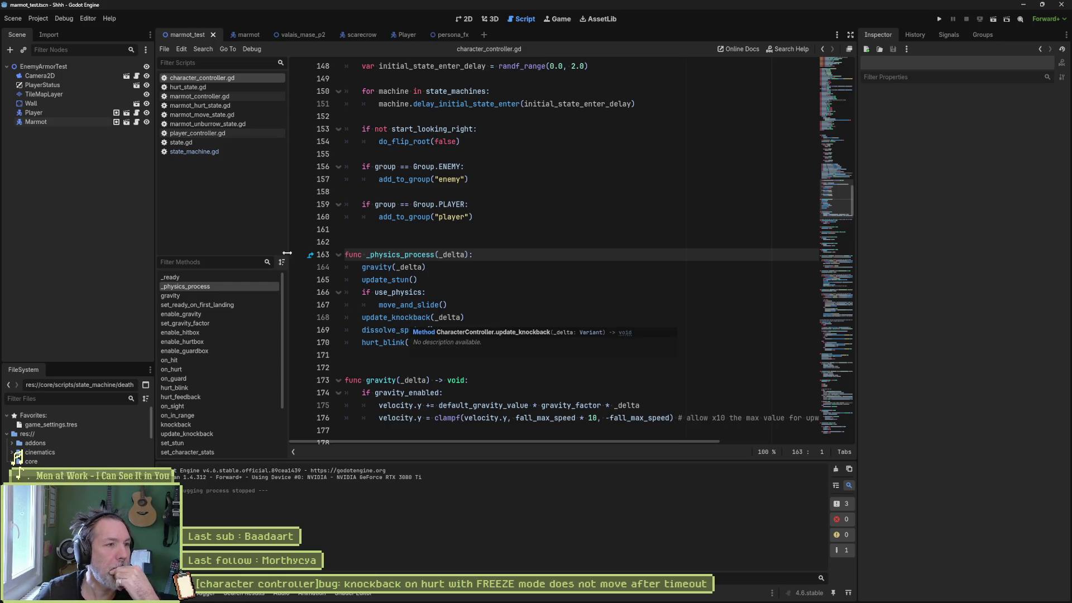
{"action": "left_click", "coordinate": [219, 95]}
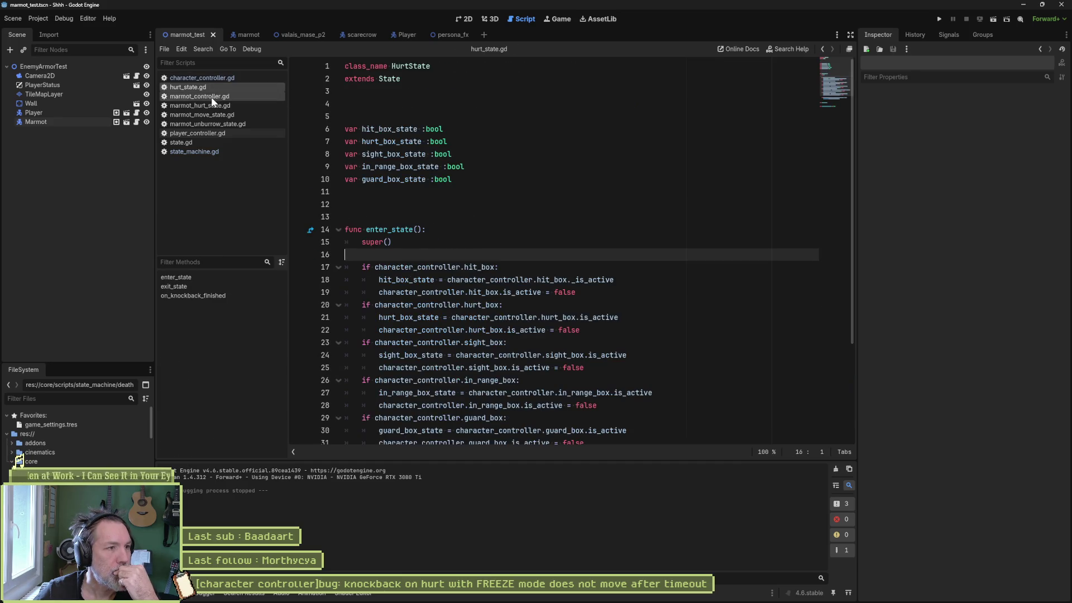
Close marmot_controller, hurt_state and marmot_hurt_state scripts; inspect marmot_move_state's velocity_x = state_max_speed line.
{"action": "middle_click", "coordinate": [210, 96]}
{"action": "middle_click", "coordinate": [209, 87]}
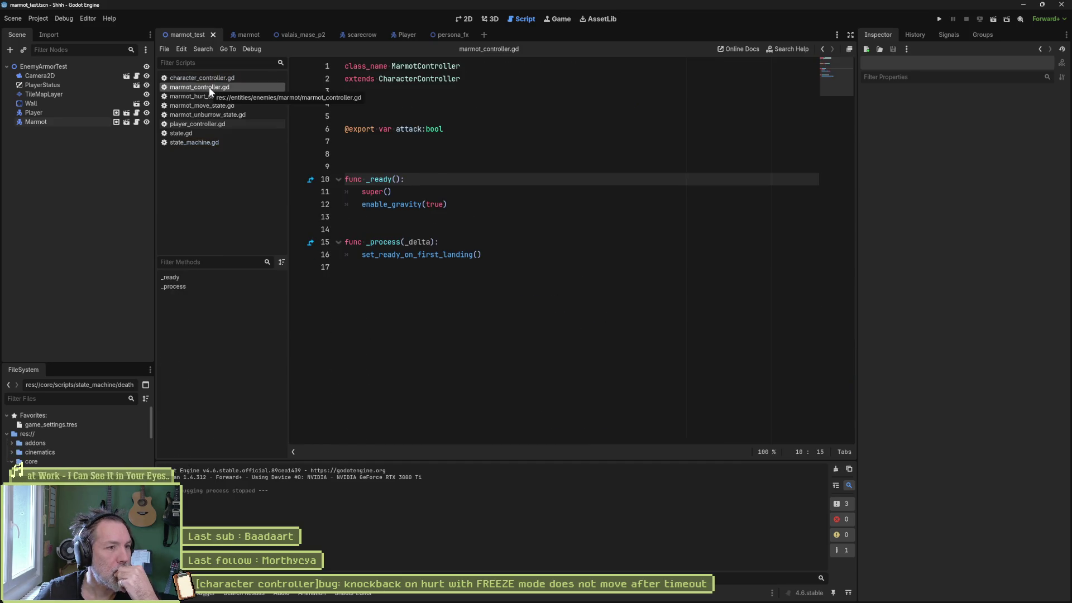
{"action": "left_click", "coordinate": [222, 89]}
{"action": "middle_click", "coordinate": [222, 89]}
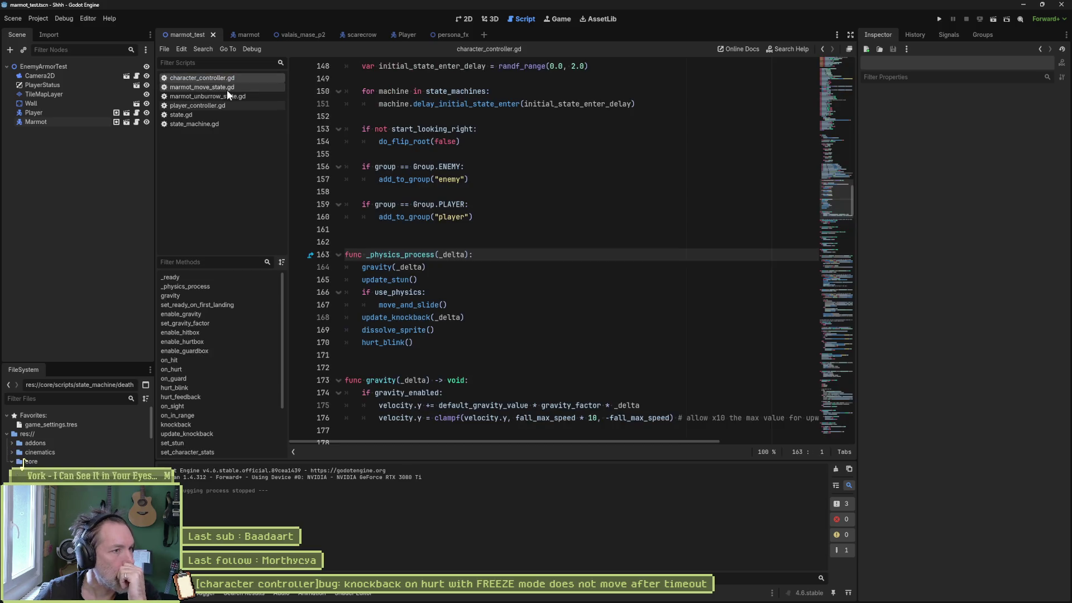
{"action": "left_click", "coordinate": [227, 89]}
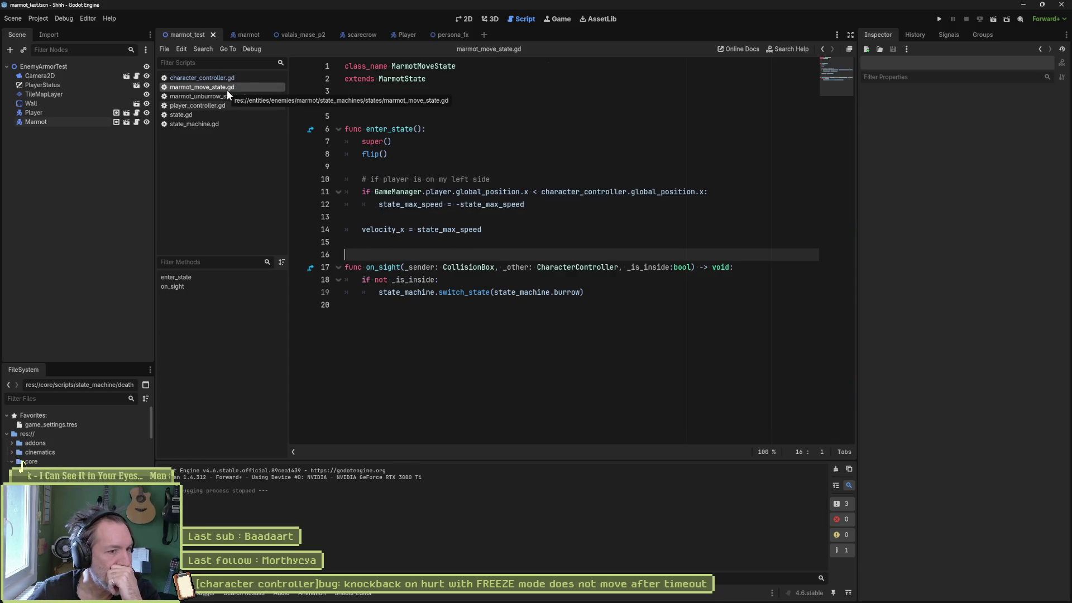
{"action": "left_click_drag", "start_coordinate": [483, 229], "coordinate": [365, 229]}
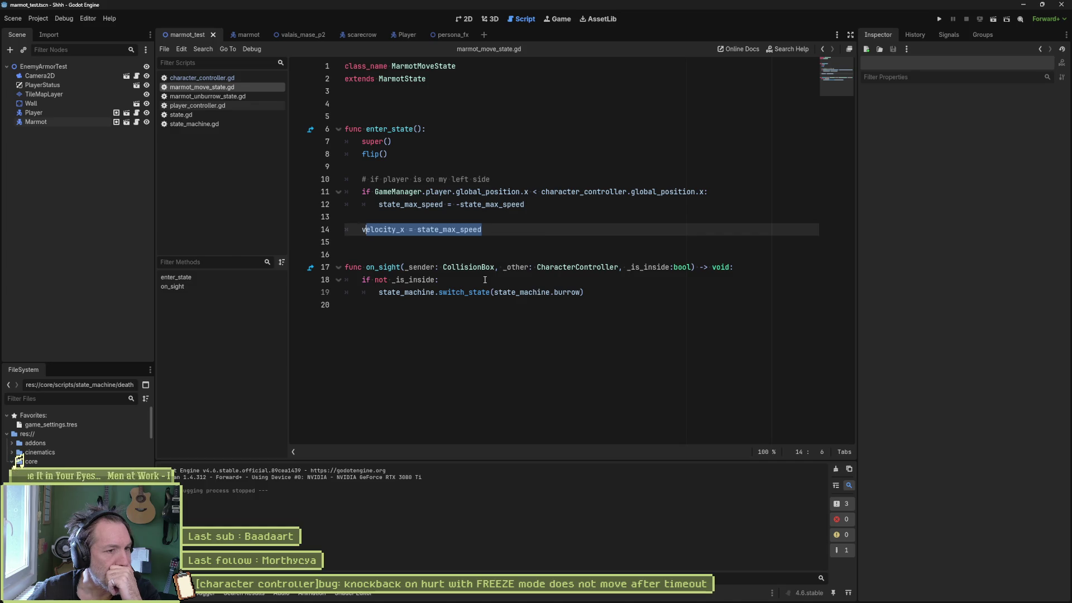
Close marmot_unburrow_state and player_controller scripts and open state.gd.
{"action": "middle_click", "coordinate": [222, 97]}
{"action": "left_click", "coordinate": [222, 96]}
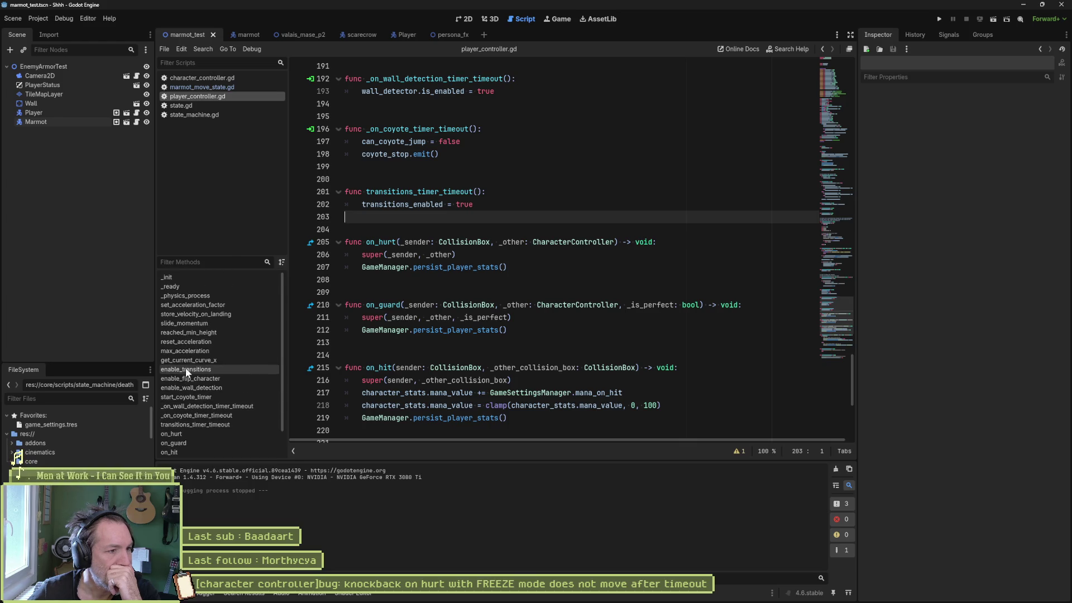
{"action": "middle_click", "coordinate": [204, 96]}
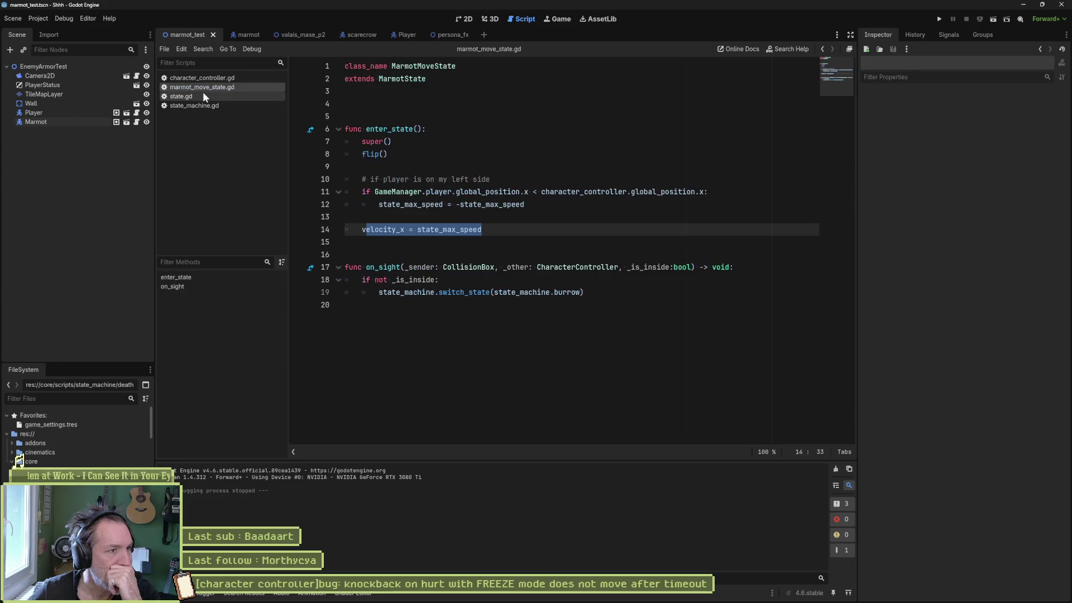
{"action": "left_click", "coordinate": [199, 94]}
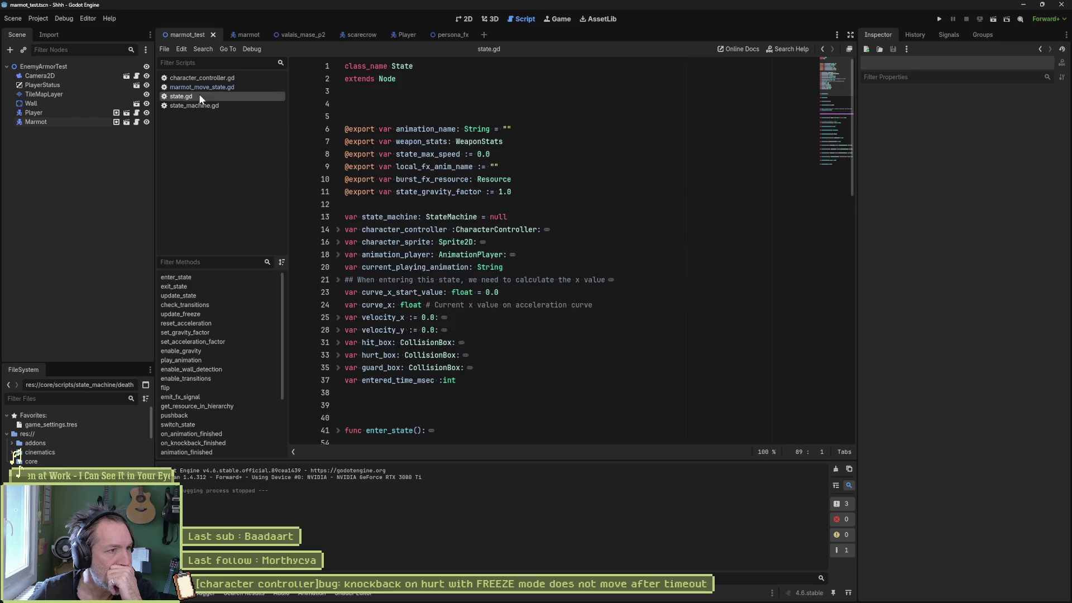
Unfold the update_freeze function in state.gd and scroll through its body.
{"action": "left_click", "coordinate": [198, 296]}
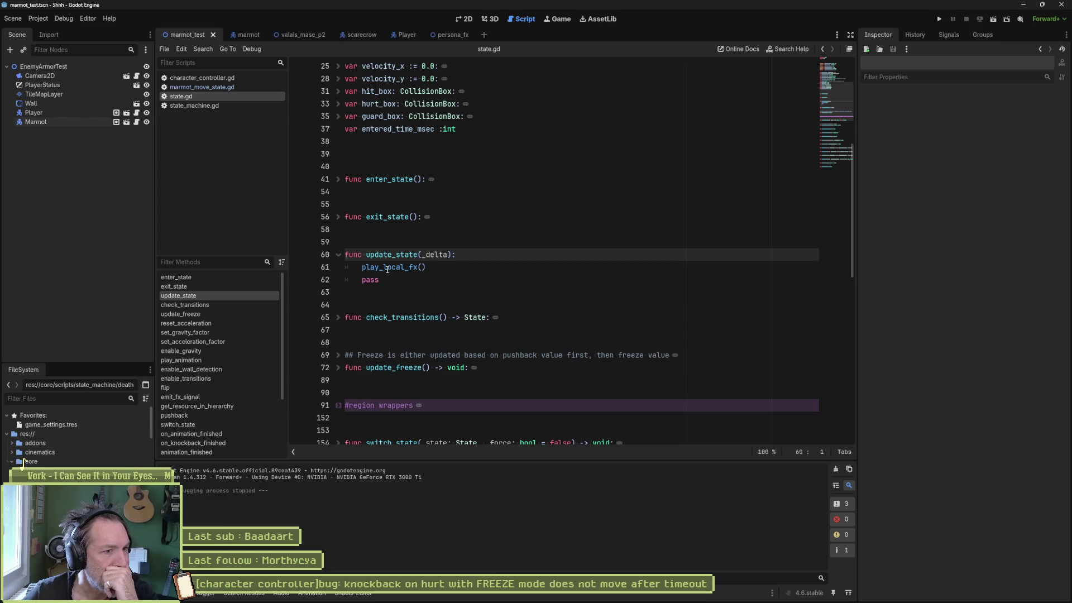
{"action": "mouse_move", "coordinate": [384, 270]}
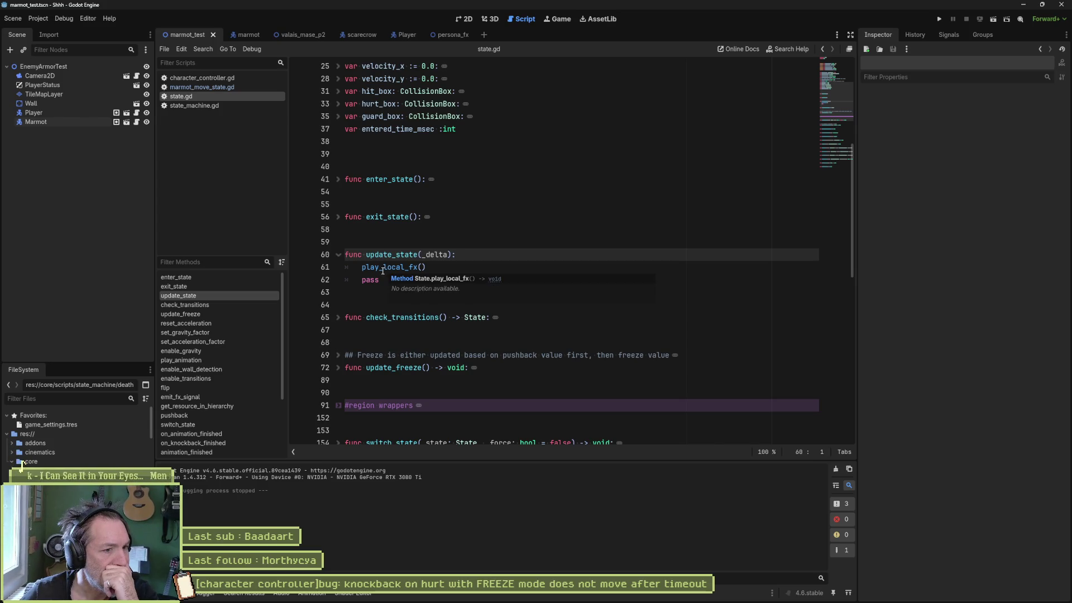
{"action": "left_click", "coordinate": [339, 368]}
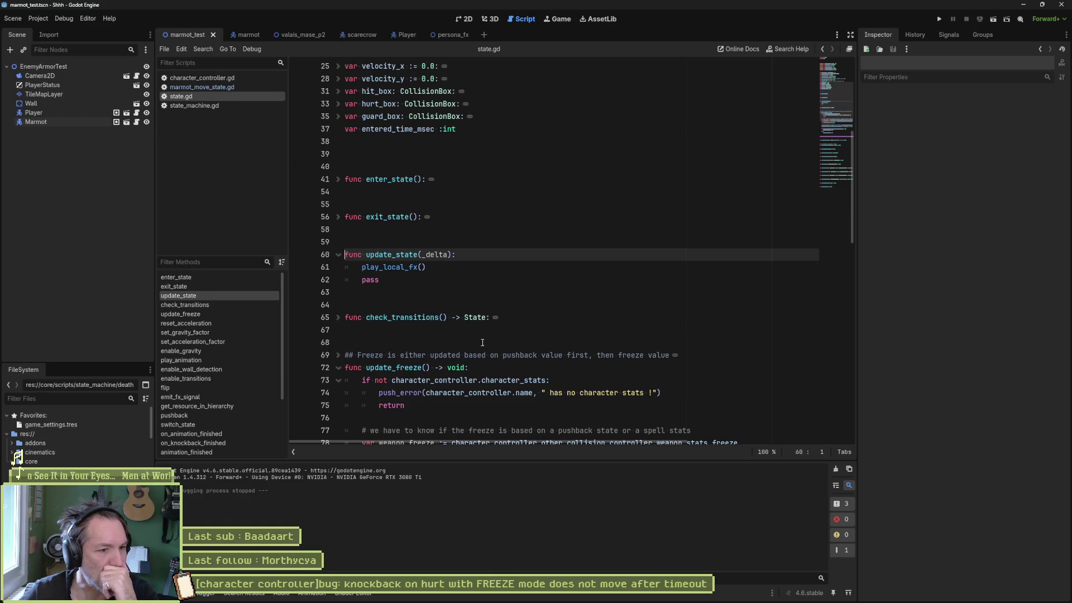
{"action": "scroll", "coordinate": [446, 345], "scroll_direction": "down", "scroll_amount": 3}
{"action": "scroll", "coordinate": [497, 329], "scroll_direction": "down", "scroll_amount": 1}
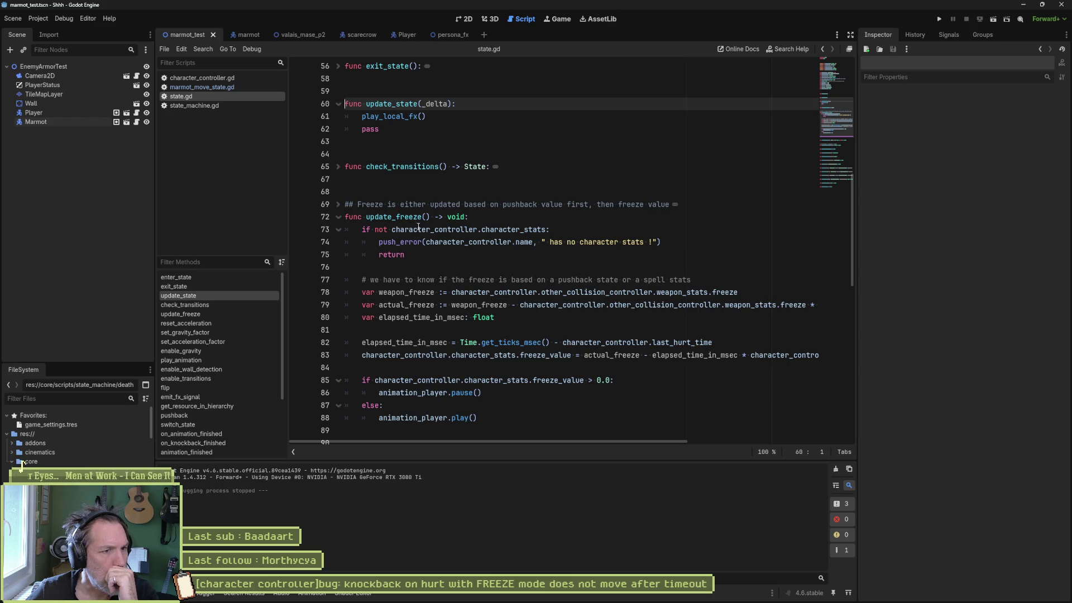
{"action": "scroll", "coordinate": [419, 227], "scroll_direction": "up", "scroll_amount": 3}
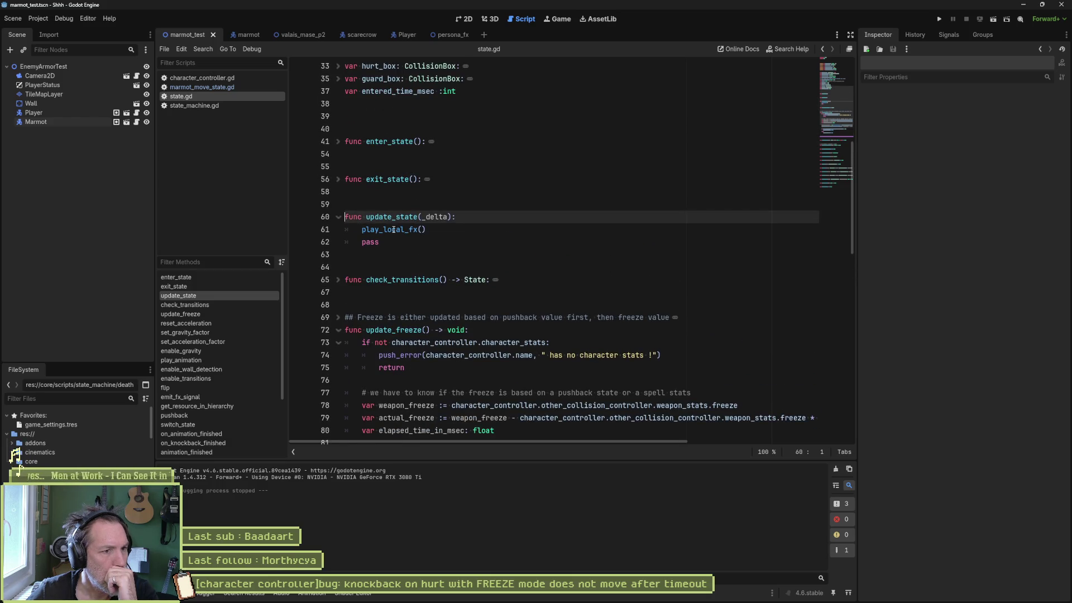
Search the whole project for update_freeze and open its call in state_machine.gd.
{"action": "double_click", "coordinate": [397, 330]}
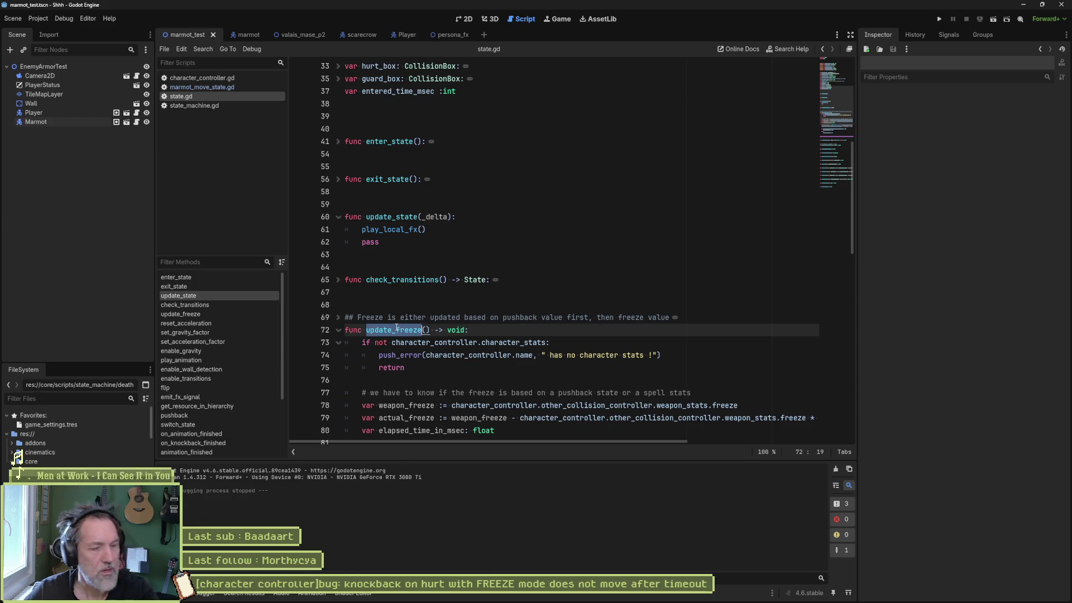
{"action": "key", "text": "ctrl+shift+f"}
{"action": "left_click", "coordinate": [530, 344]}
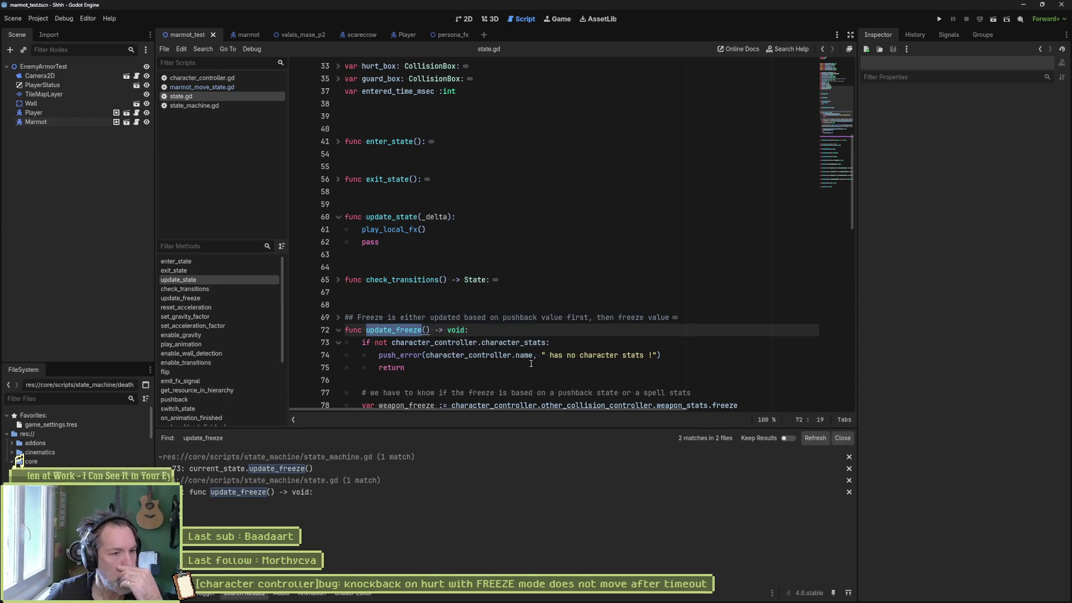
{"action": "left_click", "coordinate": [314, 469]}
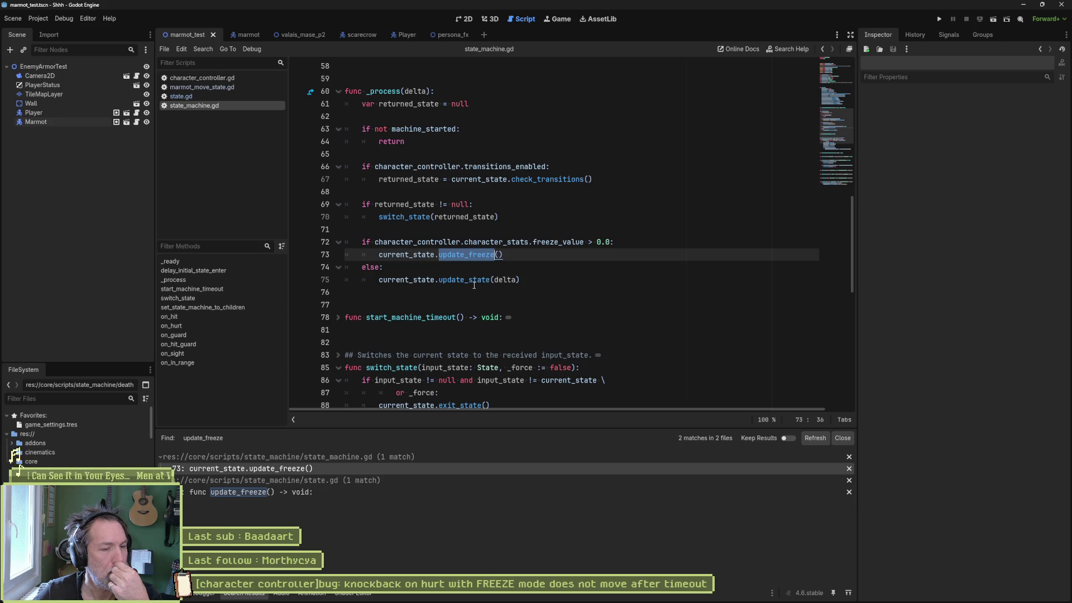
Inspect the update_state call on line 75 of state_machine.gd's _process.
{"action": "mouse_move", "coordinate": [494, 256]}
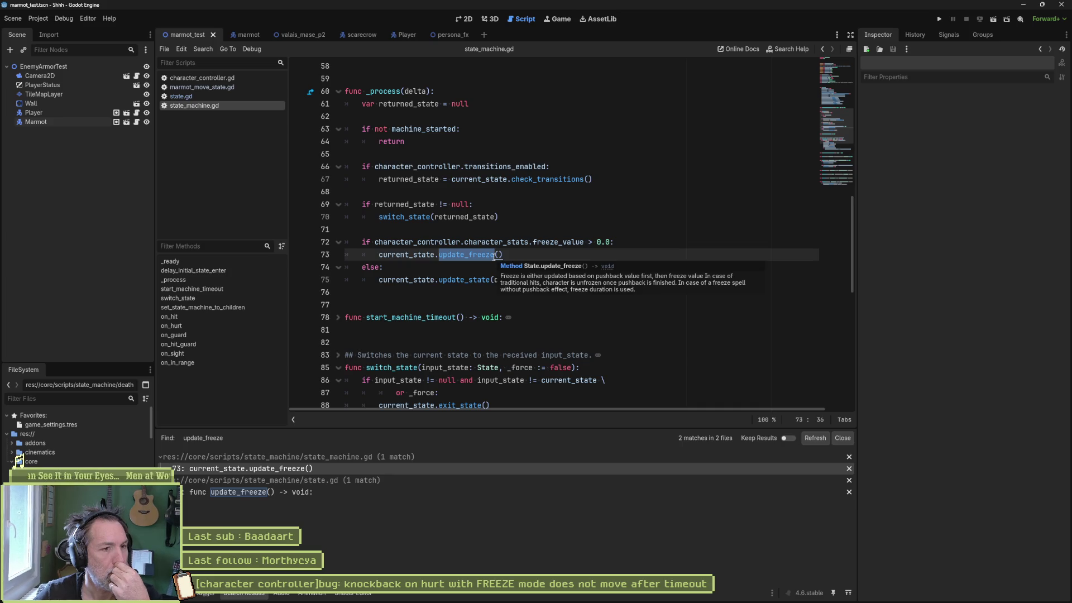
{"action": "left_click", "coordinate": [474, 279]}
{"action": "mouse_move", "coordinate": [474, 281]}
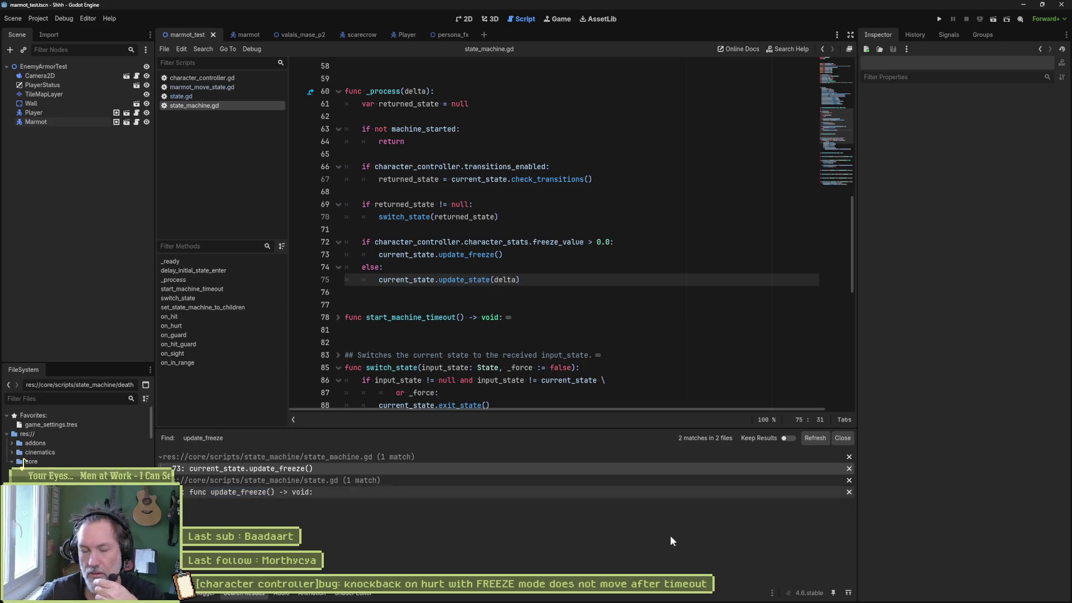
{"action": "mouse_move", "coordinate": [692, 596]}
{"action": "mouse_move", "coordinate": [651, 552]}
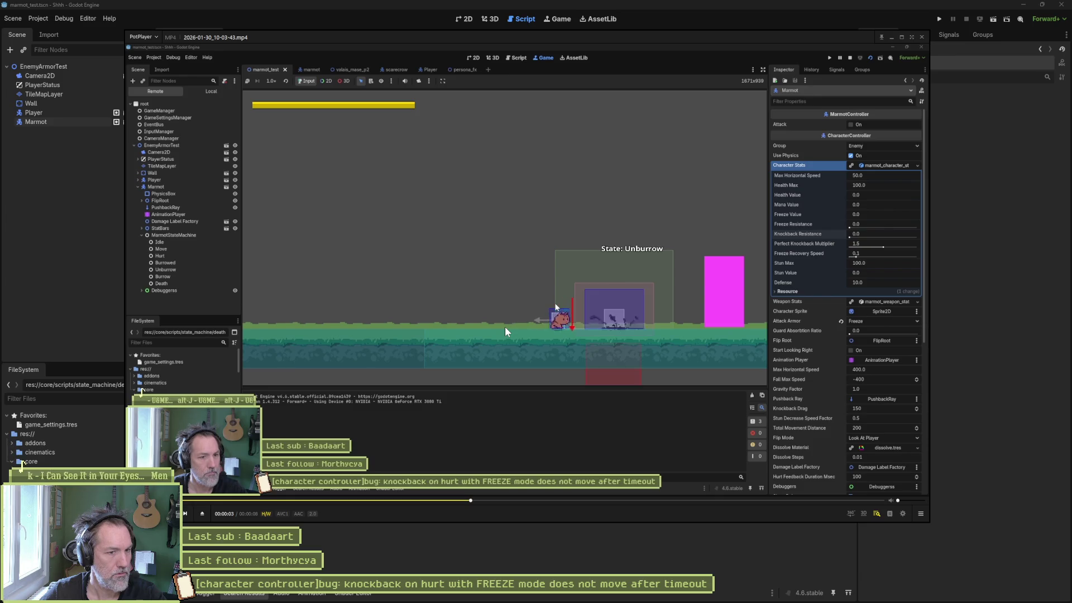
Step the gameplay recording frame by frame to watch the marmot go from Unburrow to Move.
{"action": "key", "text": "f"}
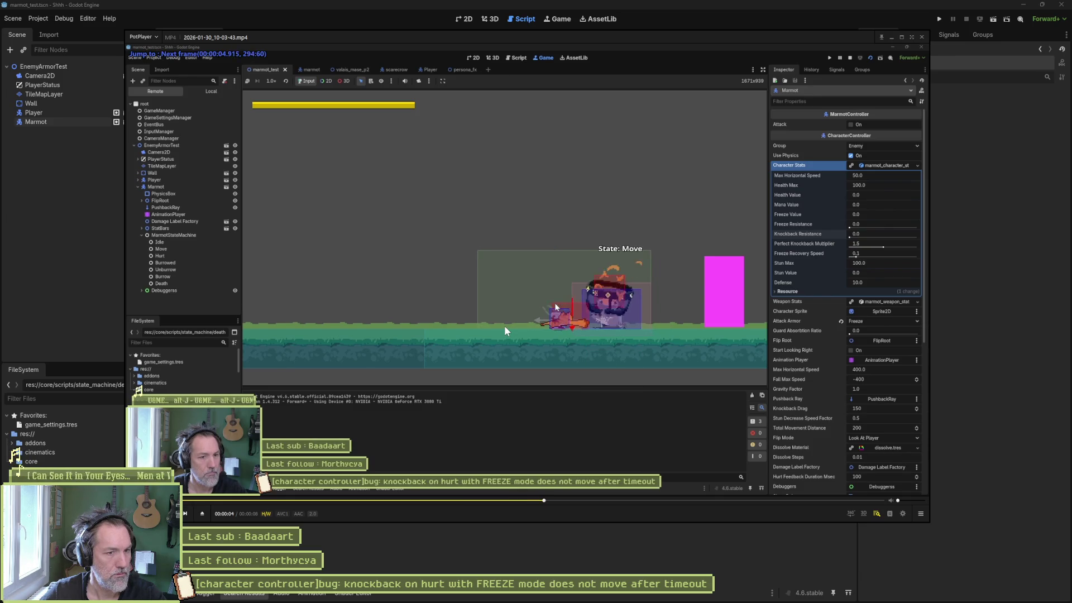
{"action": "key", "text": "d"}
{"action": "key", "text": "d"}
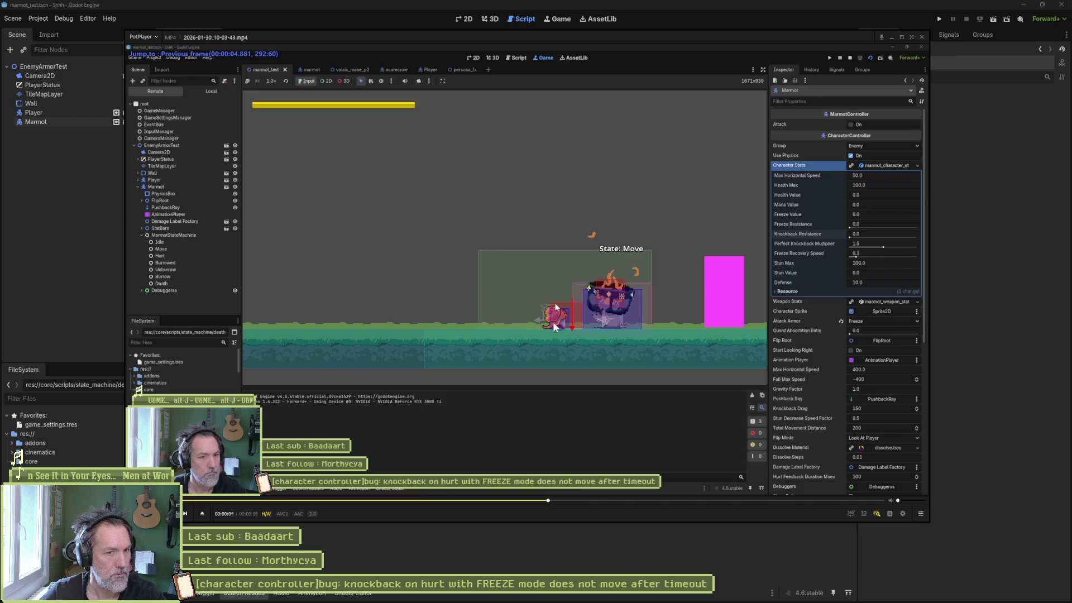
{"action": "key", "text": "f"}
{"action": "key", "text": "f"}
{"action": "key", "text": "f"}
{"action": "key", "text": "f"}
{"action": "key", "text": "f"}
{"action": "key", "text": "f"}
{"action": "key", "text": "f"}
{"action": "key", "text": "f"}
{"action": "key", "text": "f"}
{"action": "key", "text": "f"}
{"action": "key", "text": "f"}
{"action": "key", "text": "f"}
{"action": "key", "text": "f"}
{"action": "key", "text": "f"}
{"action": "key", "text": "f"}
{"action": "key", "text": "f"}
{"action": "key", "text": "f"}
{"action": "key", "text": "f"}
{"action": "key", "text": "f"}
{"action": "key", "text": "f"}
{"action": "key", "text": "f"}
{"action": "key", "text": "f"}
{"action": "left_click", "coordinate": [984, 124]}
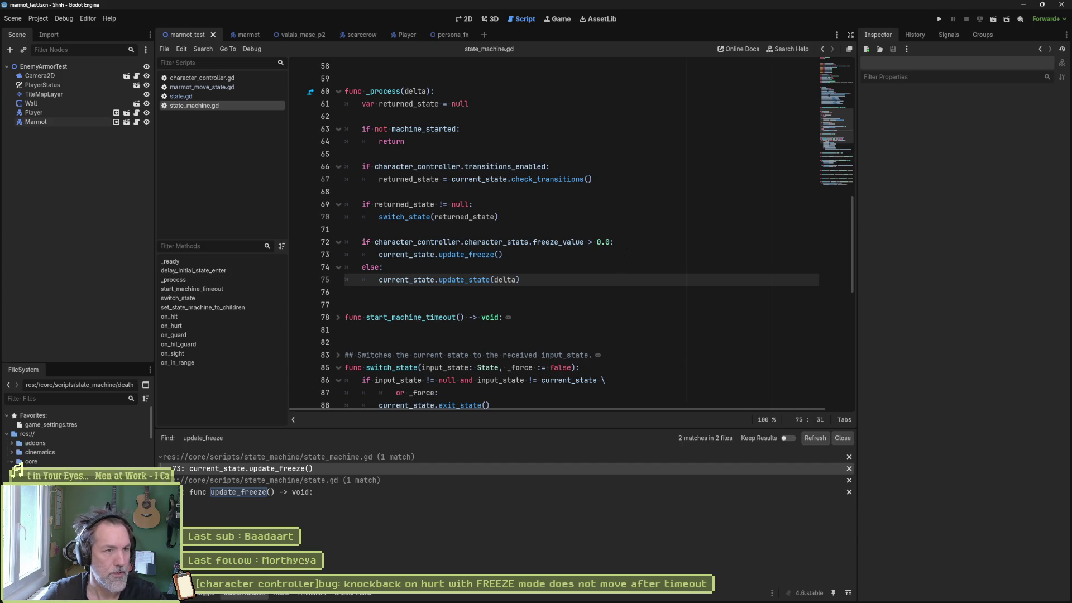
Open update_knockback in character_controller.gd and select velocity.x on line 334.
{"action": "left_click", "coordinate": [201, 78]}
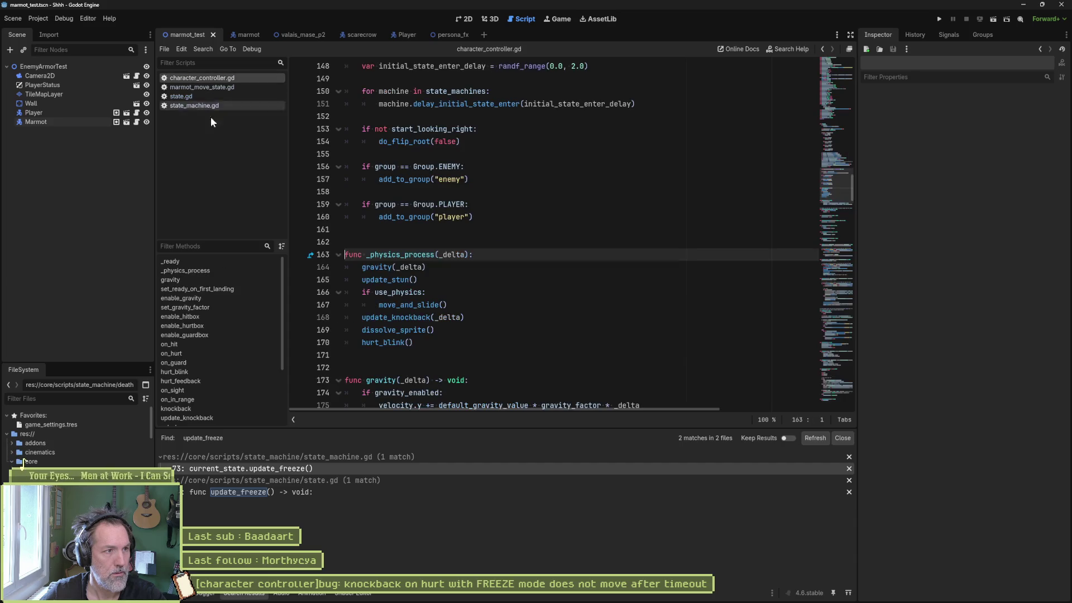
{"action": "left_click", "coordinate": [199, 408]}
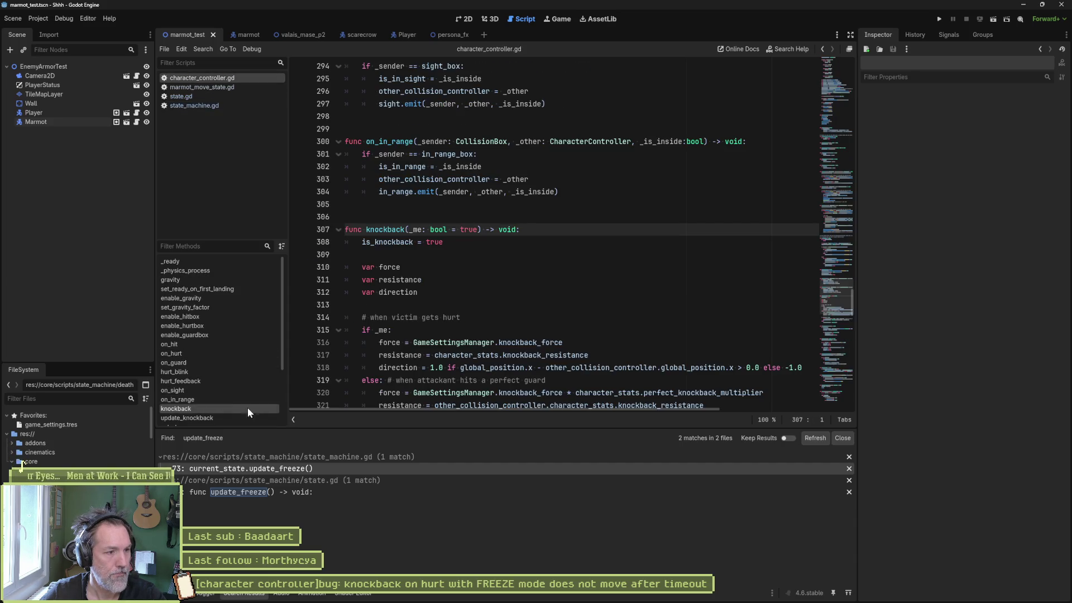
{"action": "left_click", "coordinate": [233, 418]}
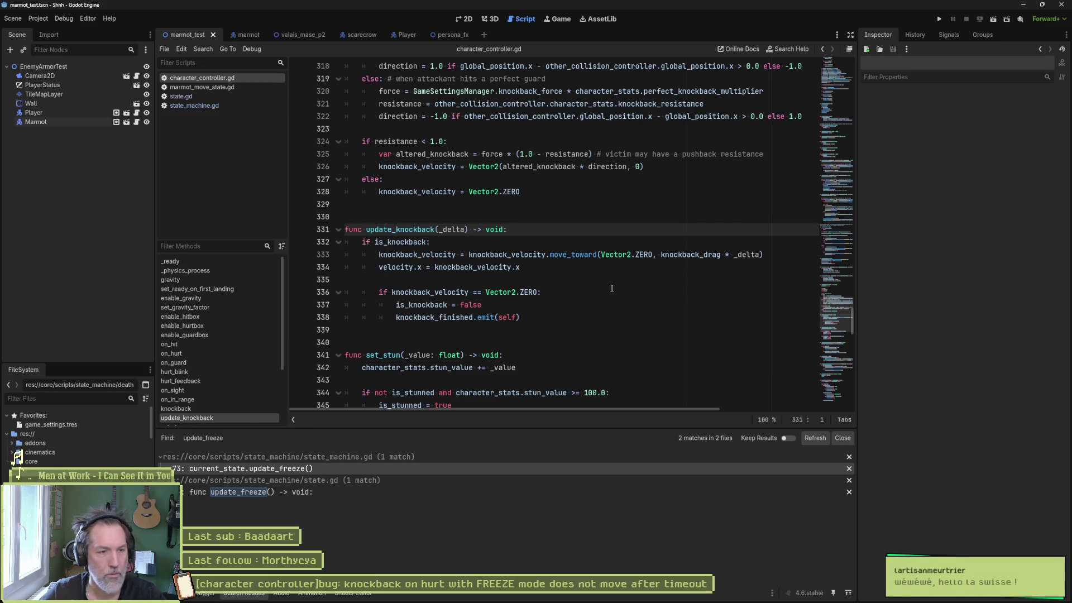
{"action": "left_click_drag", "start_coordinate": [379, 267], "coordinate": [544, 267]}
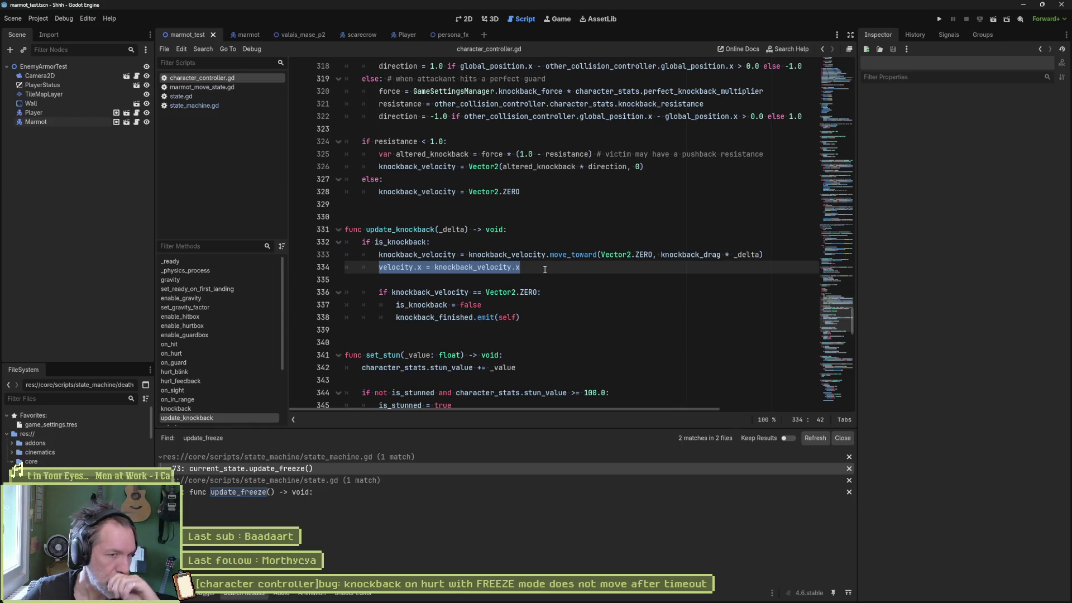
{"action": "left_click_drag", "start_coordinate": [380, 268], "coordinate": [419, 268]}
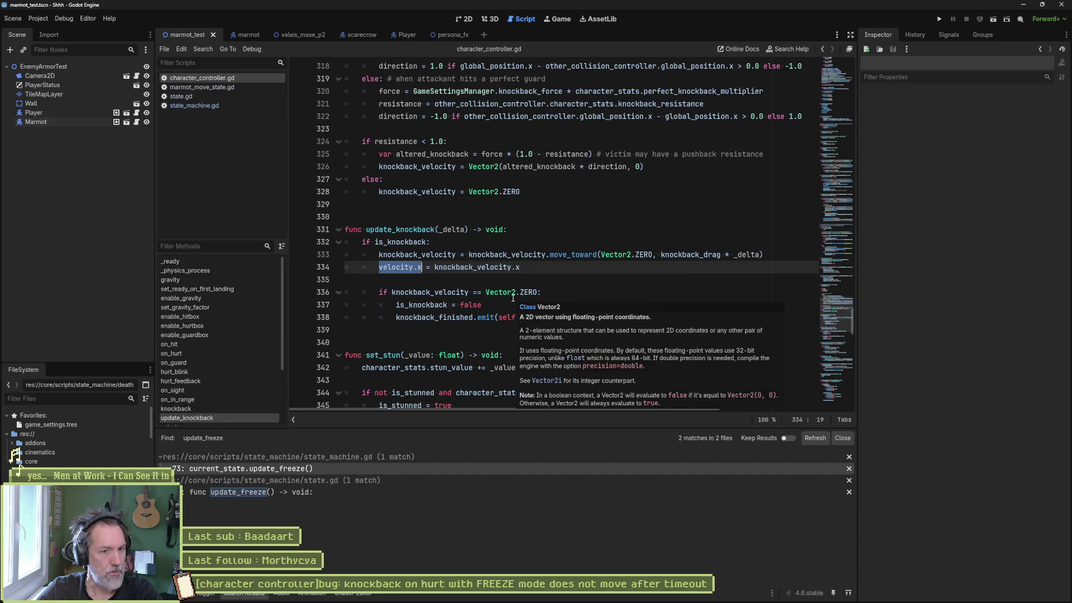
Trace the knockback_velocity zero check and is_knockback reset on lines 336–339, then switch to Asana.
{"action": "left_click", "coordinate": [519, 296]}
{"action": "mouse_move", "coordinate": [566, 598]}
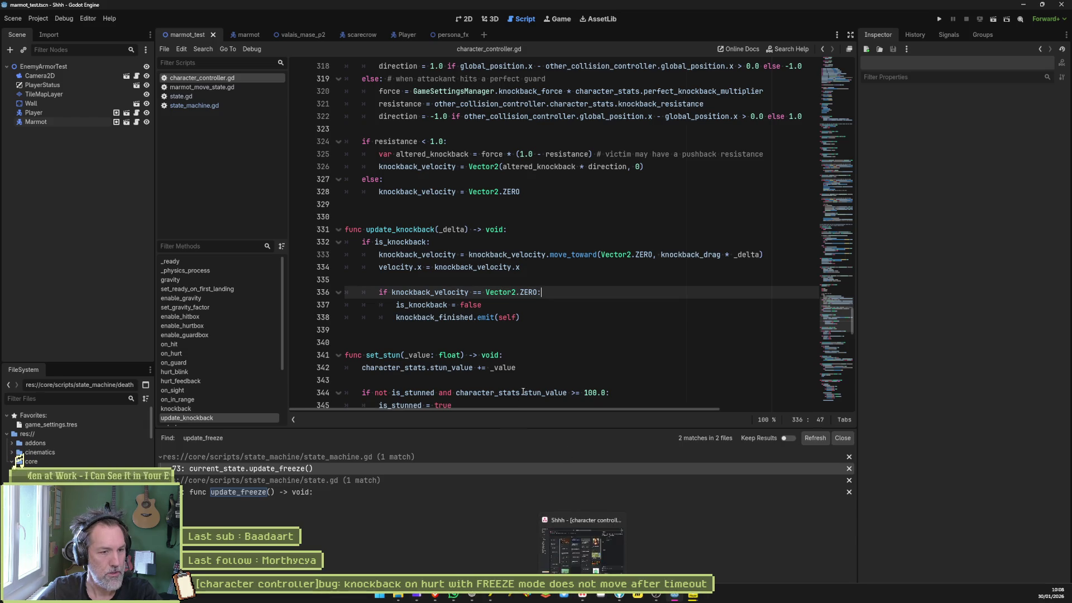
{"action": "left_click", "coordinate": [554, 368]}
{"action": "left_click", "coordinate": [554, 330]}
{"action": "left_click", "coordinate": [561, 302]}
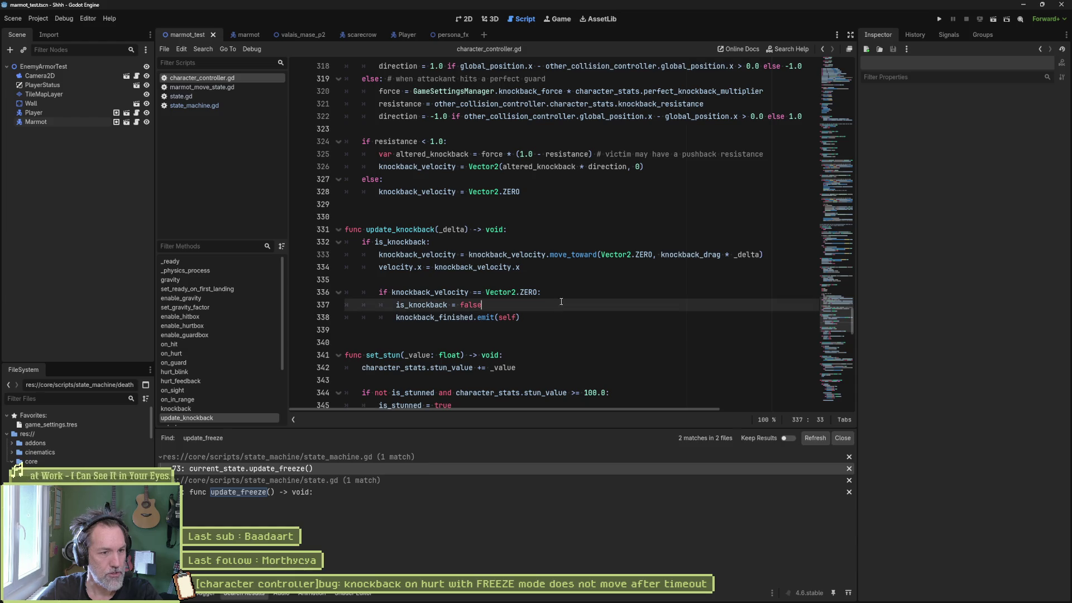
{"action": "left_click", "coordinate": [565, 267]}
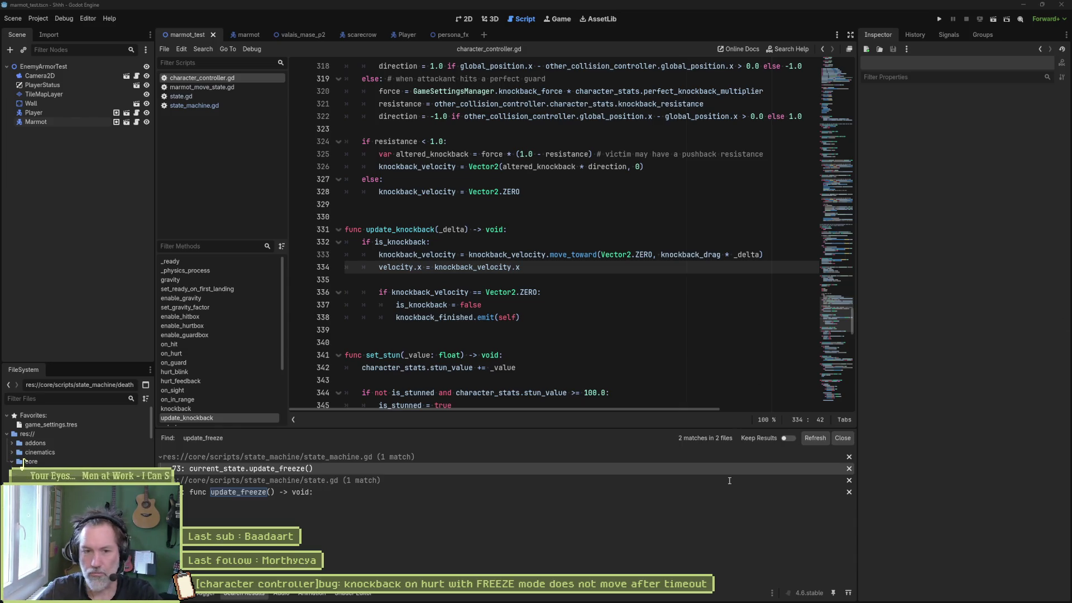
{"action": "key", "text": "alt+Tab"}
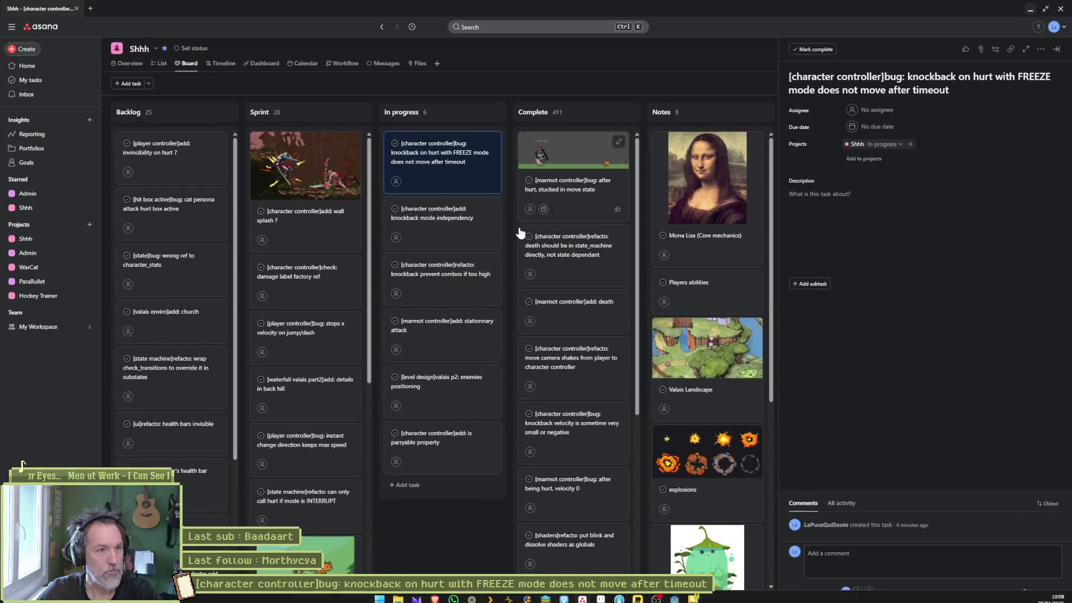
Minimise the Asana browser window so Godot's character_controller.gd is visible again.
{"action": "left_click", "coordinate": [1031, 12]}
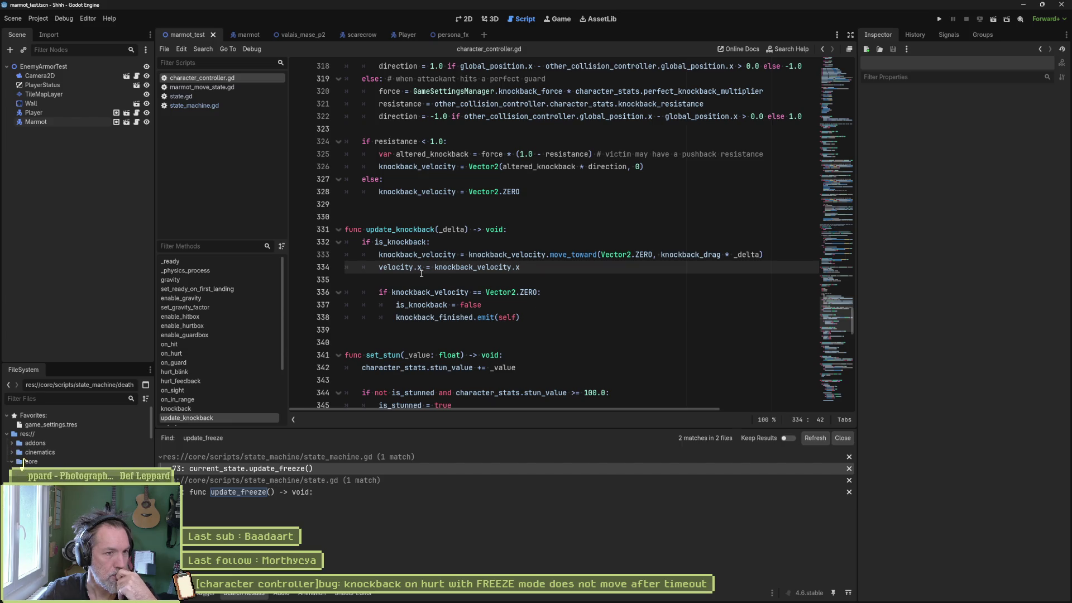
Follow on_hurt to the knockback() definition in character_controller.gd, then open the marmot scene.
{"action": "left_click_drag", "start_coordinate": [378, 267], "coordinate": [427, 268]}
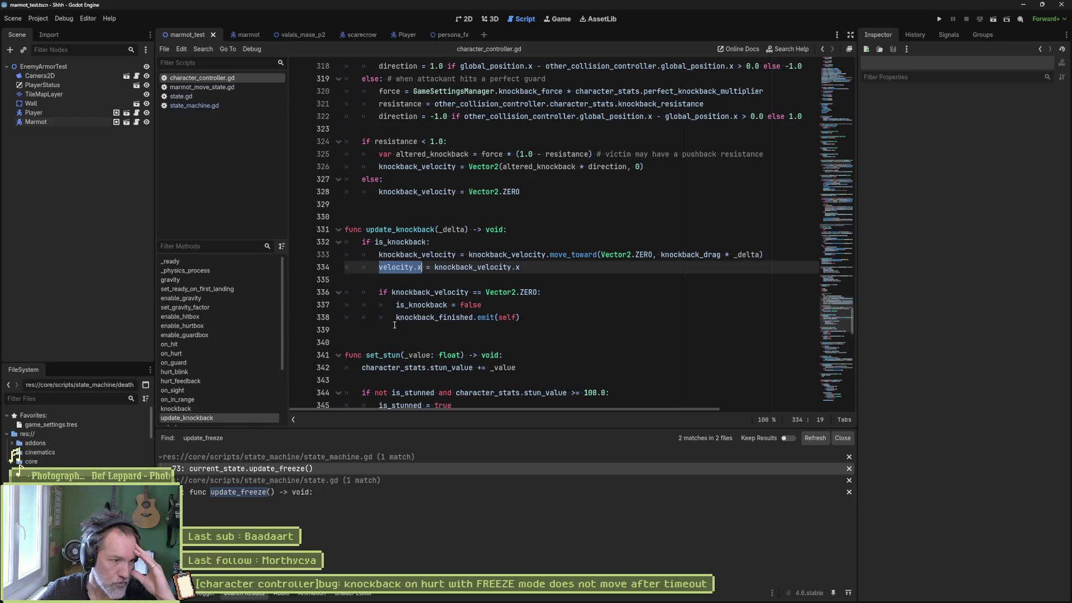
{"action": "left_click", "coordinate": [193, 355]}
{"action": "left_click", "coordinate": [387, 330]}
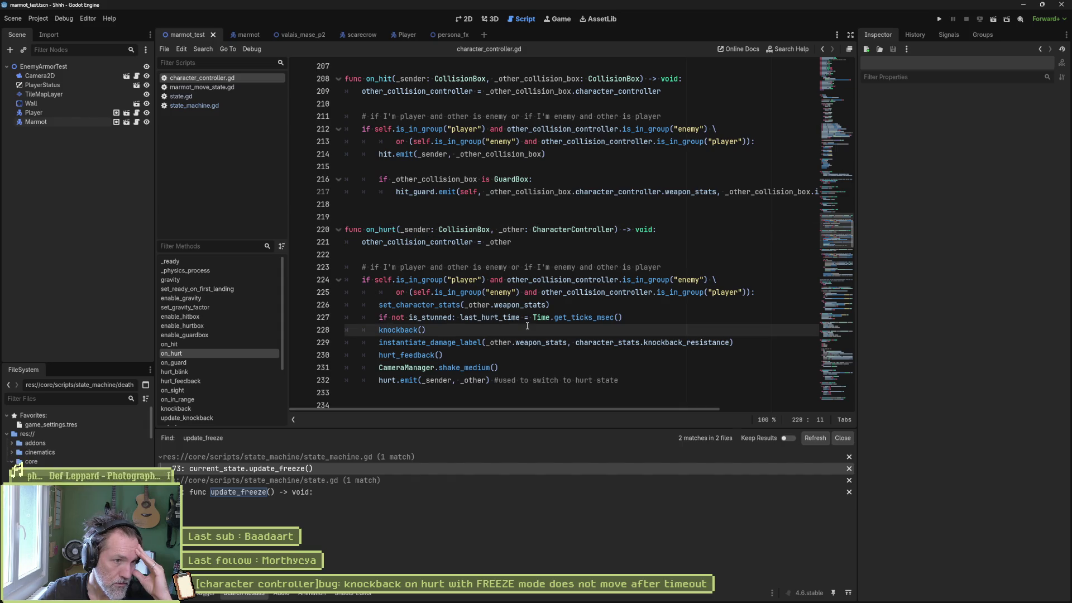
{"action": "left_click", "coordinate": [399, 330], "text": "ctrl"}
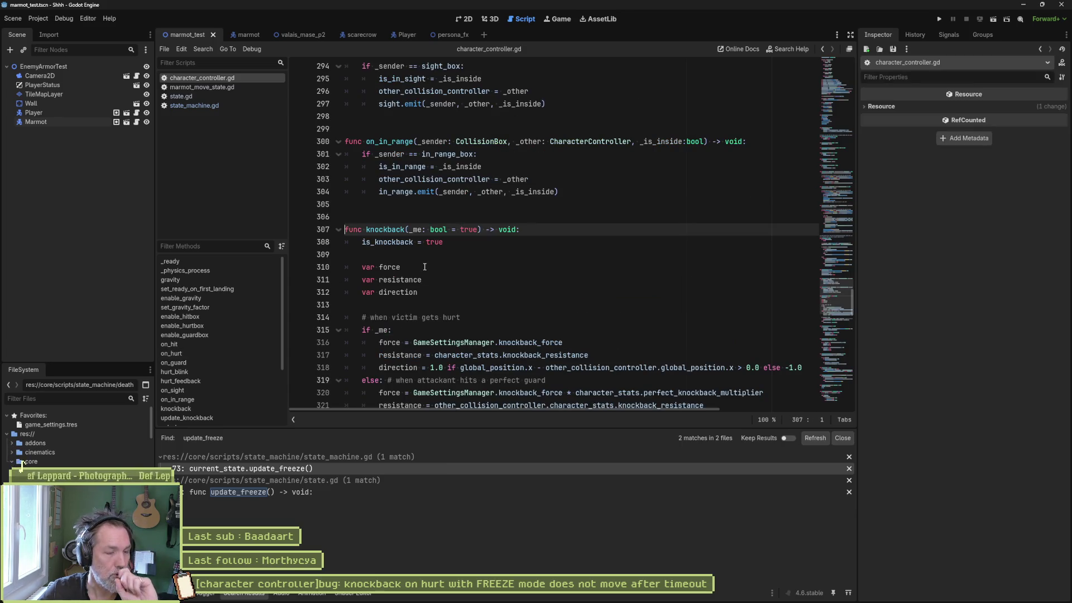
{"action": "scroll", "coordinate": [427, 272], "scroll_direction": "down", "scroll_amount": 2}
{"action": "scroll", "coordinate": [431, 272], "scroll_direction": "down", "scroll_amount": 1}
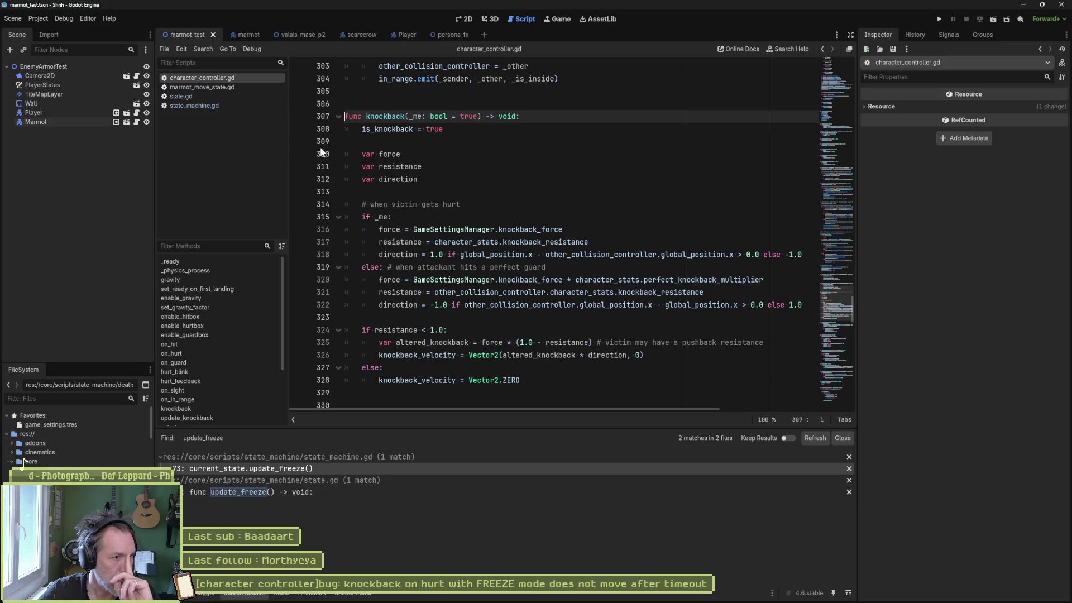
{"action": "left_click", "coordinate": [245, 36]}
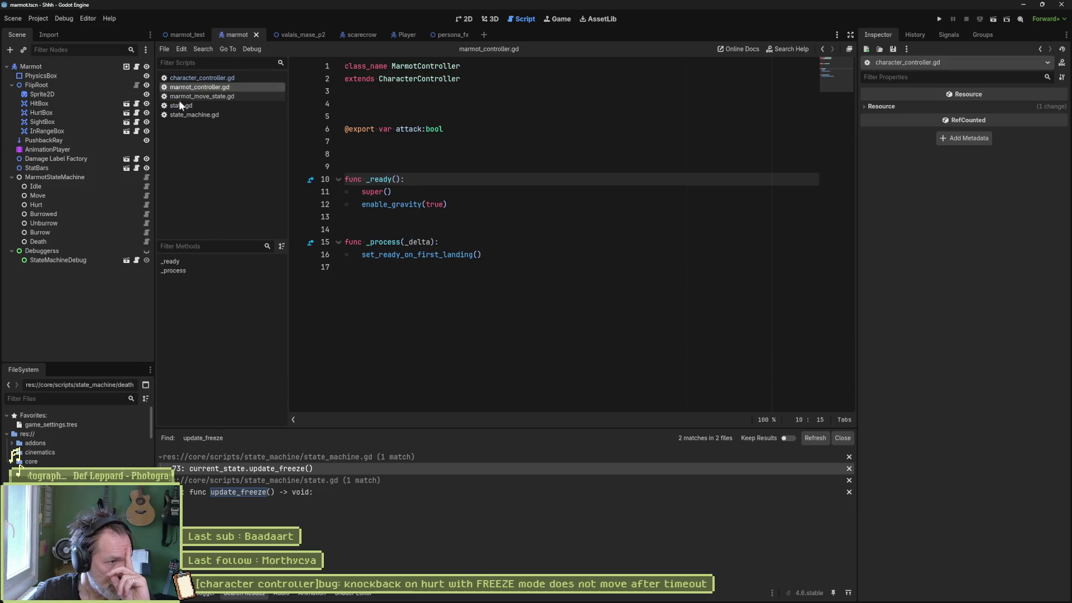
Add a new on_knockback_finished() function at the end of marmot_move_state.gd.
{"action": "left_click", "coordinate": [147, 196]}
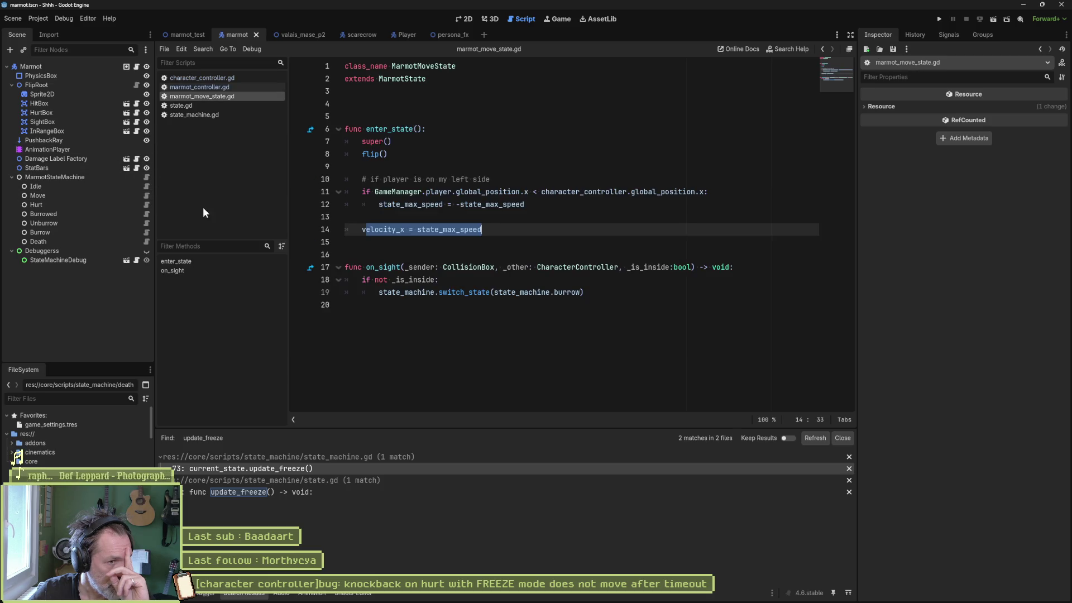
{"action": "mouse_move", "coordinate": [393, 270]}
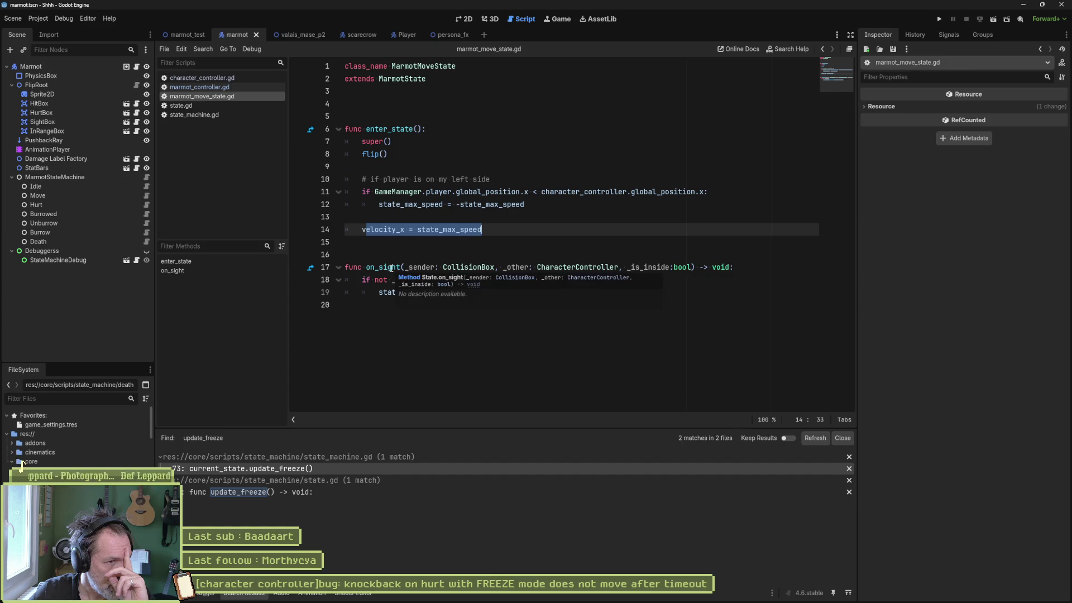
{"action": "left_click", "coordinate": [518, 222]}
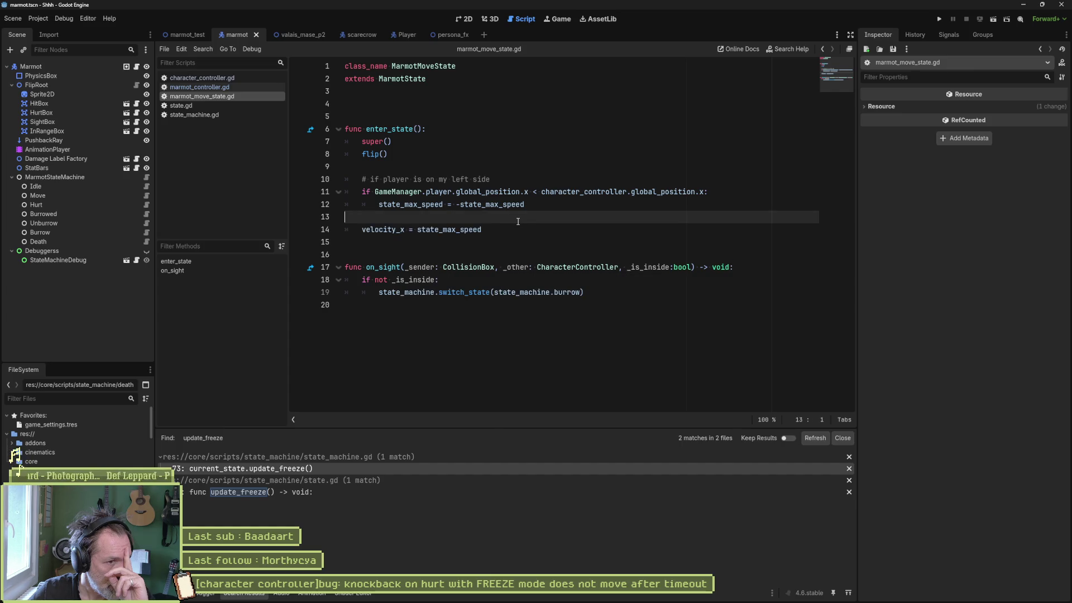
{"action": "left_click", "coordinate": [502, 301]}
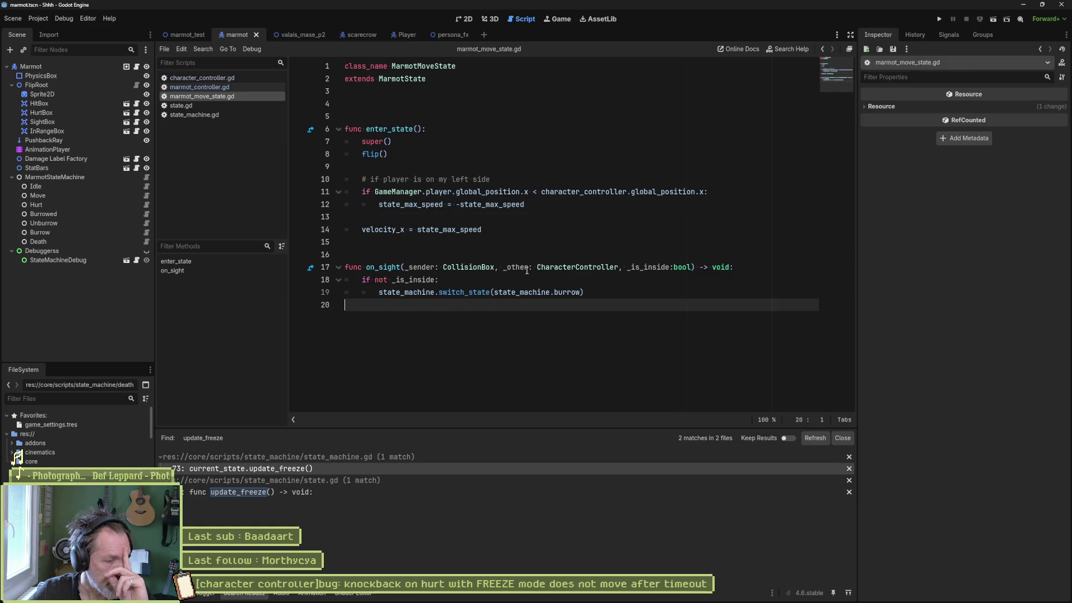
{"action": "key", "text": "Return"}
{"action": "key", "text": "Return"}
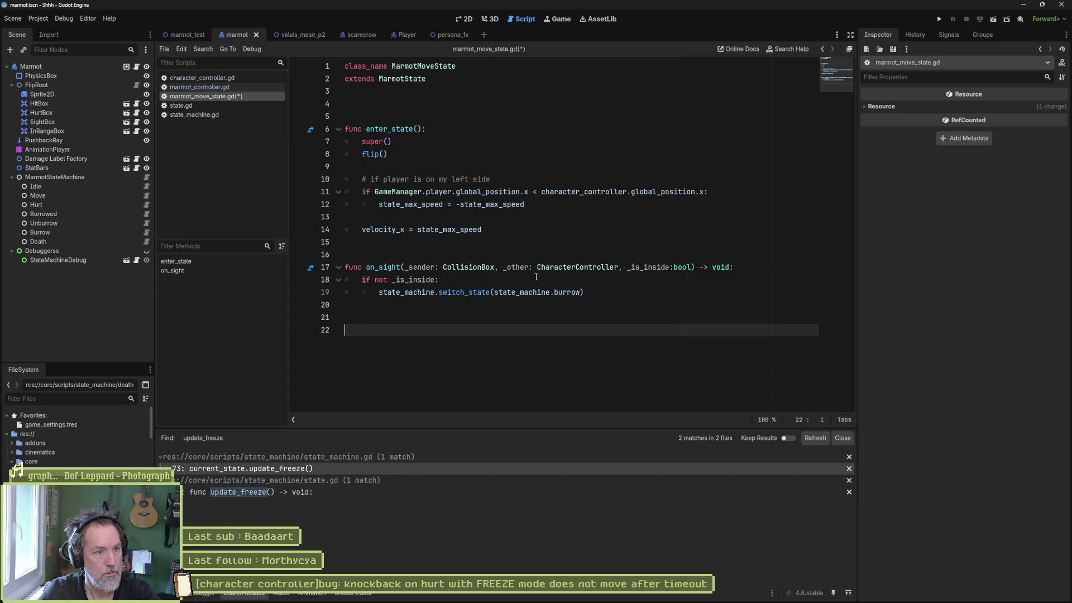
{"action": "type", "text": "func "}
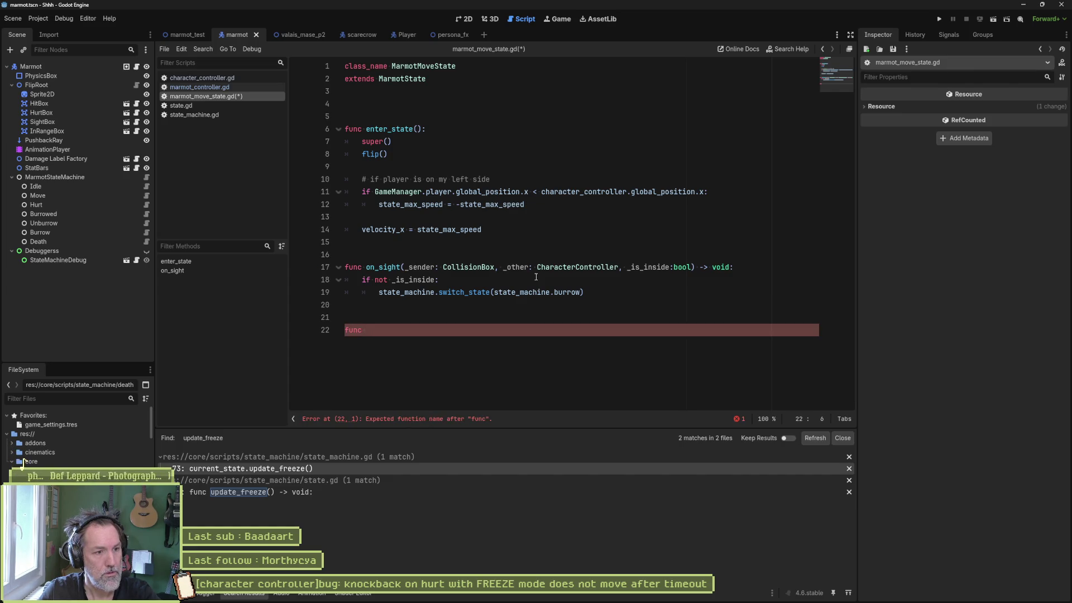
{"action": "type", "text": "on_kn"}
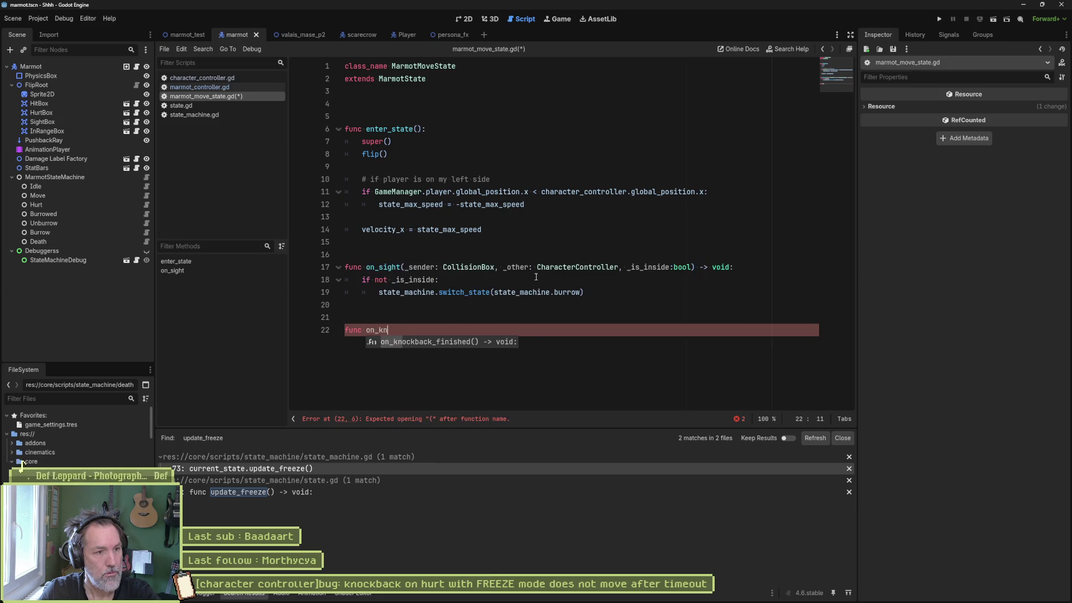
{"action": "key", "text": "Return"}
{"action": "key", "text": "Return"}
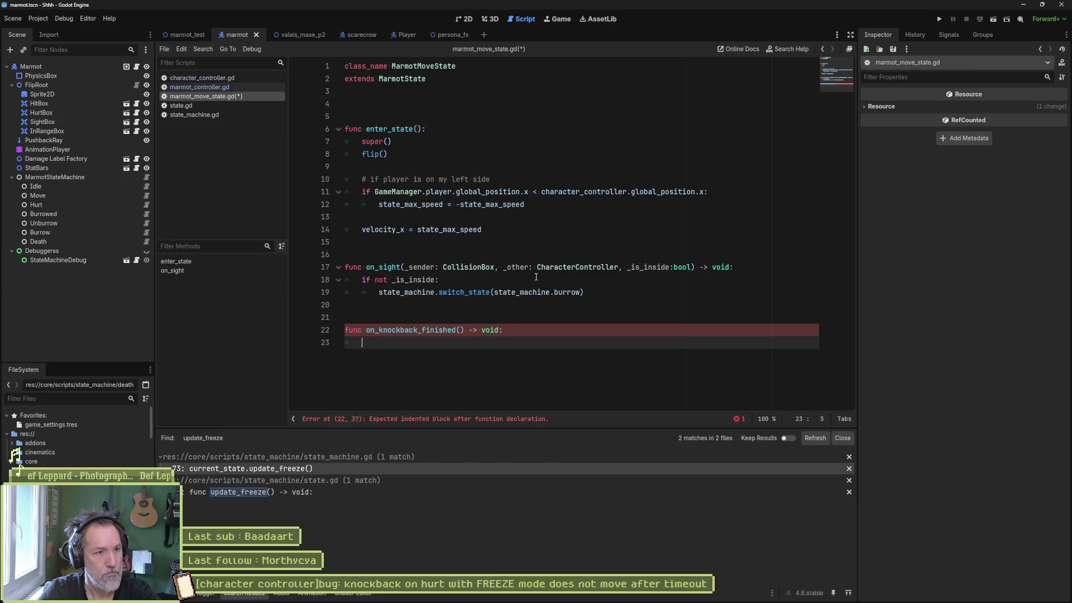
Copy velocity_x = state_max_speed into on_knockback_finished's body and save the script.
{"action": "left_click_drag", "start_coordinate": [536, 229], "coordinate": [556, 207]}
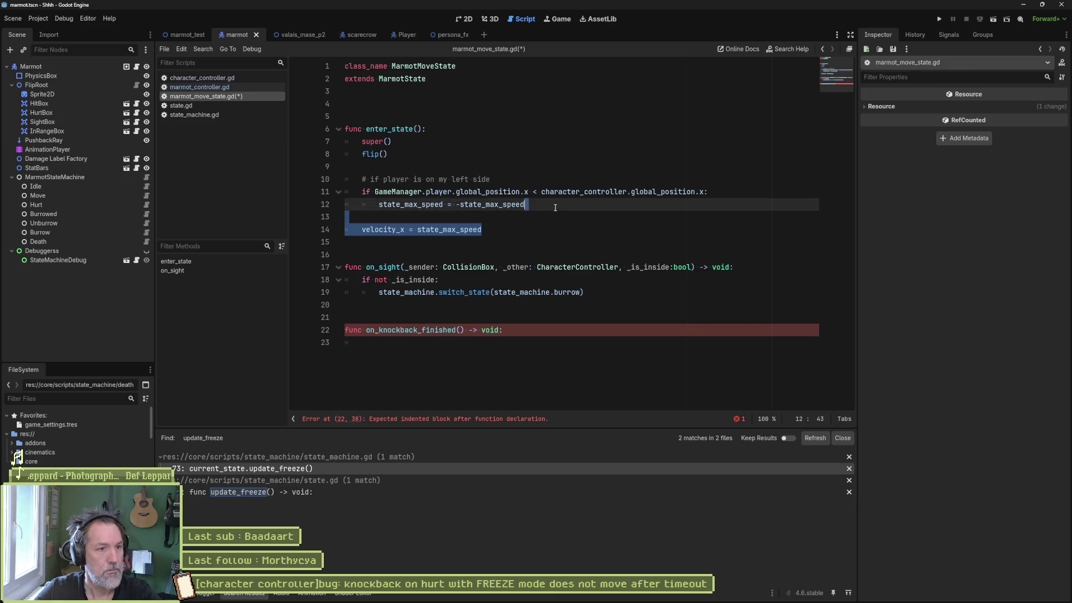
{"action": "key", "text": "ctrl+c"}
{"action": "left_click", "coordinate": [547, 333]}
{"action": "key", "text": "ctrl+v"}
{"action": "key", "text": "Up"}
{"action": "key", "text": "Delete"}
{"action": "key", "text": "ctrl+s"}
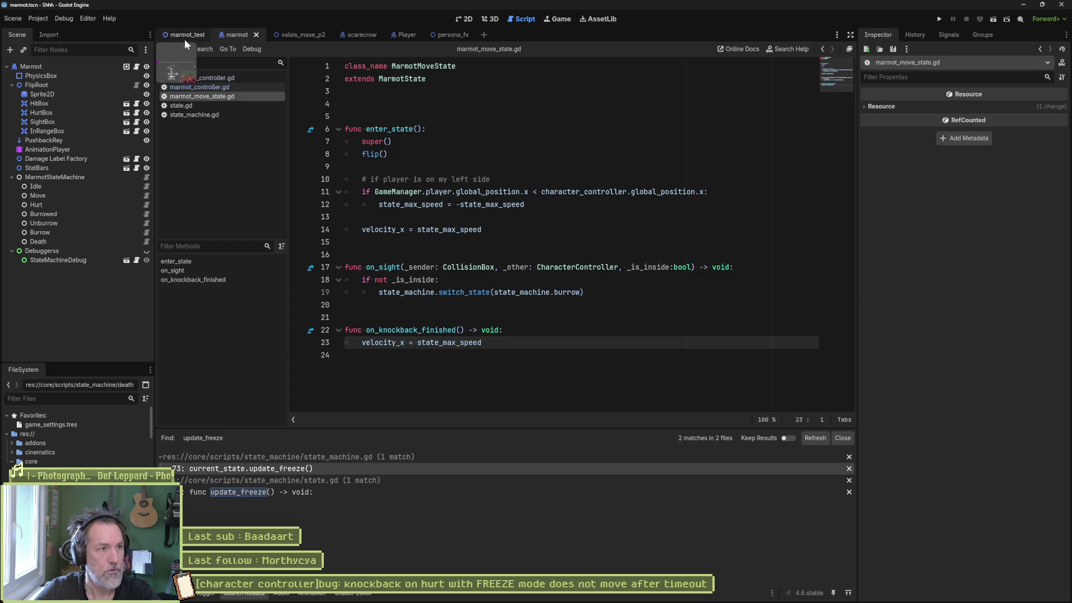
Run the marmot_test scene with F6.
{"action": "left_click", "coordinate": [185, 35]}
{"action": "left_click", "coordinate": [481, 292]}
{"action": "key", "text": "F6"}
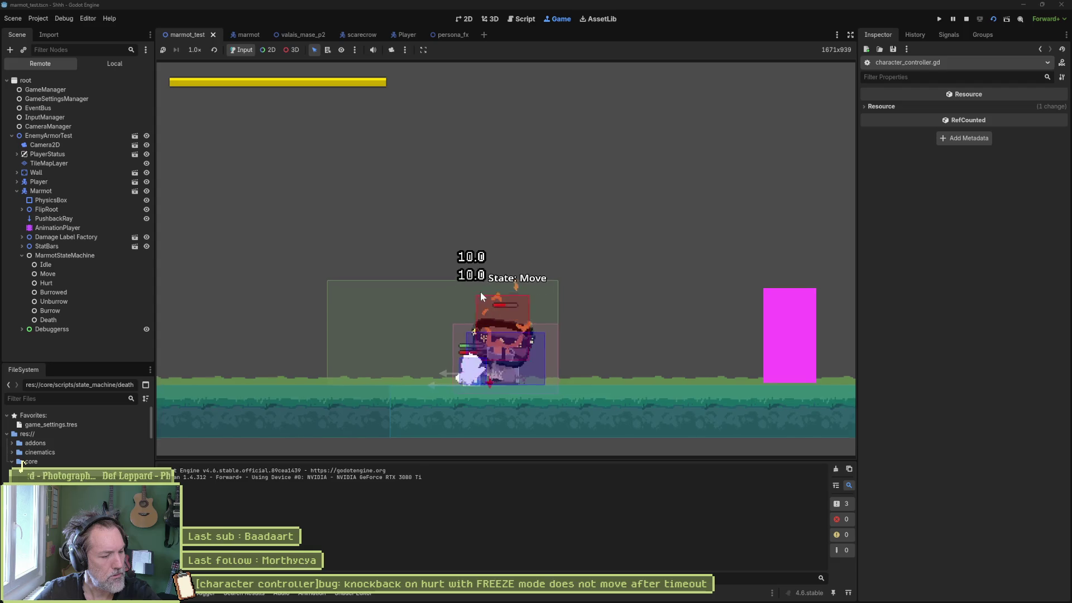
Stop the running marmot_test game with F8 after watching the Move state.
{"action": "key", "text": "F8"}
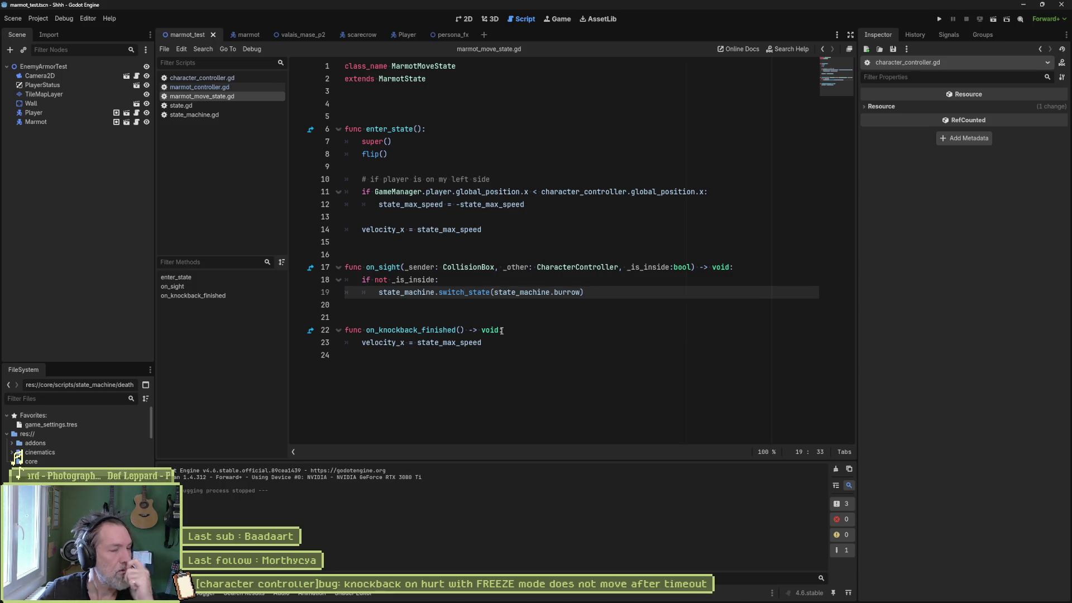
Review update_freeze's freeze_value check and else branch in state.gd, then scroll to the top.
{"action": "left_click", "coordinate": [202, 78]}
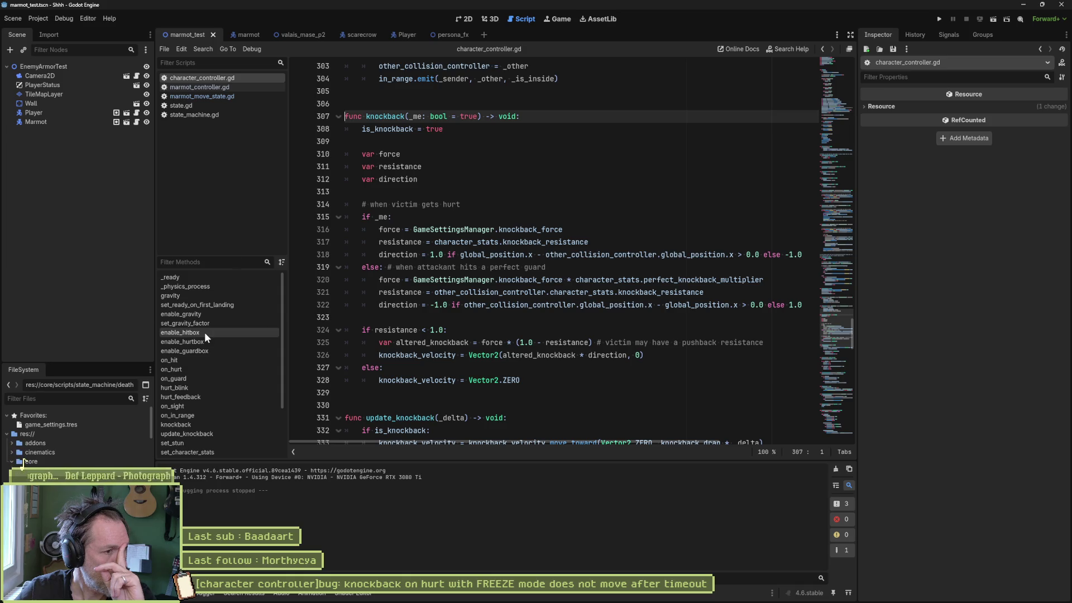
{"action": "scroll", "coordinate": [195, 368], "scroll_direction": "down", "scroll_amount": 1}
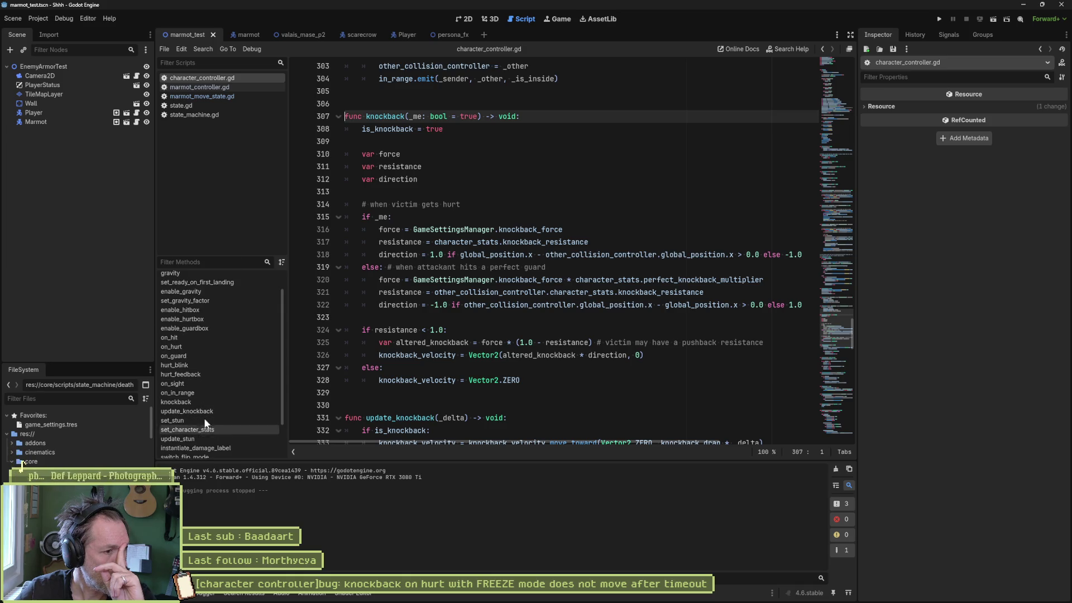
{"action": "left_click", "coordinate": [203, 106]}
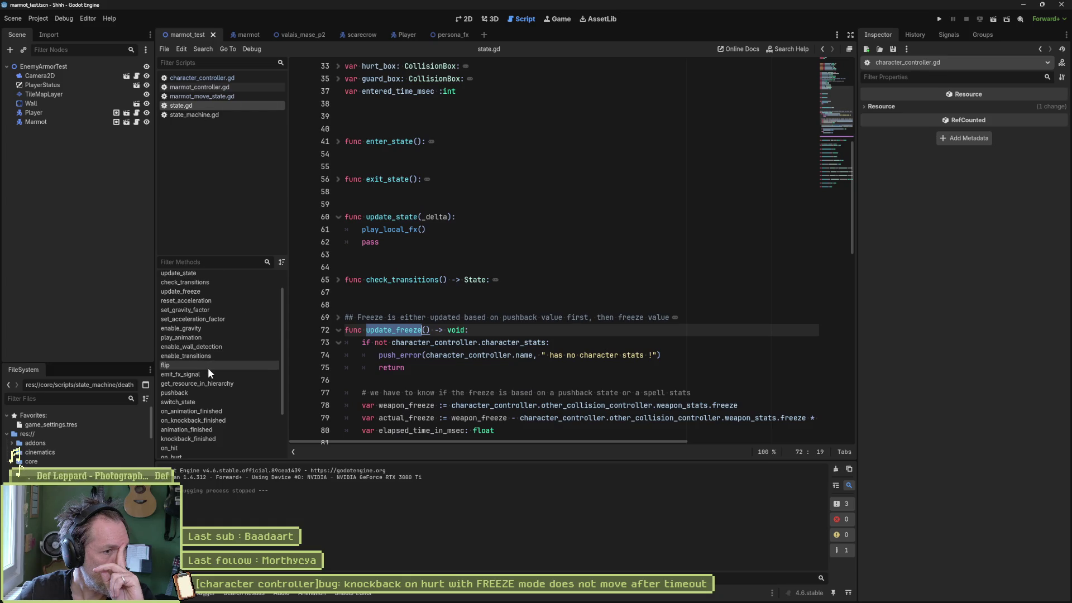
{"action": "scroll", "coordinate": [440, 383], "scroll_direction": "down", "scroll_amount": 2}
{"action": "scroll", "coordinate": [440, 383], "scroll_direction": "down", "scroll_amount": 1}
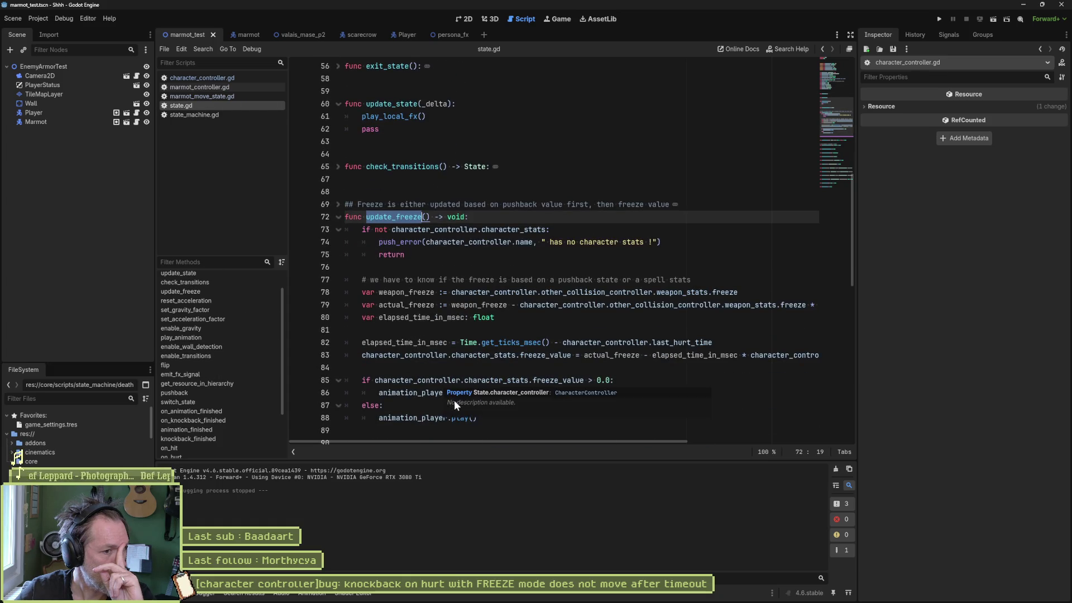
{"action": "left_click", "coordinate": [446, 418]}
{"action": "left_click", "coordinate": [446, 380]}
{"action": "left_click", "coordinate": [524, 418]}
{"action": "left_click", "coordinate": [524, 406]}
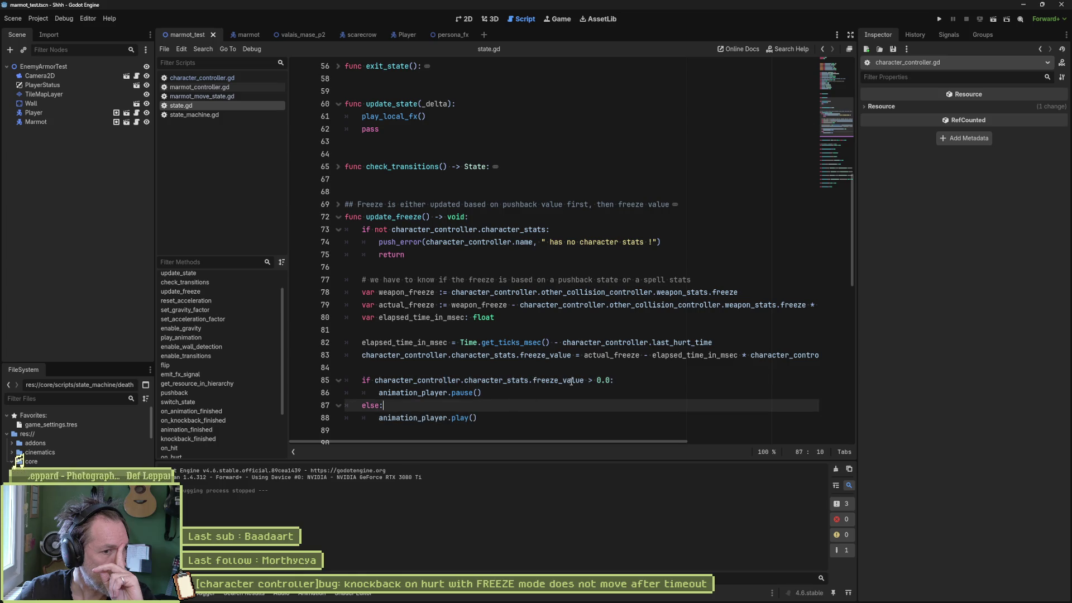
{"action": "left_click", "coordinate": [837, 68]}
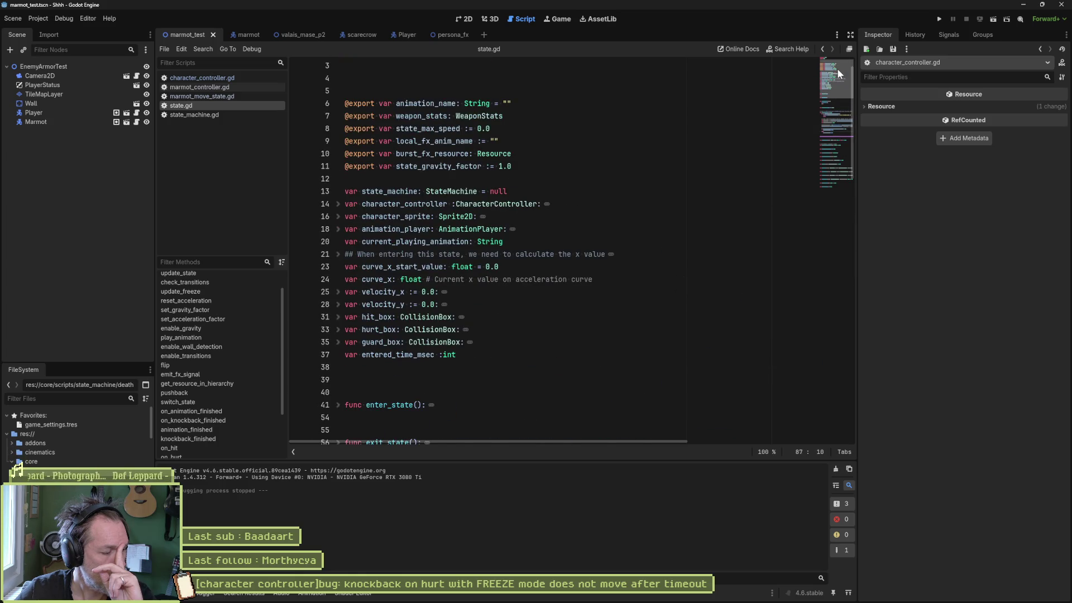
{"action": "mouse_move", "coordinate": [837, 68]}
{"action": "left_mouse_down"}
{"action": "mouse_move", "coordinate": [839, 77]}
{"action": "mouse_move", "coordinate": [832, 58]}
{"action": "left_mouse_up"}
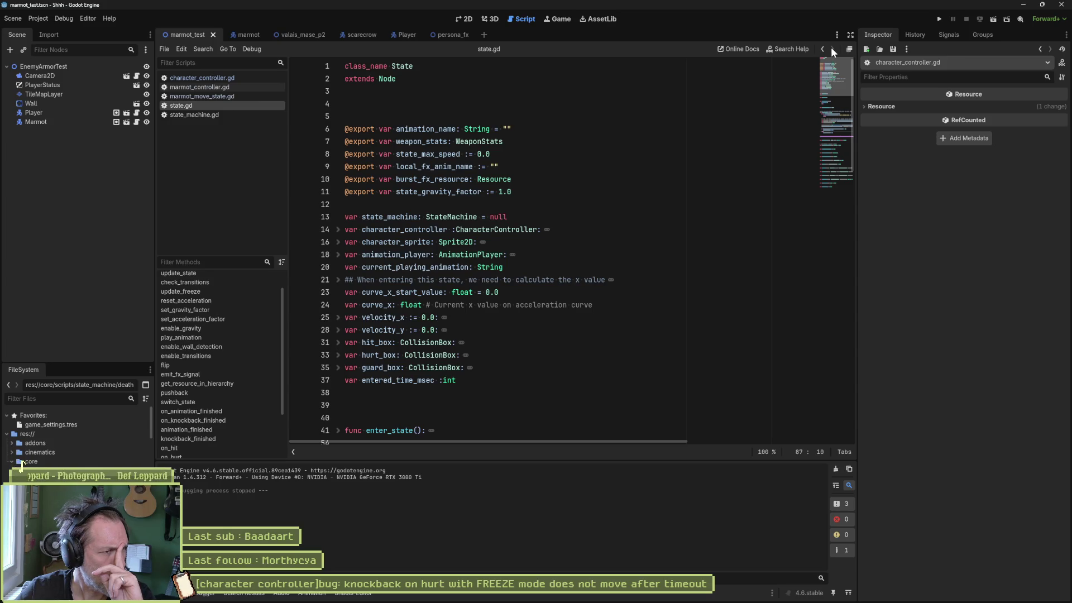
Find and select the knockback_finished signal declaration on line 18 of character_controller.gd.
{"action": "left_click", "coordinate": [196, 115]}
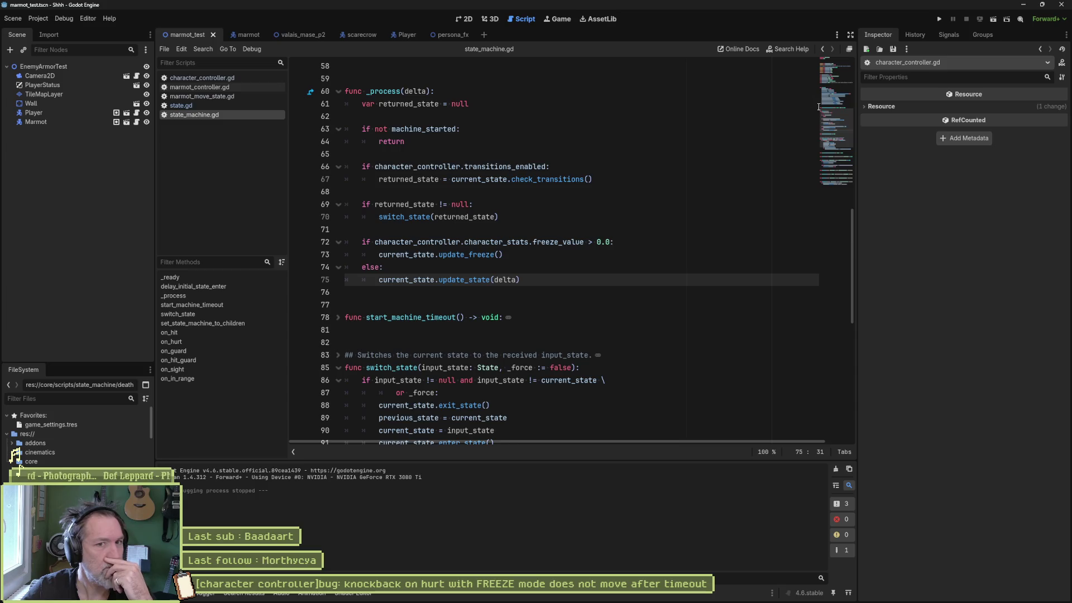
{"action": "scroll", "coordinate": [614, 168], "scroll_direction": "up", "scroll_amount": 10}
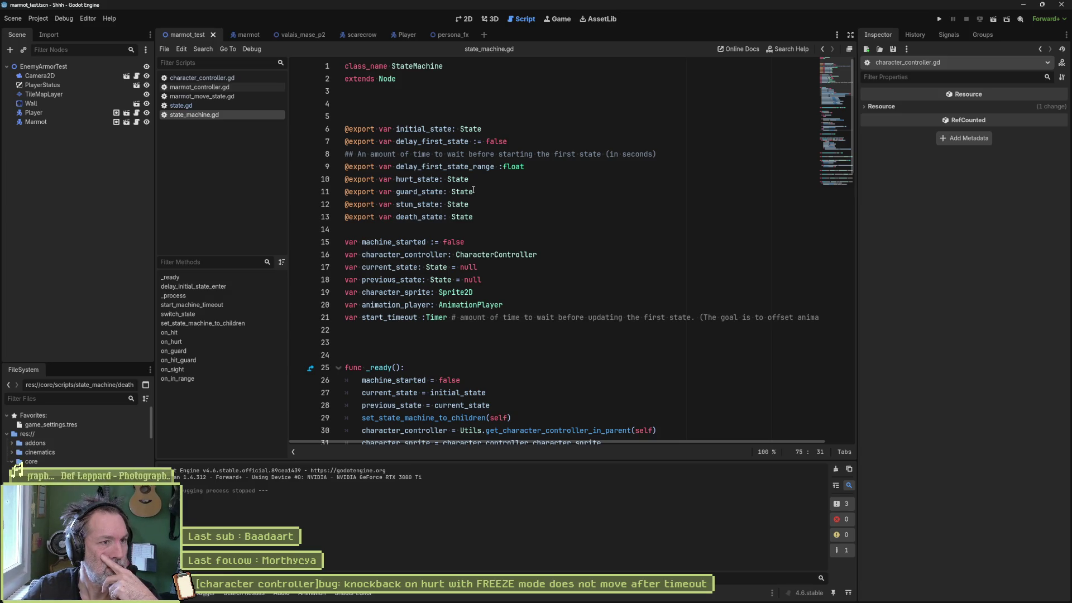
{"action": "left_click", "coordinate": [201, 77]}
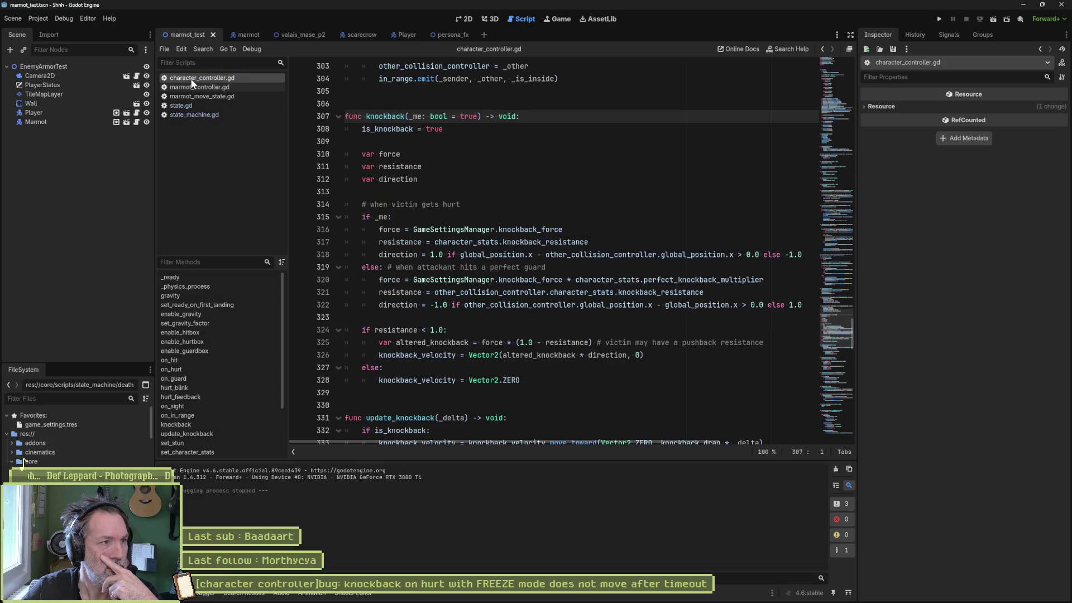
{"action": "left_click", "coordinate": [827, 70]}
{"action": "scroll", "coordinate": [828, 70], "scroll_direction": "up", "scroll_amount": 10}
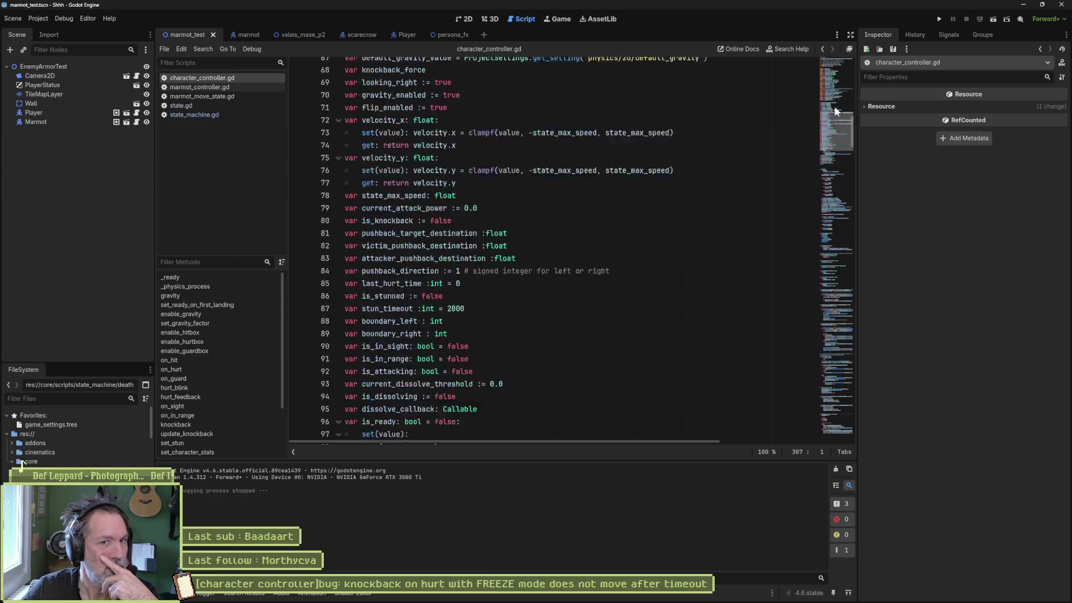
{"action": "scroll", "coordinate": [834, 106], "scroll_direction": "up", "scroll_amount": 15}
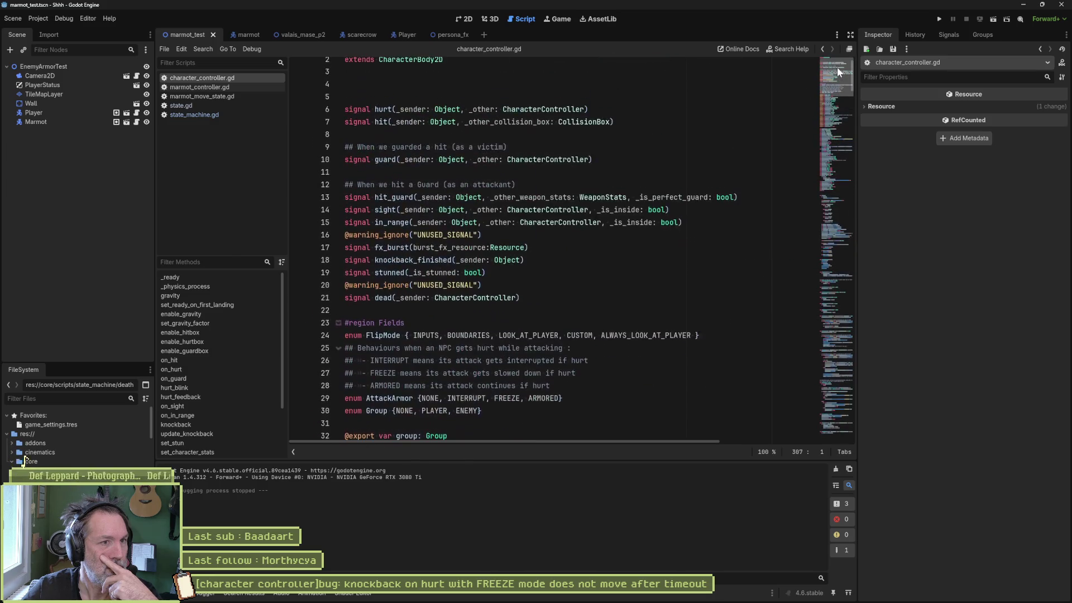
{"action": "left_click", "coordinate": [402, 260]}
{"action": "double_click", "coordinate": [402, 259]}
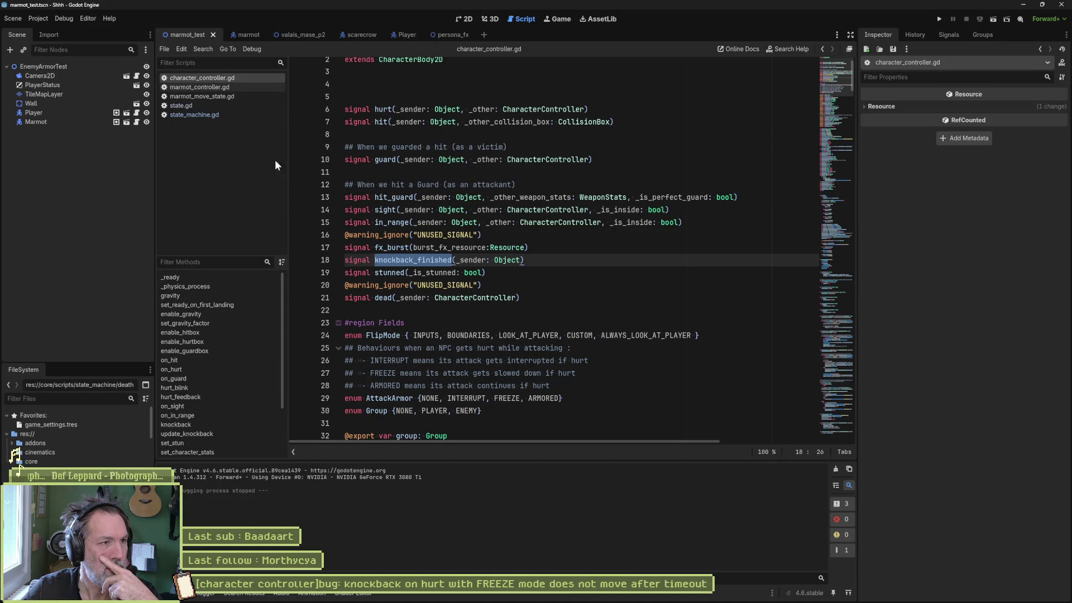
{"action": "left_click", "coordinate": [200, 105]}
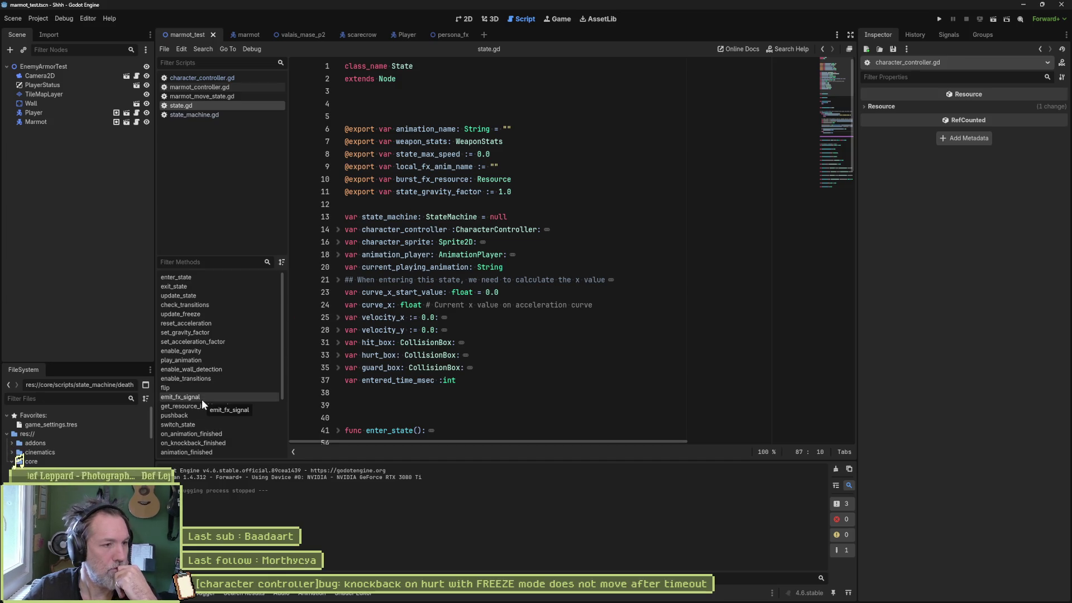
{"action": "left_click", "coordinate": [212, 296]}
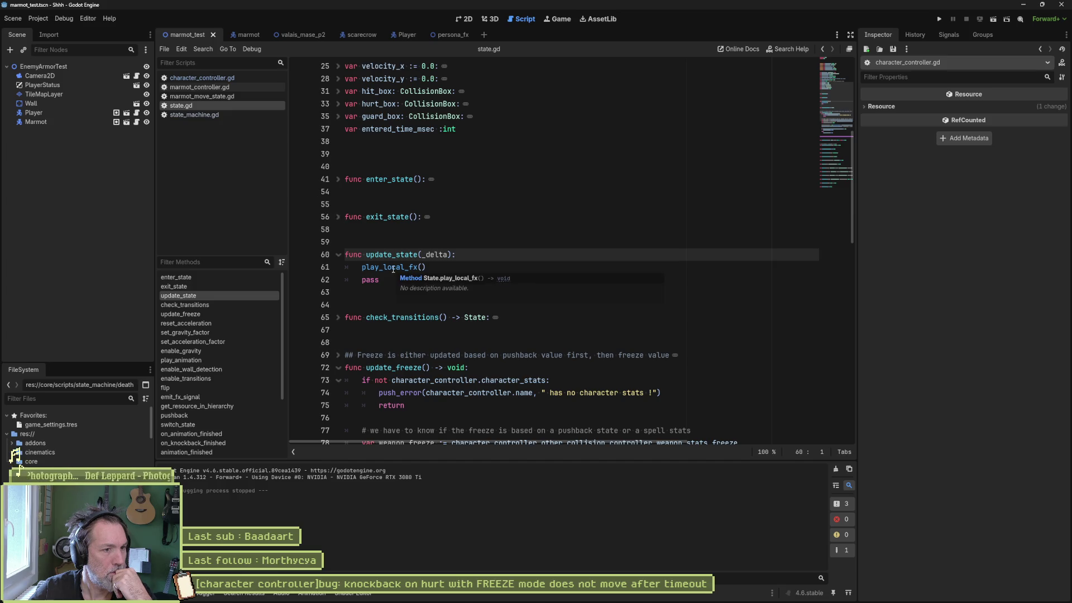
{"action": "double_click", "coordinate": [394, 368]}
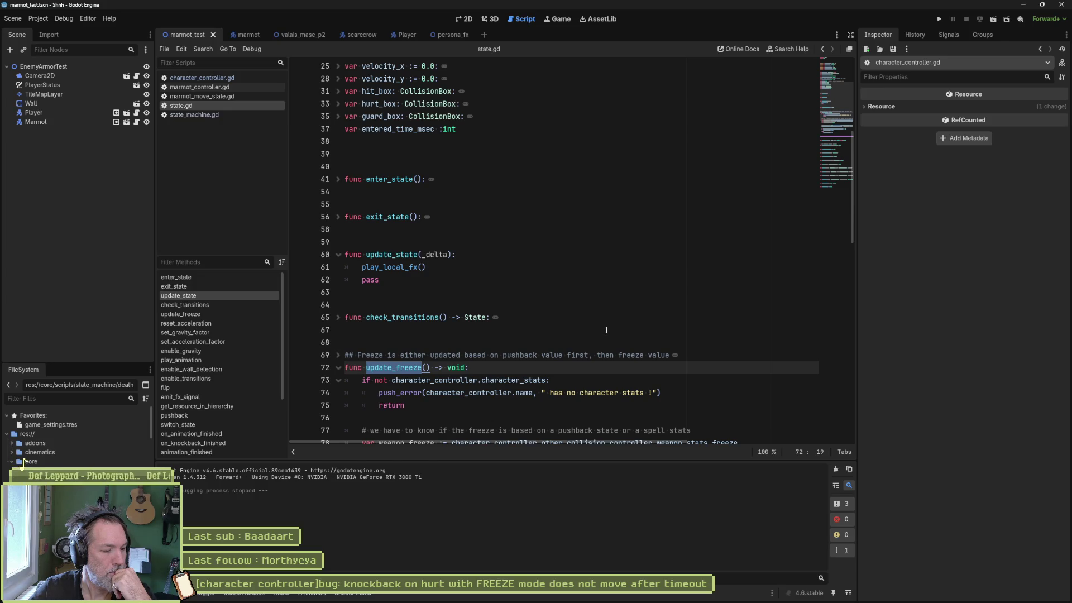
{"action": "scroll", "coordinate": [649, 307], "scroll_direction": "down", "scroll_amount": 1}
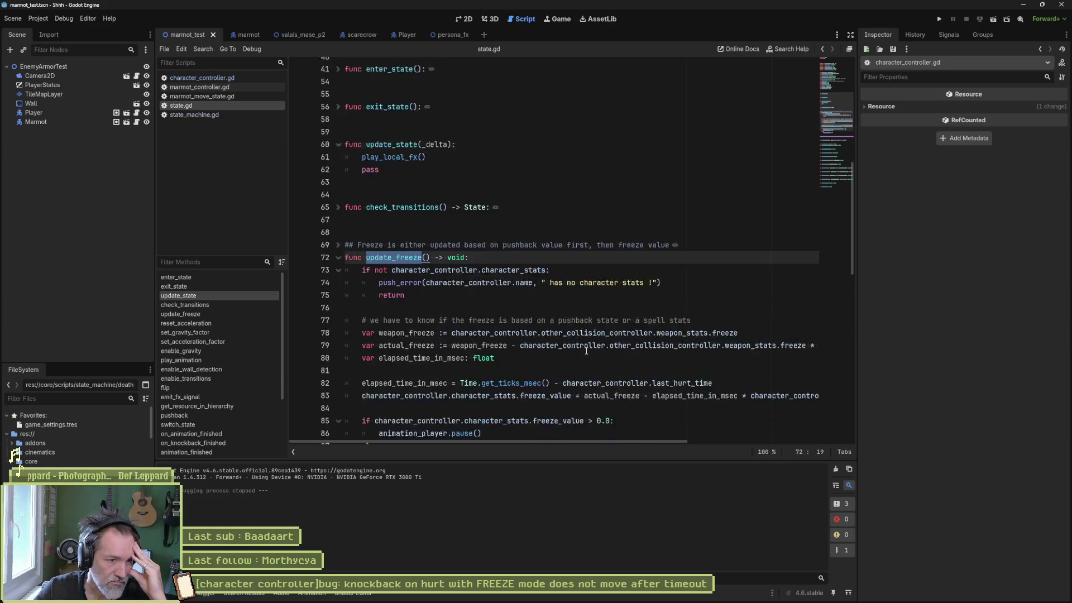
{"action": "scroll", "coordinate": [580, 313], "scroll_direction": "down", "scroll_amount": 3}
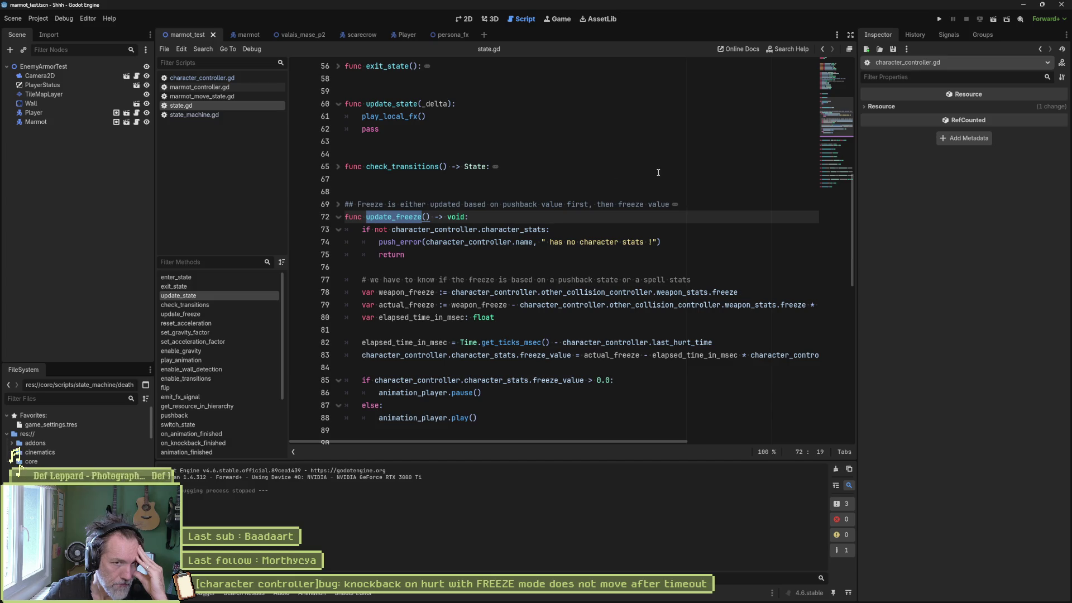
{"action": "scroll", "coordinate": [835, 121], "scroll_direction": "up", "scroll_amount": 18}
{"action": "left_click", "coordinate": [595, 115]}
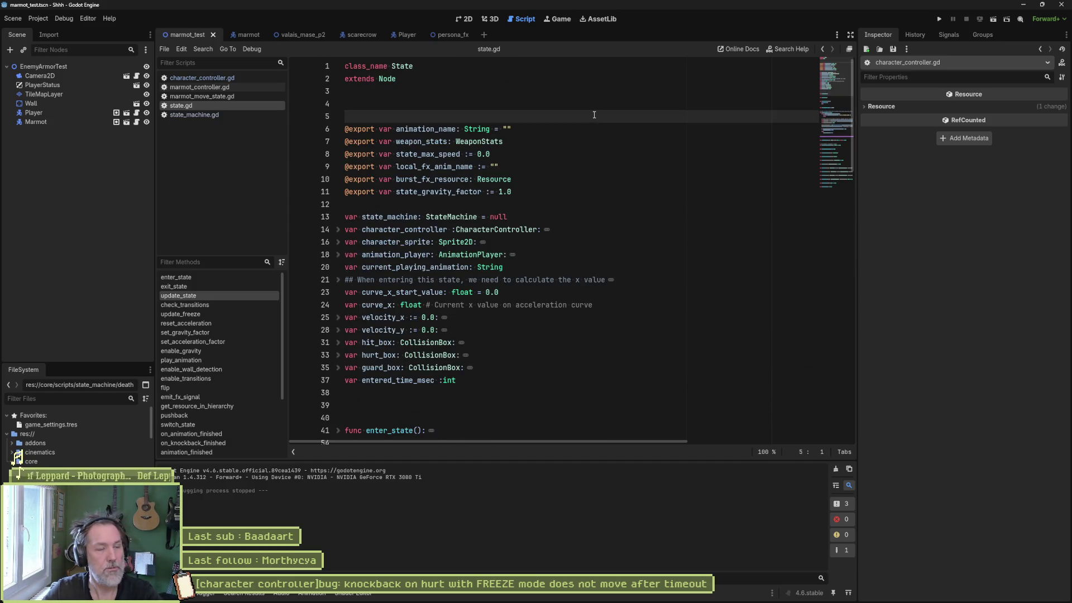
{"action": "key", "text": "Return"}
{"action": "key", "text": "Return"}
{"action": "key", "text": "Up"}
{"action": "type", "text": "signal freeze_finished("}
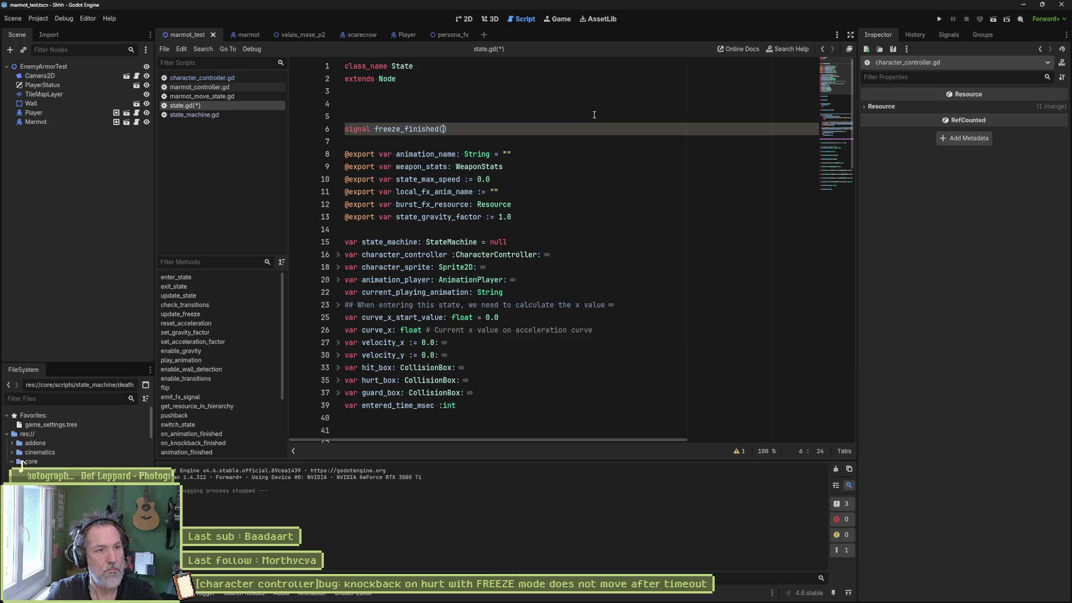
{"action": "type", "text": "_sender: Object"}
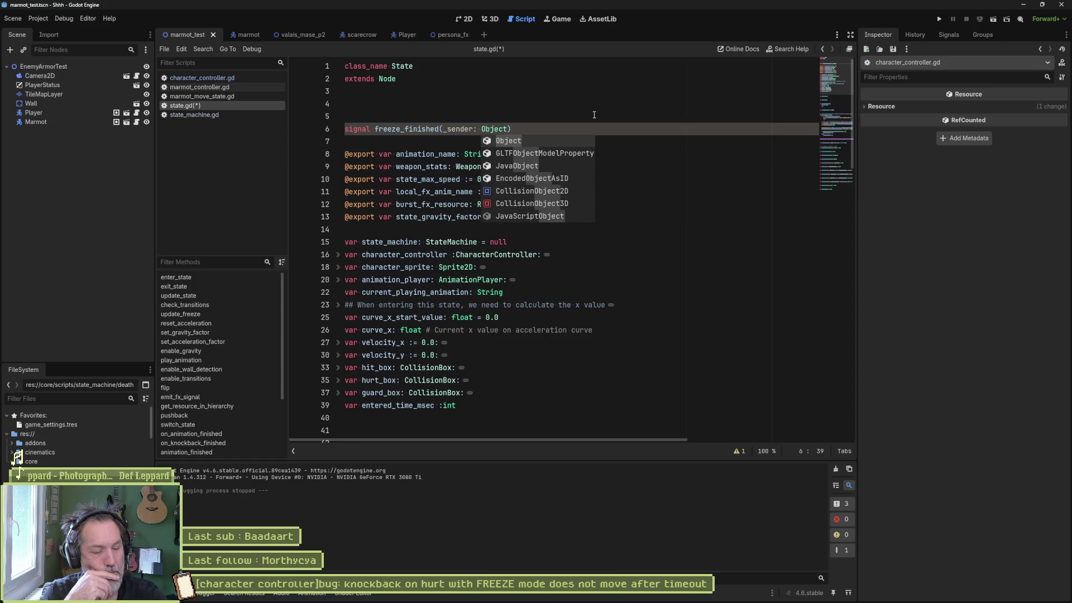
{"action": "key", "text": "ctrl+shift+k"}
{"action": "key", "text": "ctrl+shift+k"}
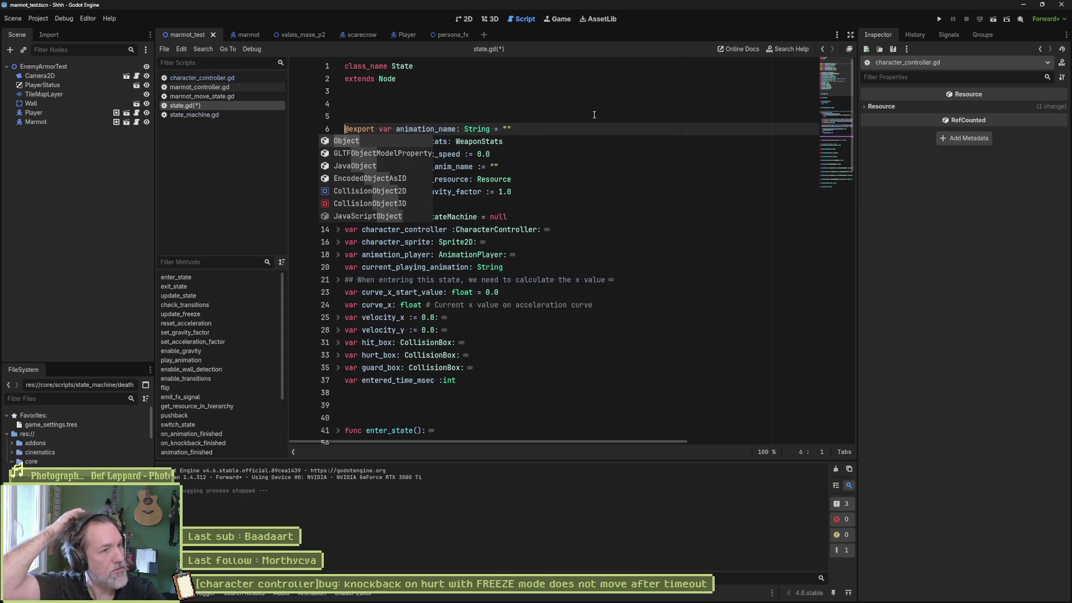
{"action": "key", "text": "ctrl+s"}
{"action": "left_click", "coordinate": [544, 292]}
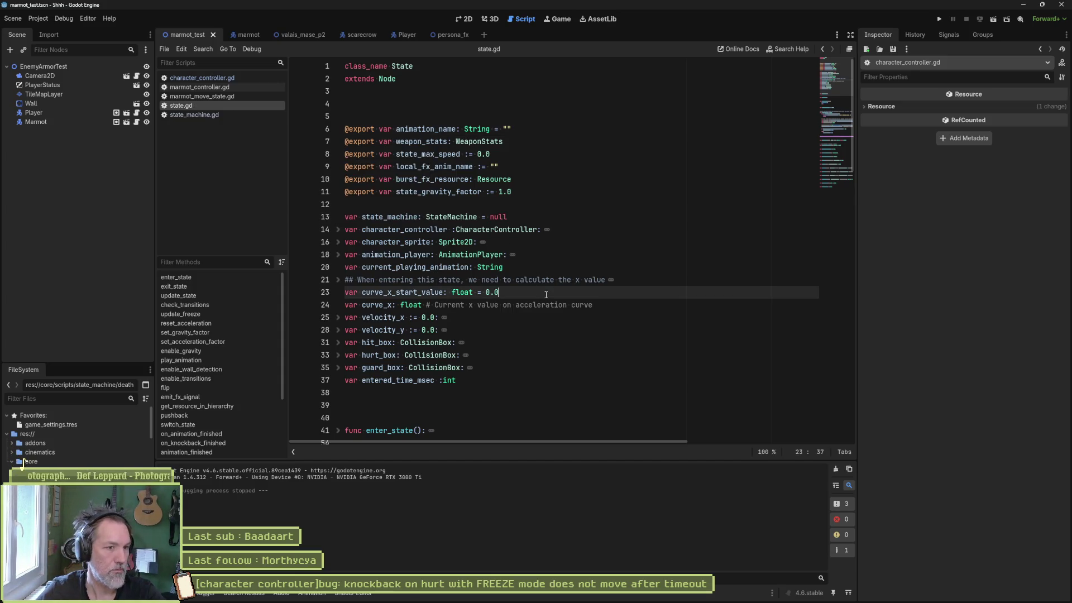
Add an on_freeze_finished() call after animation_player.play() in update_freeze's else branch.
{"action": "scroll", "coordinate": [544, 296], "scroll_direction": "down", "scroll_amount": 5}
{"action": "scroll", "coordinate": [544, 296], "scroll_direction": "down", "scroll_amount": 9}
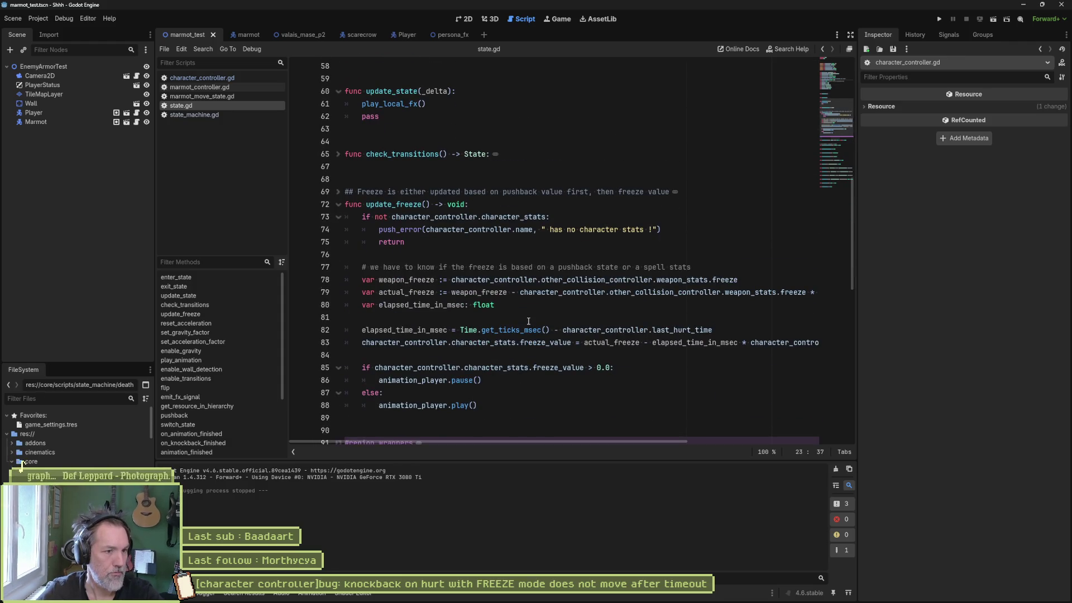
{"action": "left_click", "coordinate": [496, 292]}
{"action": "key", "text": "Return"}
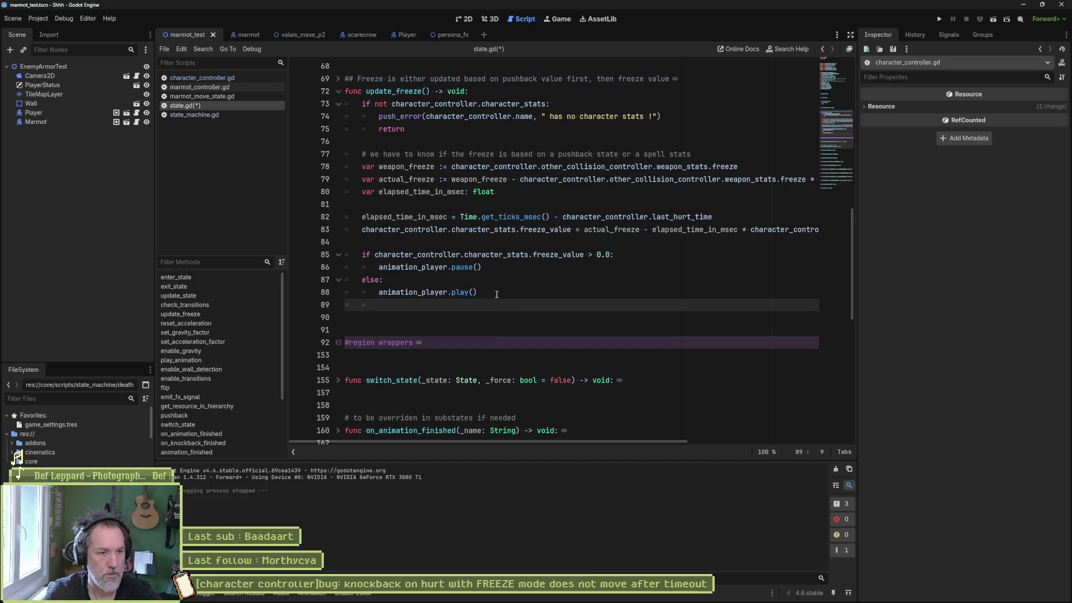
{"action": "type", "text": "on_frey"}
{"action": "type", "text": "eze_finished()"}
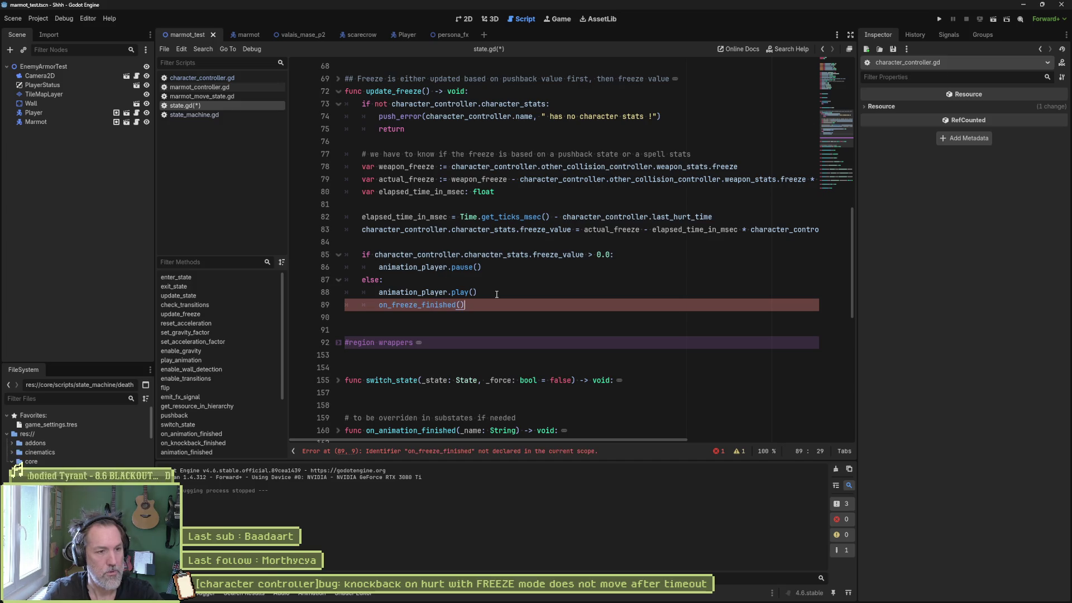
Define an empty func on_freeze_finished() -> void: pass stub below update_freeze.
{"action": "key", "text": "Down"}
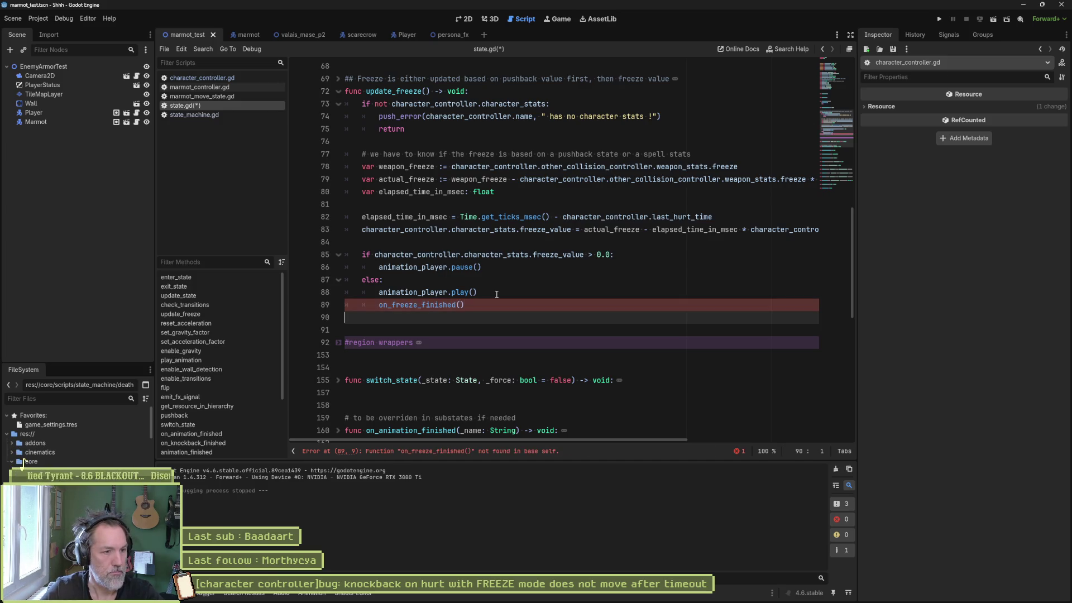
{"action": "key", "text": "Return"}
{"action": "key", "text": "Return"}
{"action": "key", "text": "Return"}
{"action": "key", "text": "Up"}
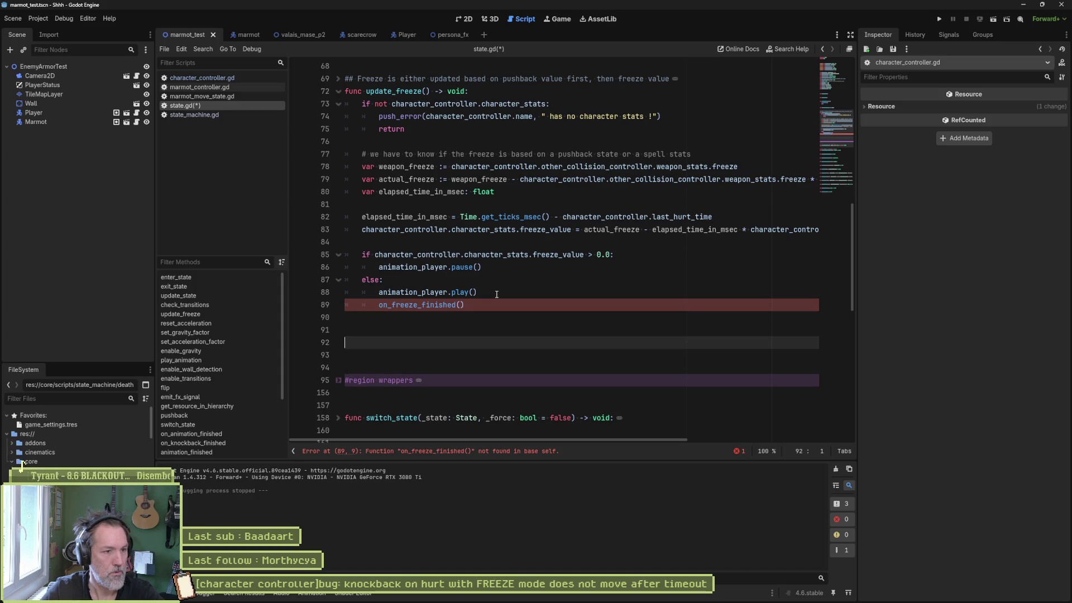
{"action": "type", "text": "func"}
{"action": "key", "text": "Escape"}
{"action": "key", "text": "Up"}
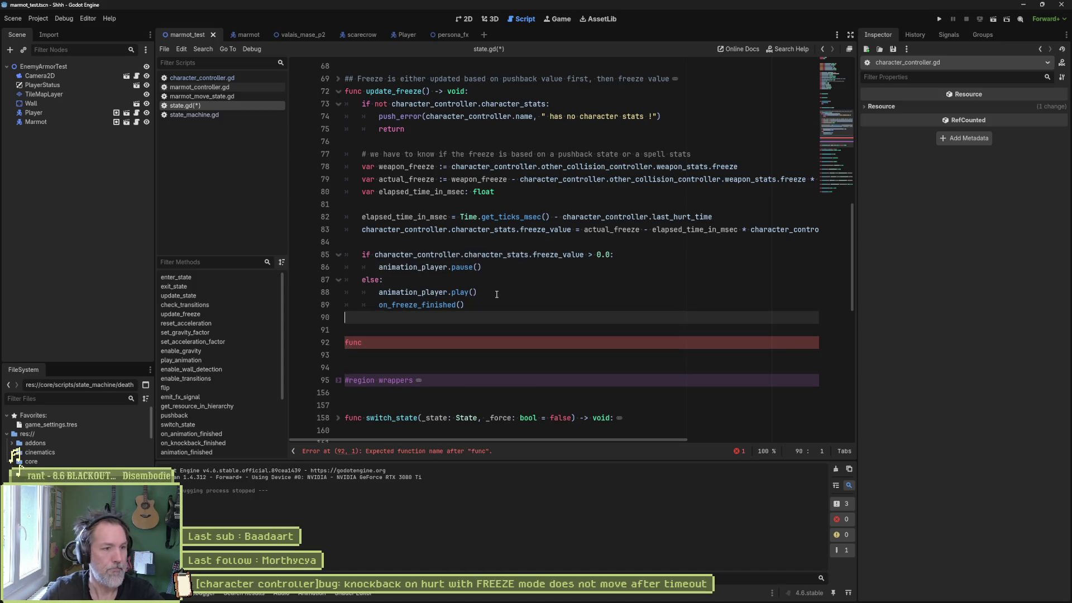
{"action": "key", "text": "Up"}
{"action": "key", "text": "Up"}
{"action": "key", "text": "shift+Home"}
{"action": "key", "text": "shift+Home"}
{"action": "key", "text": "ctrl+c"}
{"action": "key", "text": "Left"}
{"action": "key", "text": "Down"}
{"action": "key", "text": "Down"}
{"action": "key", "text": "Down"}
{"action": "key", "text": "Down"}
{"action": "key", "text": "End"}
{"action": "key", "text": "ctrl+v"}
{"action": "type", "text": "> void;"}
{"action": "key", "text": "Return"}
{"action": "type", "text": "pass"}
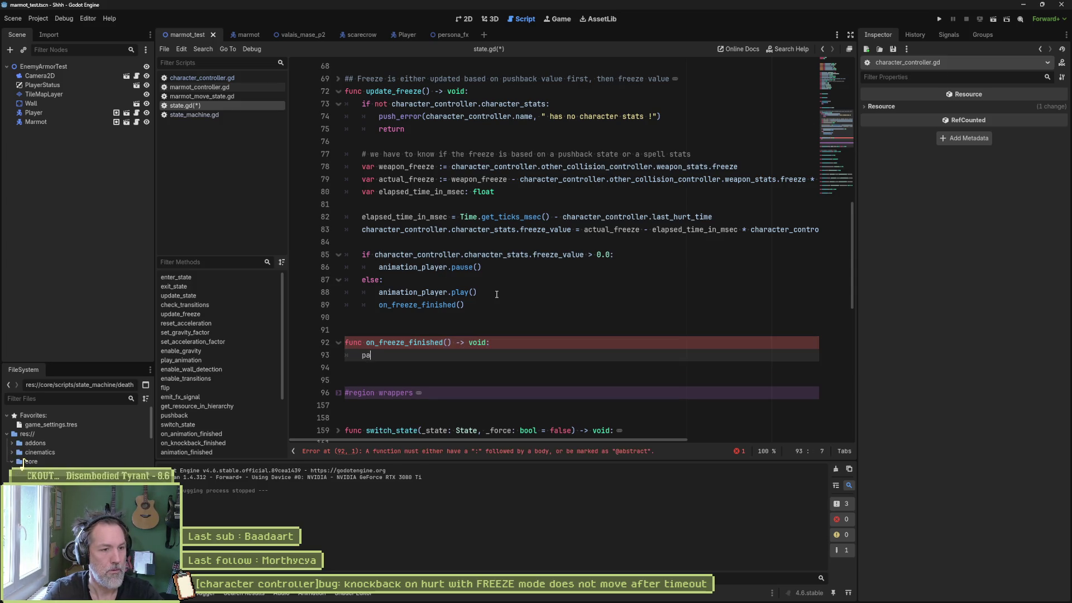
Prefix both the function and its call with an underscore to make _on_freeze_finished.
{"action": "key", "text": "Up"}
{"action": "type", "text": "_"}
{"action": "key", "text": "Up"}
{"action": "key", "text": "Up"}
{"action": "key", "text": "Up"}
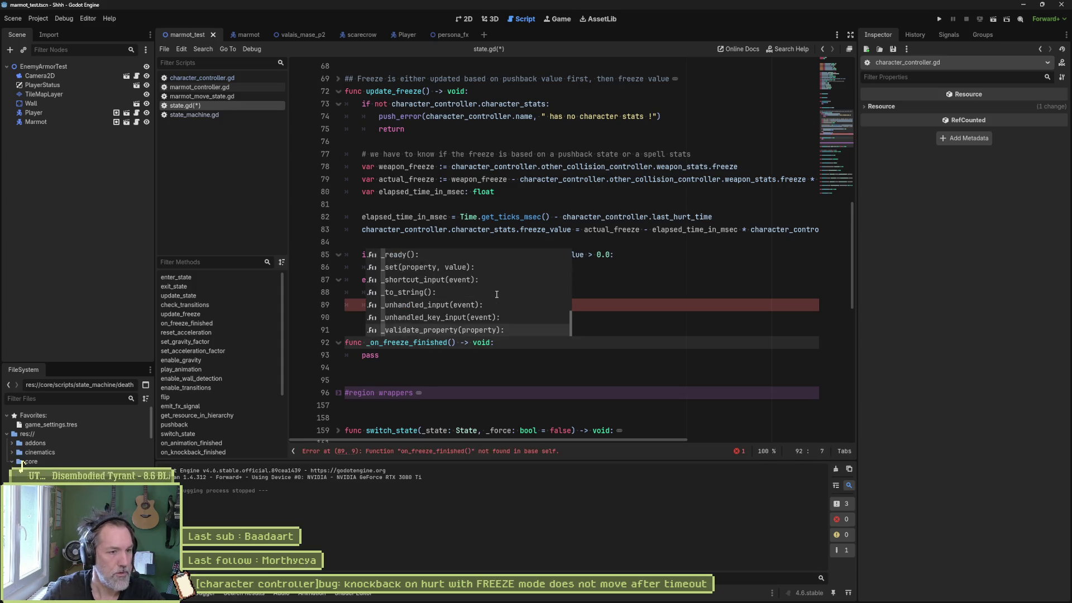
{"action": "type", "text": "_"}
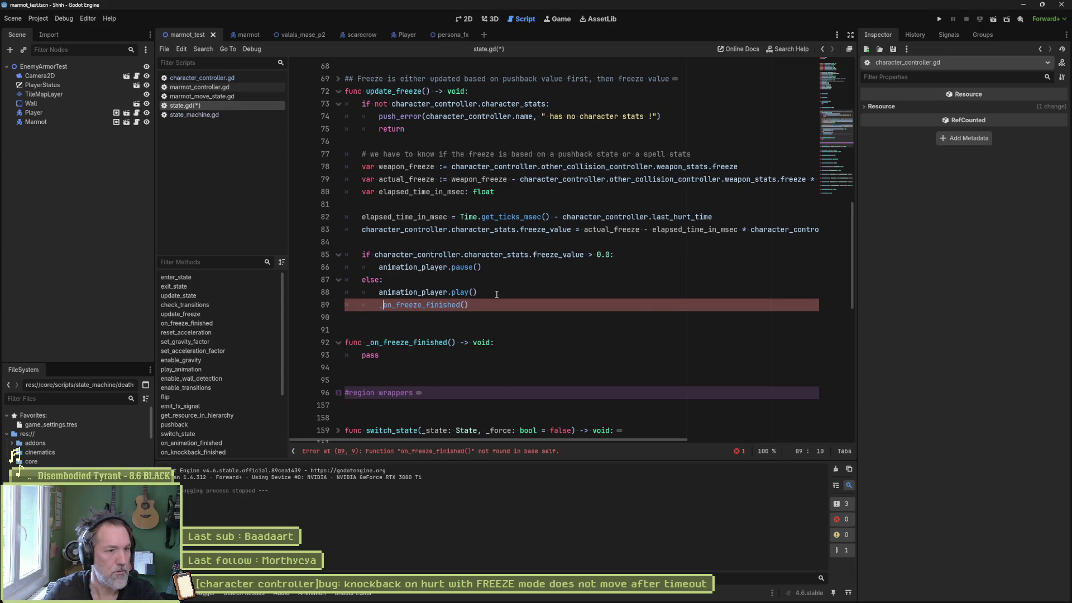
{"action": "double_click", "coordinate": [392, 306]}
{"action": "key", "text": "ctrl+c"}
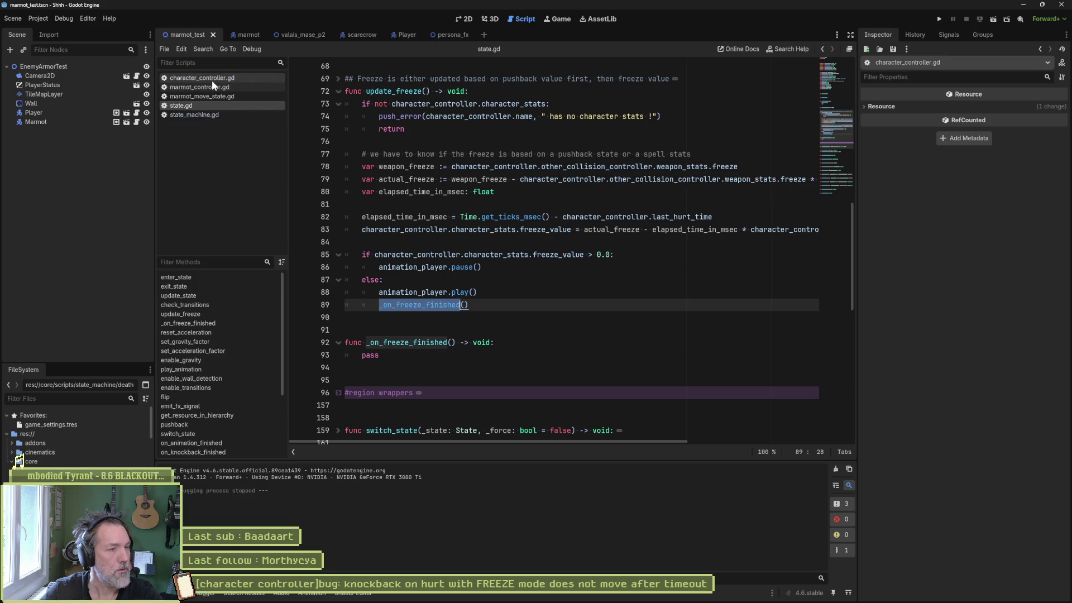
{"action": "left_click", "coordinate": [224, 96]}
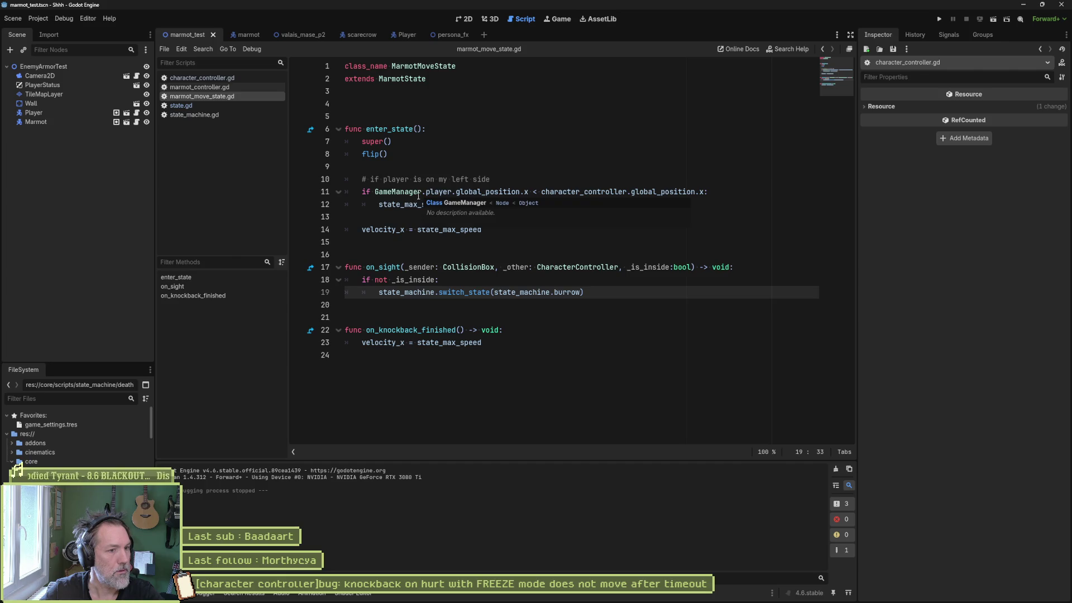
Rename marmot_move_state.gd's on_knockback_finished handler to _on_freeze_finished and save it.
{"action": "double_click", "coordinate": [425, 330]}
{"action": "key", "text": "ctrl+v"}
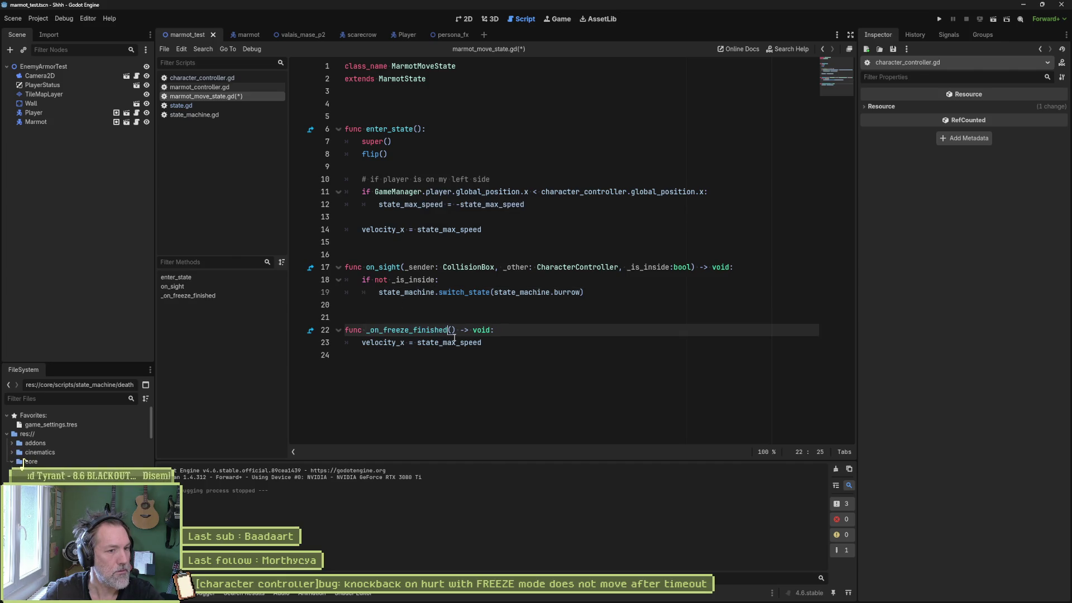
{"action": "type", "text": "_sender: Ob"}
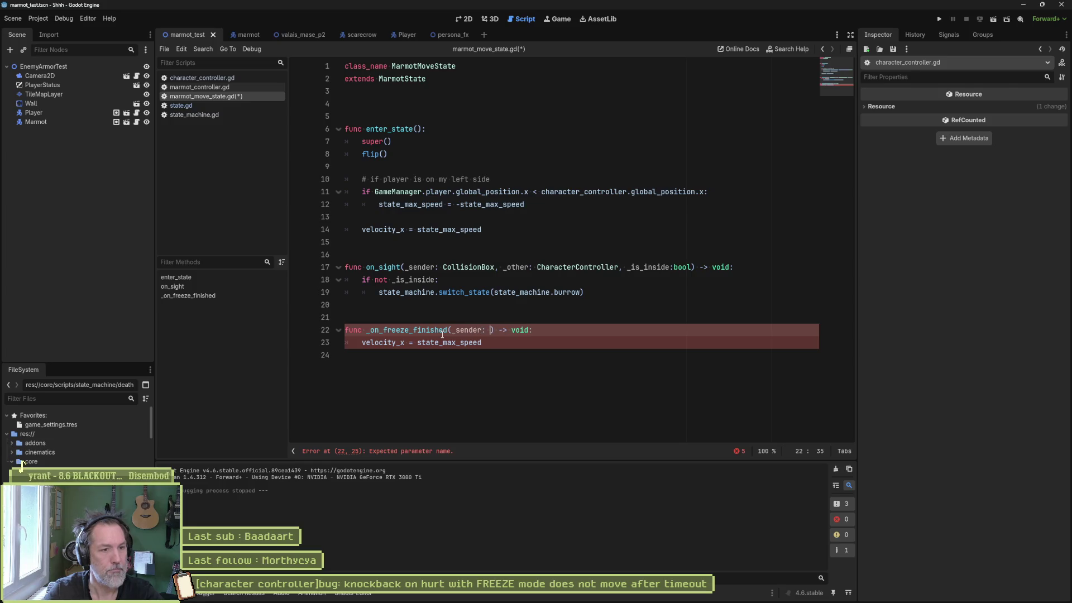
{"action": "key", "text": "BackSpace"}
{"action": "key", "text": "BackSpace"}
{"action": "key", "text": "BackSpace"}
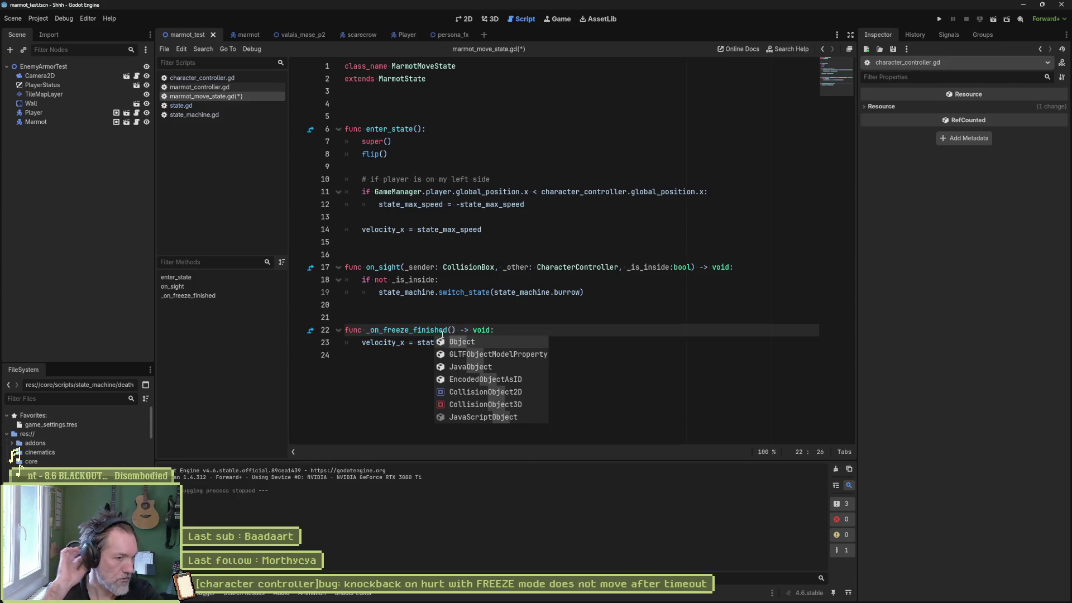
{"action": "key", "text": "ctrl+s"}
Test-run the scene with F6, walk the marmot right, stop with F8, then open state.gd.
{"action": "left_click", "coordinate": [446, 360]}
{"action": "key", "text": "F6"}
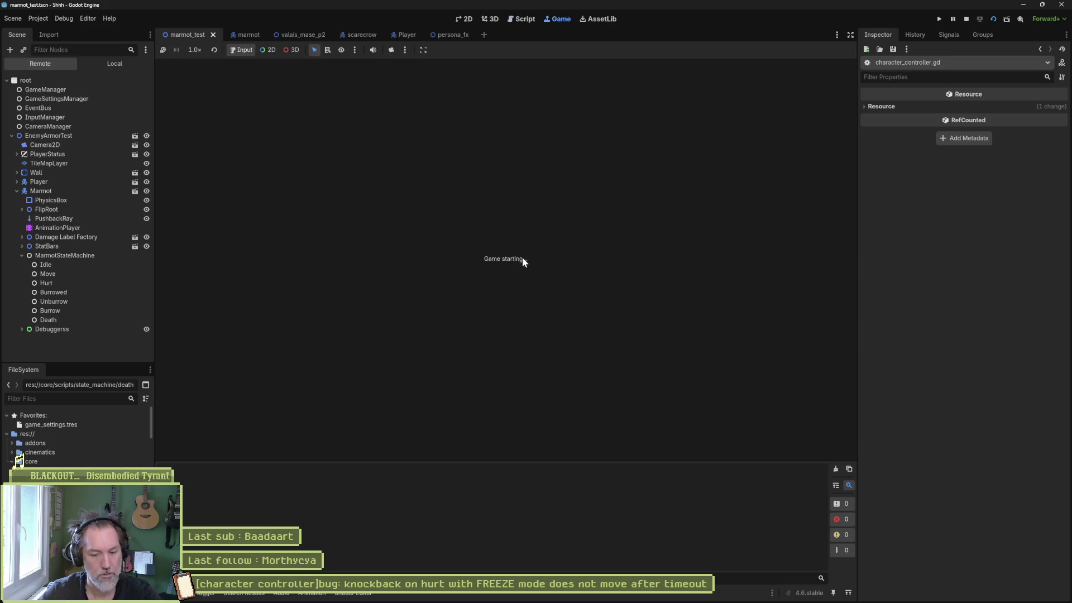
{"action": "key", "text": "Right"}
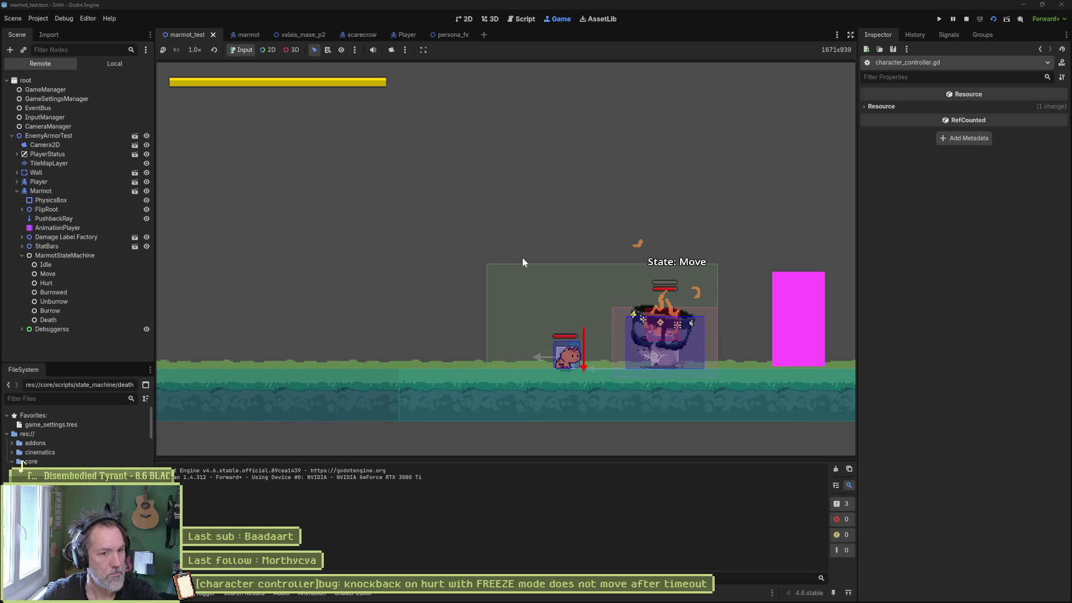
{"action": "key", "text": "F8"}
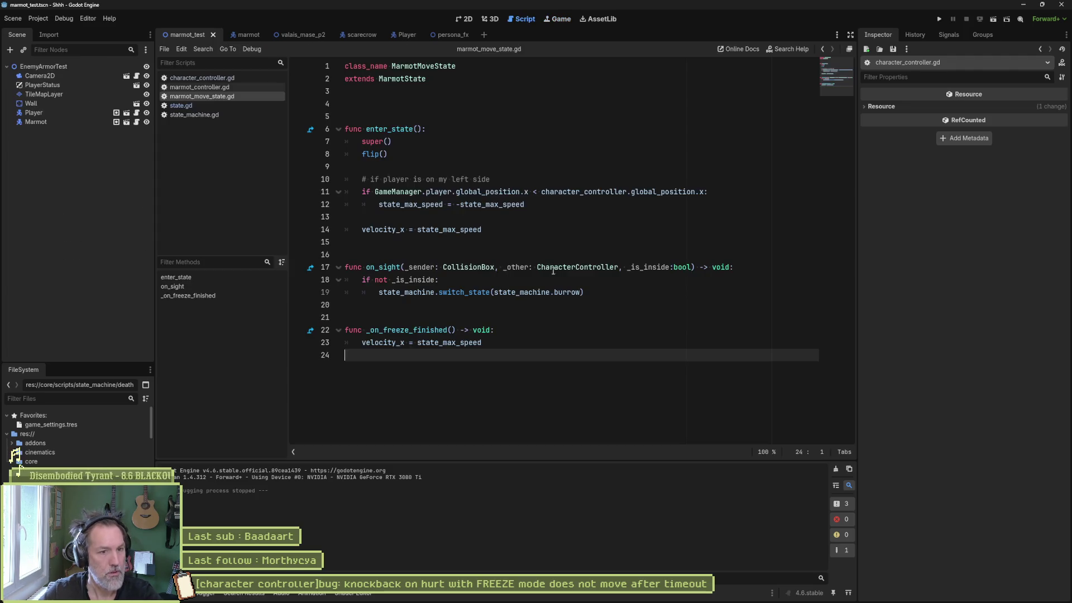
{"action": "left_click", "coordinate": [216, 106]}
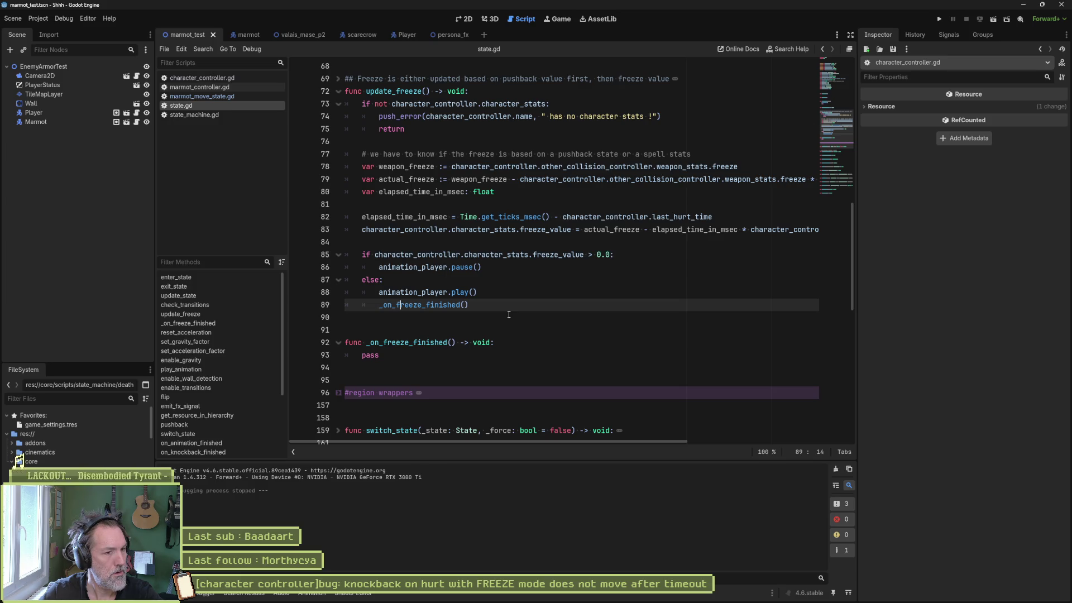
Set a breakpoint on line 23 of marmot_move_state.gd's _on_freeze_finished, then return to state.gd.
{"action": "left_click", "coordinate": [214, 96]}
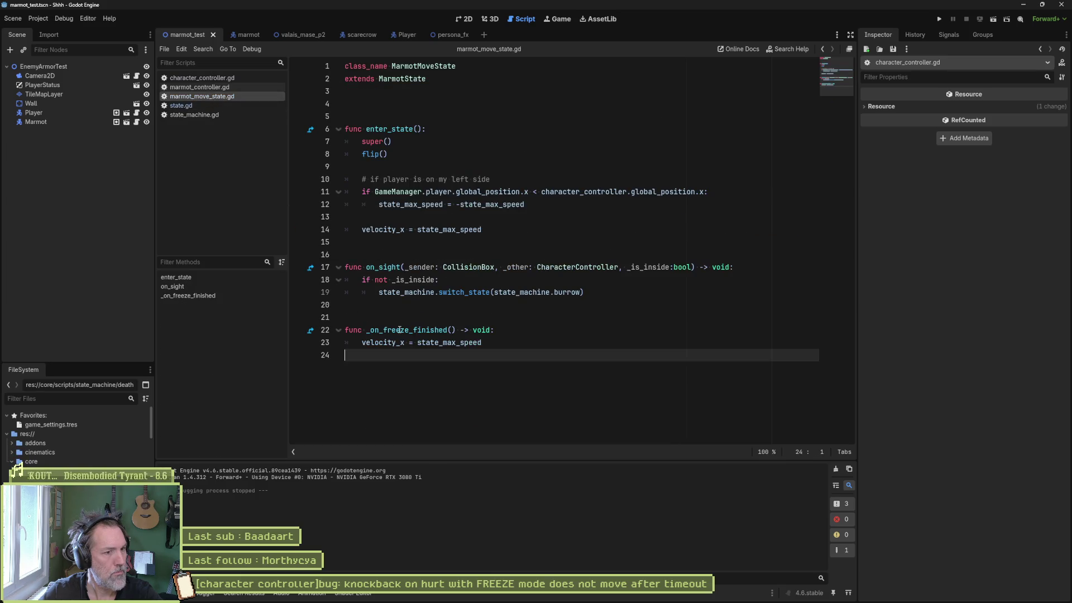
{"action": "left_click", "coordinate": [297, 342]}
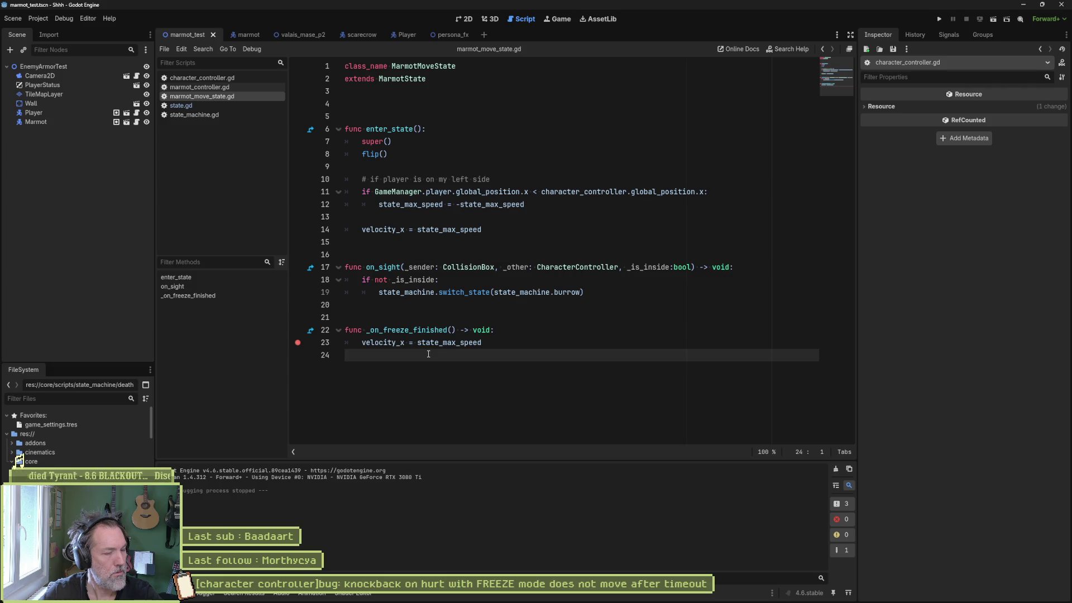
{"action": "left_click", "coordinate": [229, 105]}
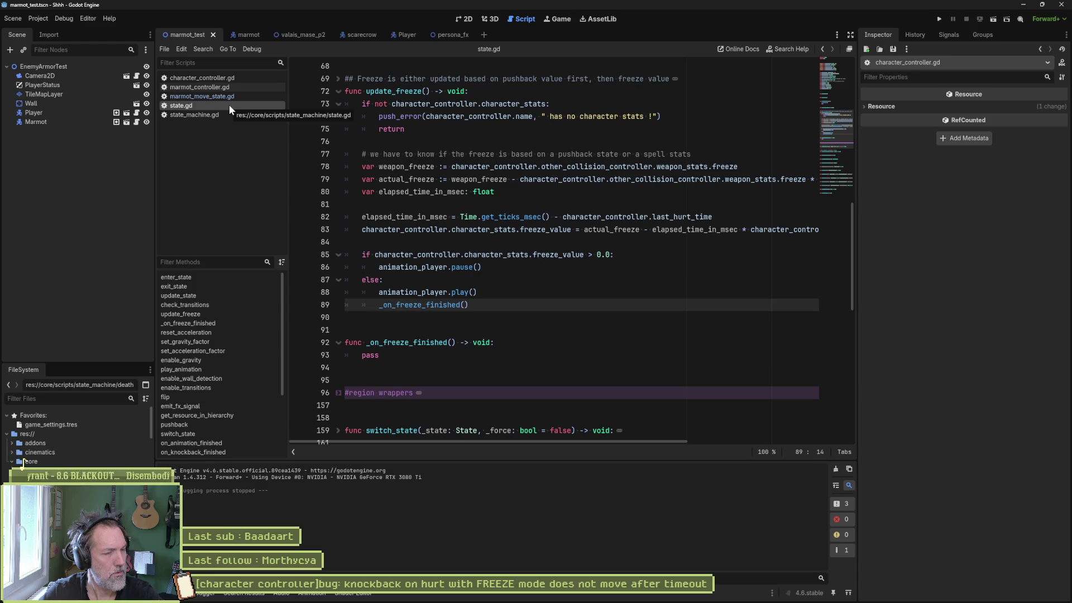
Run the scene and walk the player into the marmot until line 23 breaks, then clear it, resume and stop.
{"action": "key", "text": "F6"}
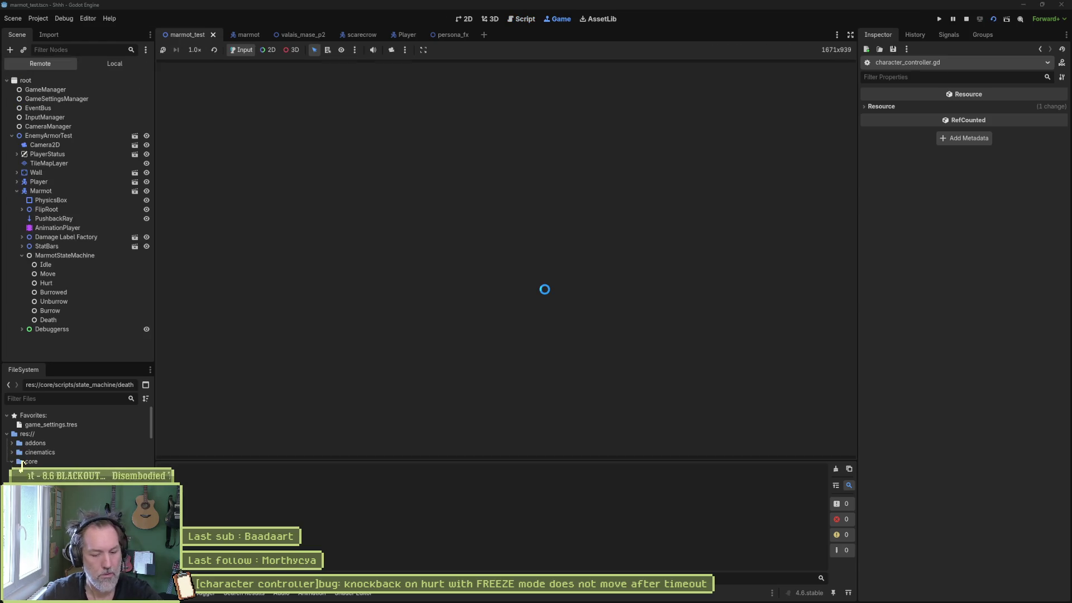
{"action": "key", "text": "Right"}
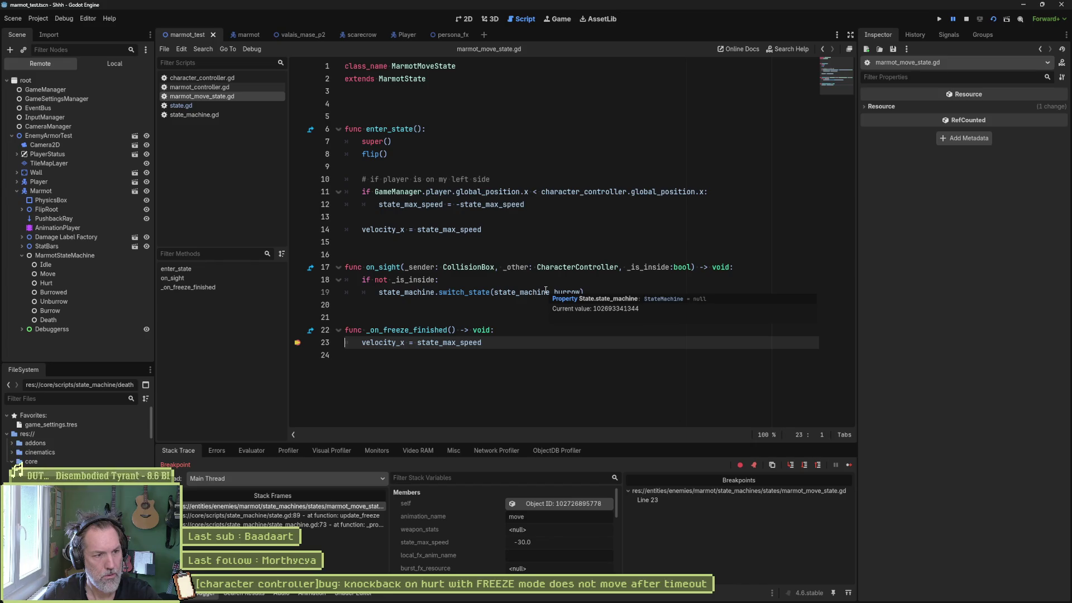
{"action": "key", "text": "F9"}
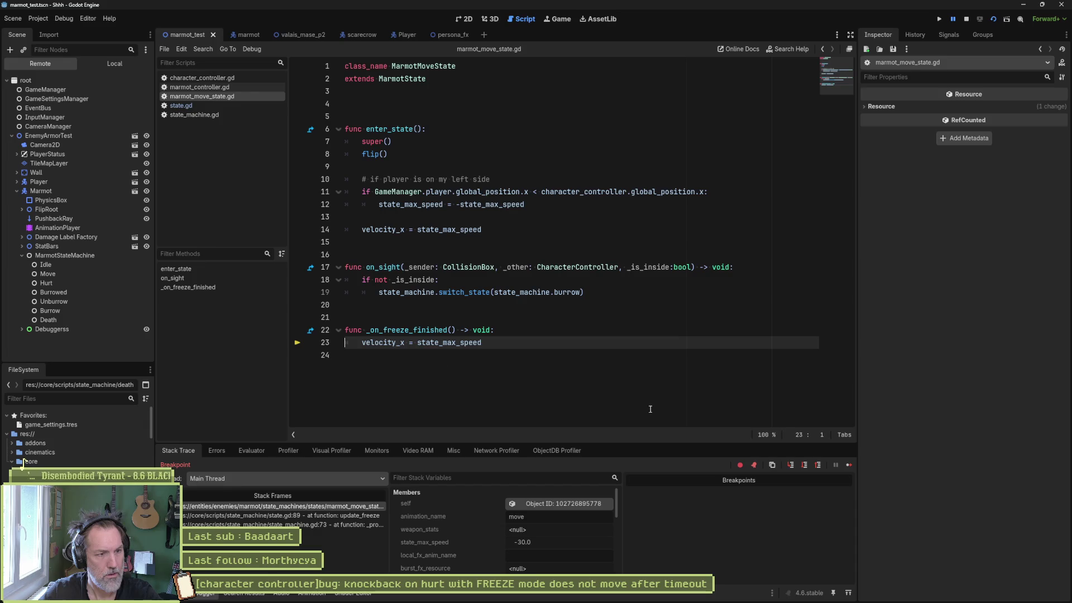
{"action": "left_click", "coordinate": [849, 463]}
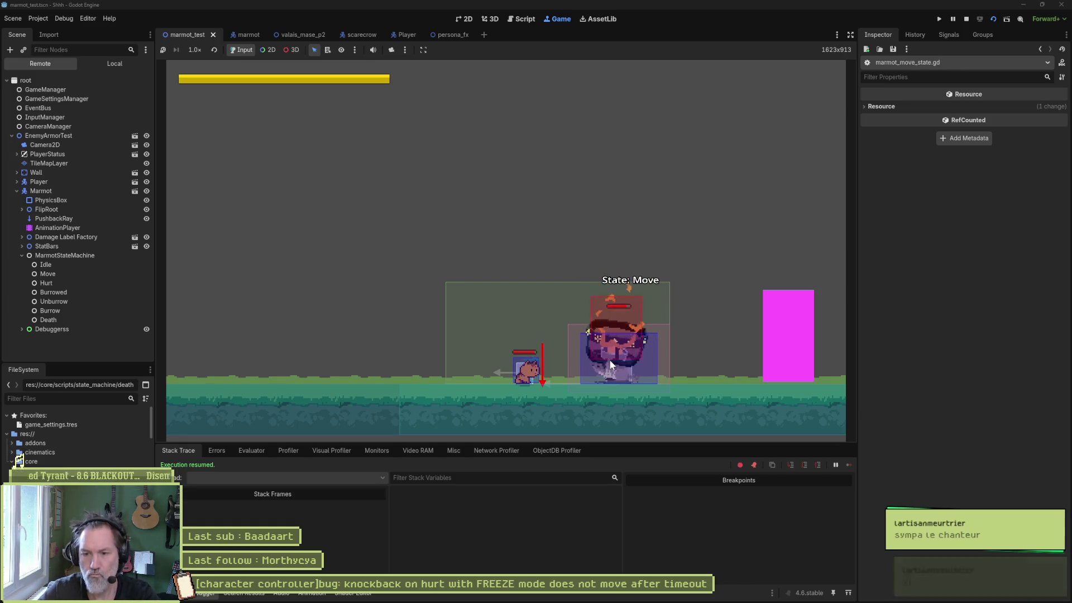
{"action": "key", "text": "F8"}
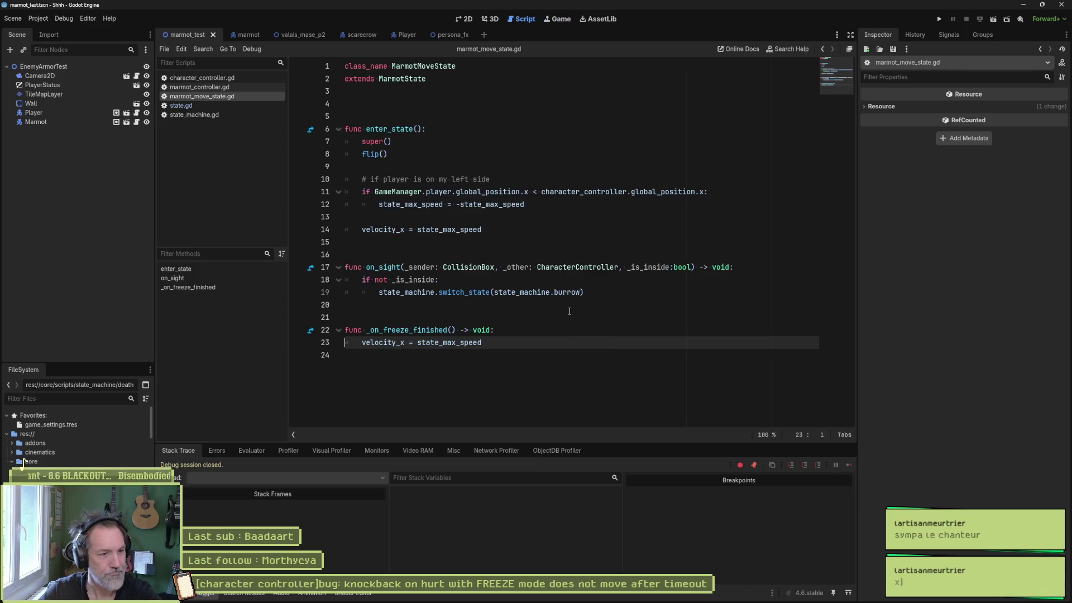
Open state.gd and place the caret in the _on_freeze_finished definition near line 92.
{"action": "left_click", "coordinate": [550, 305]}
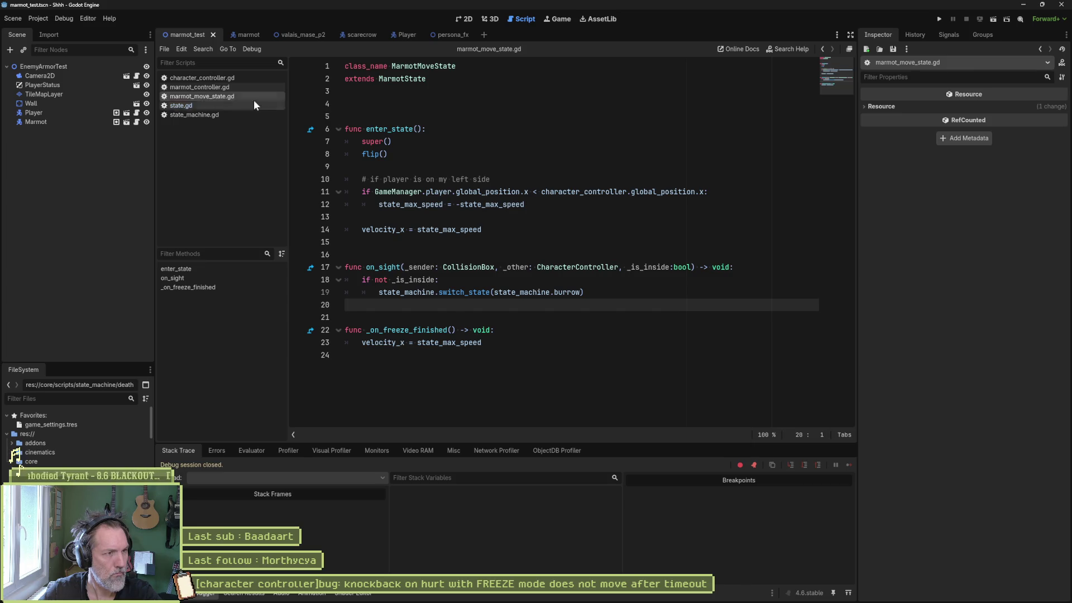
{"action": "left_click", "coordinate": [193, 106]}
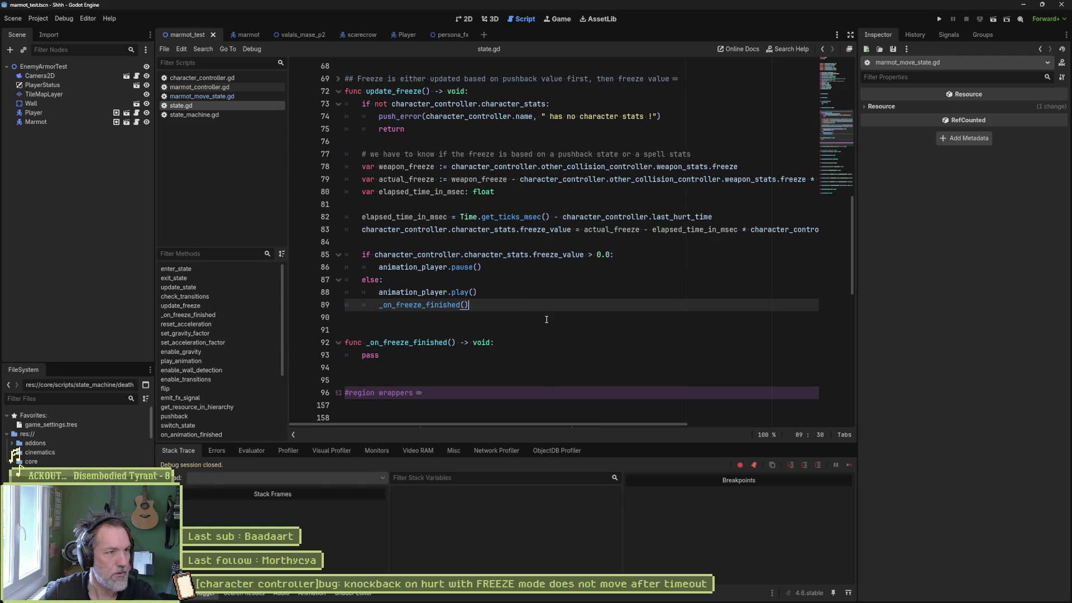
{"action": "left_click", "coordinate": [390, 342]}
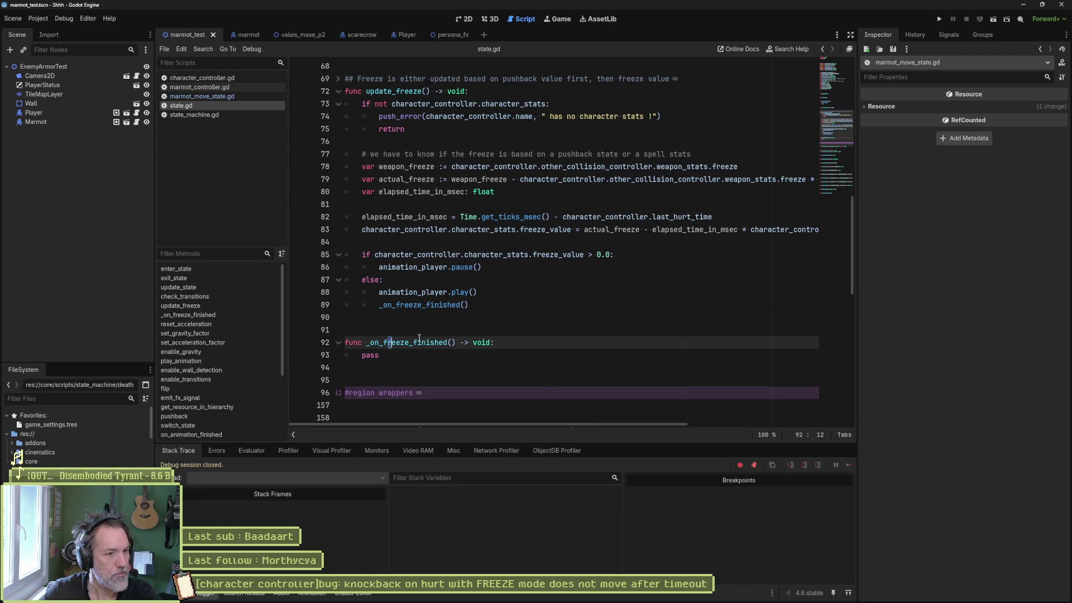
Insert print_debug(self, " freeze finished") after line 88 in state.gd, save, and rerun the scene.
{"action": "double_click", "coordinate": [422, 304]}
{"action": "left_click", "coordinate": [466, 305]}
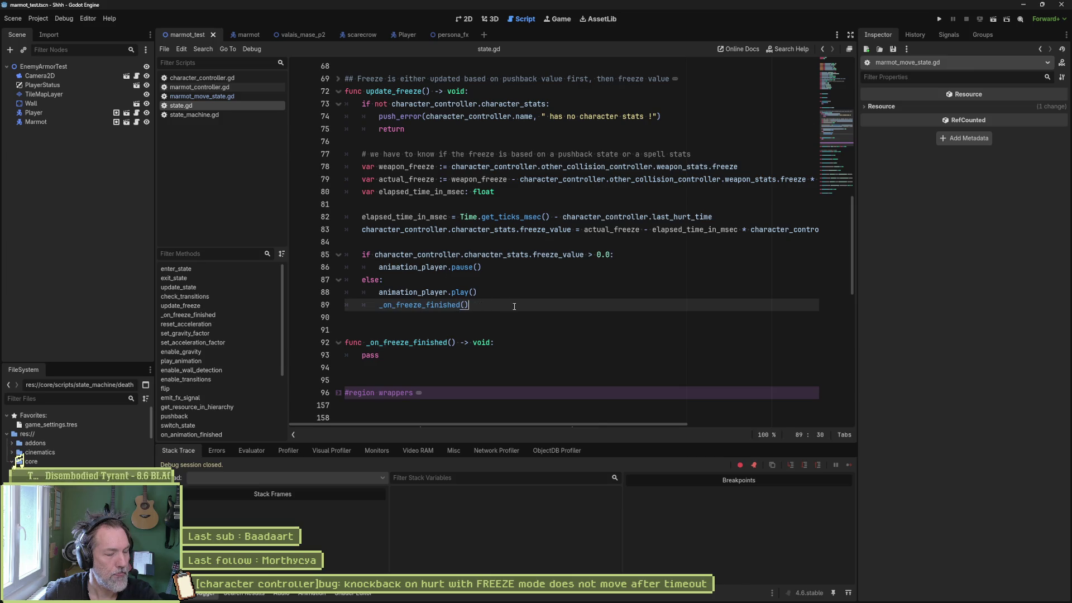
{"action": "key", "text": "Up"}
{"action": "key", "text": "End"}
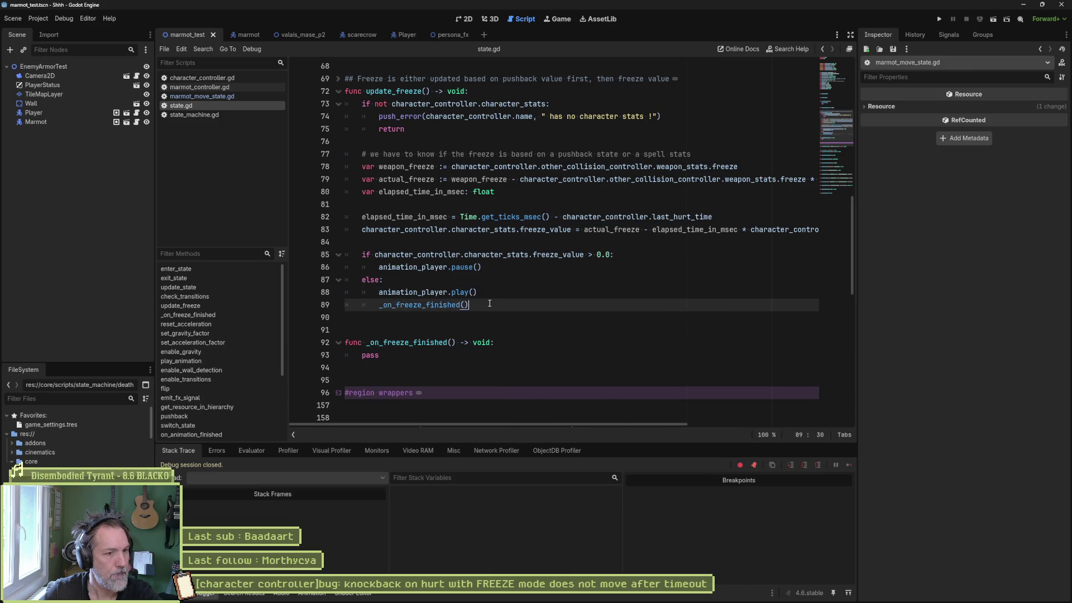
{"action": "key", "text": "Return"}
{"action": "type", "text": "p[ri"}
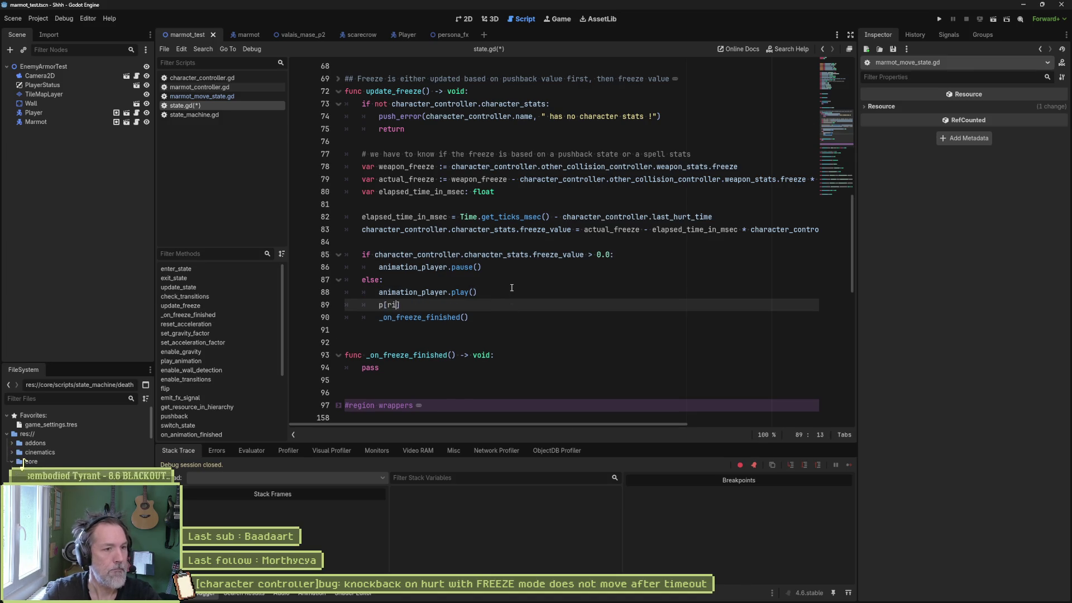
{"action": "key", "text": "Escape"}
{"action": "type", "text": "rint_"}
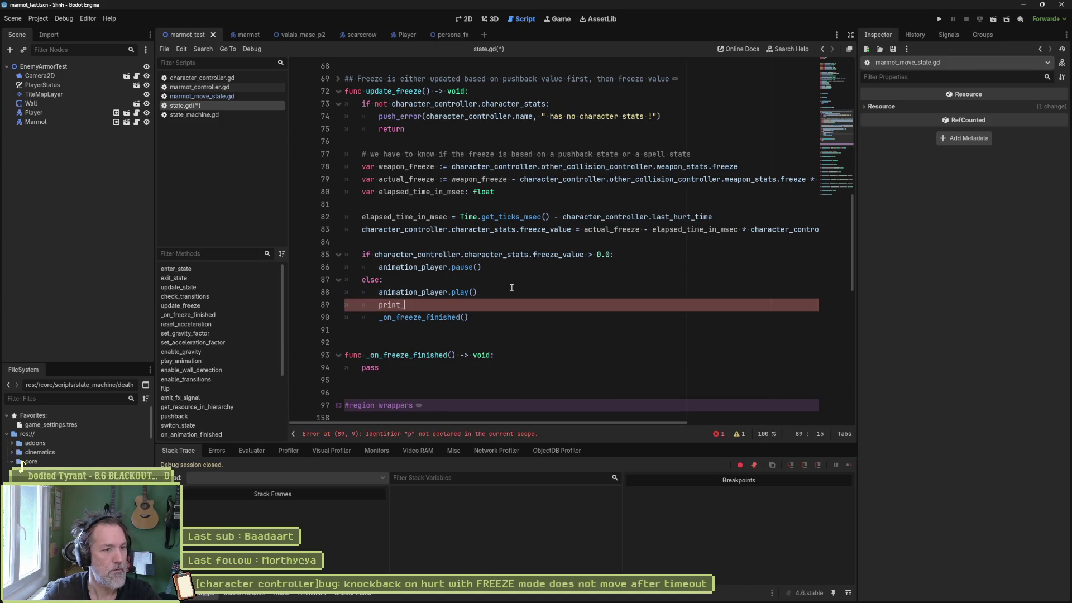
{"action": "type", "text": "debug(self, \" "}
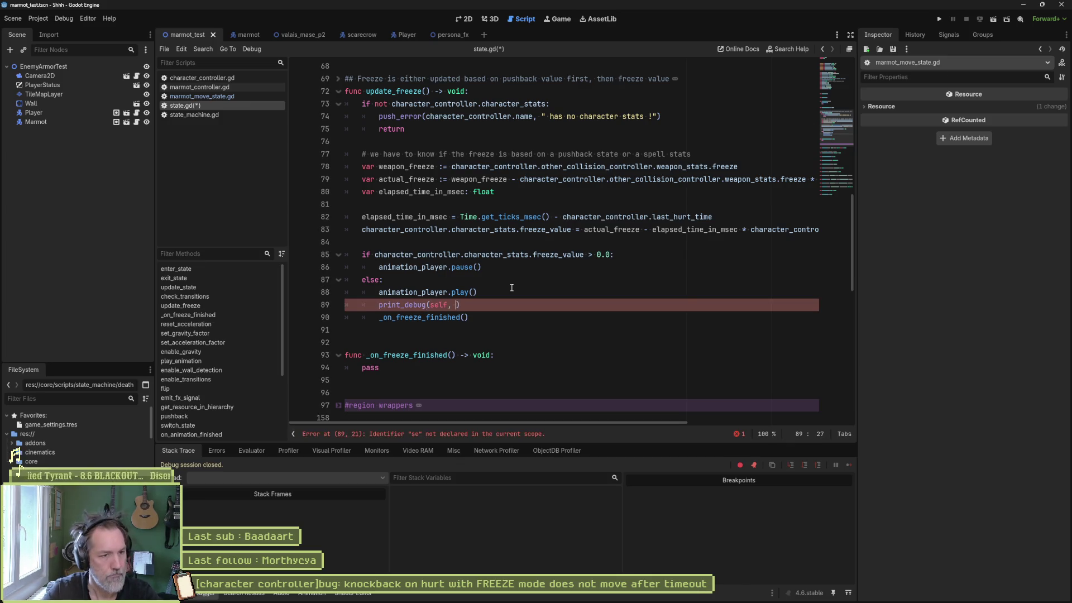
{"action": "type", "text": "freeze finishe"}
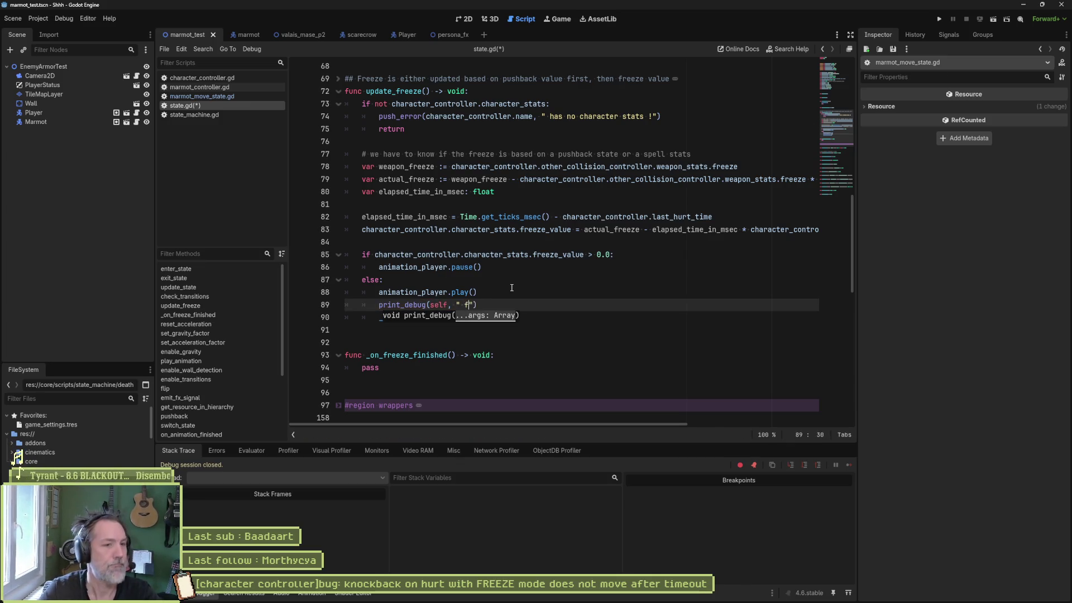
{"action": "type", "text": "d"}
{"action": "key", "text": "ctrl+s"}
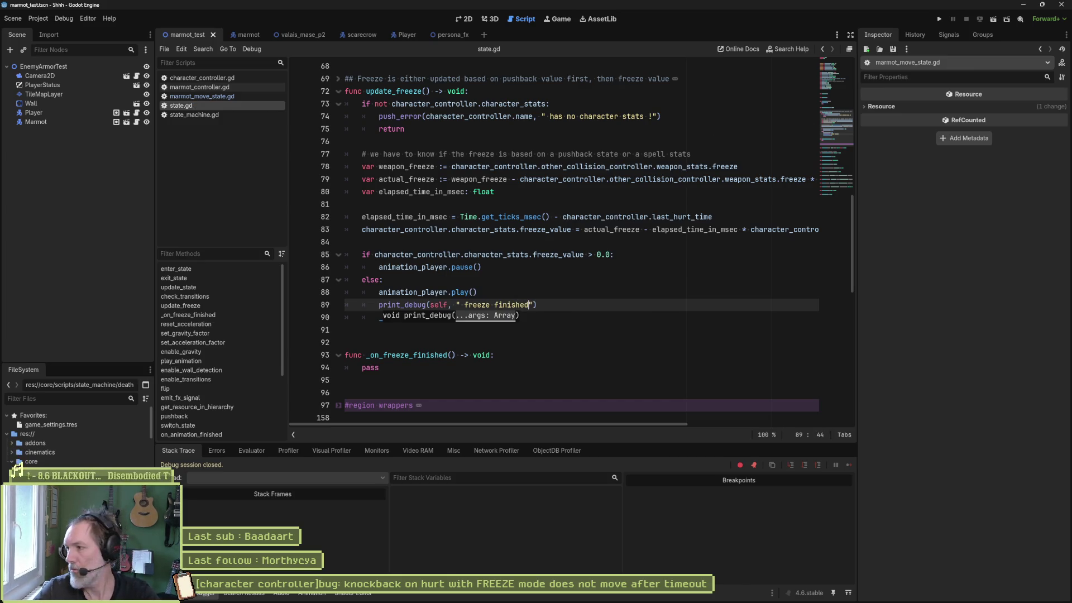
{"action": "left_click", "coordinate": [705, 320]}
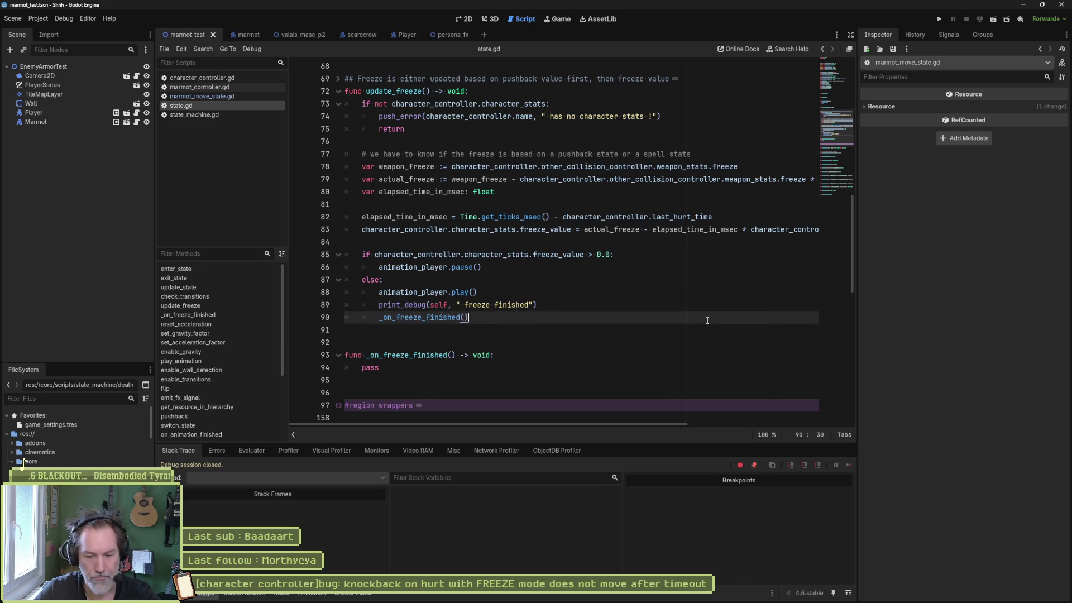
{"action": "key", "text": "F6"}
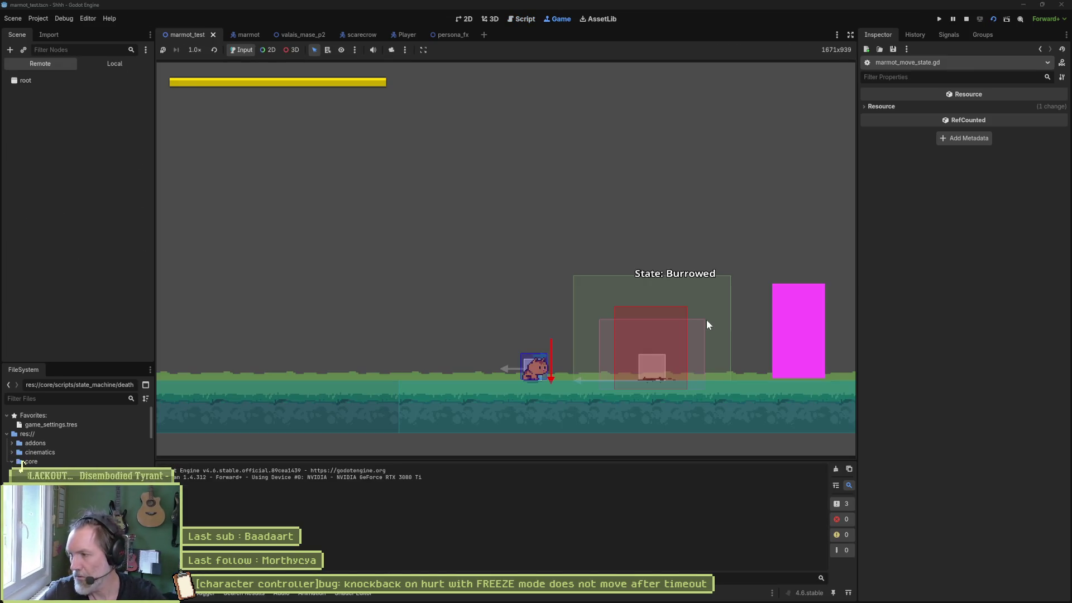
Walk the player to the marmot until "freeze finished" prints in the output, then stop the game.
{"action": "key", "text": "Right"}
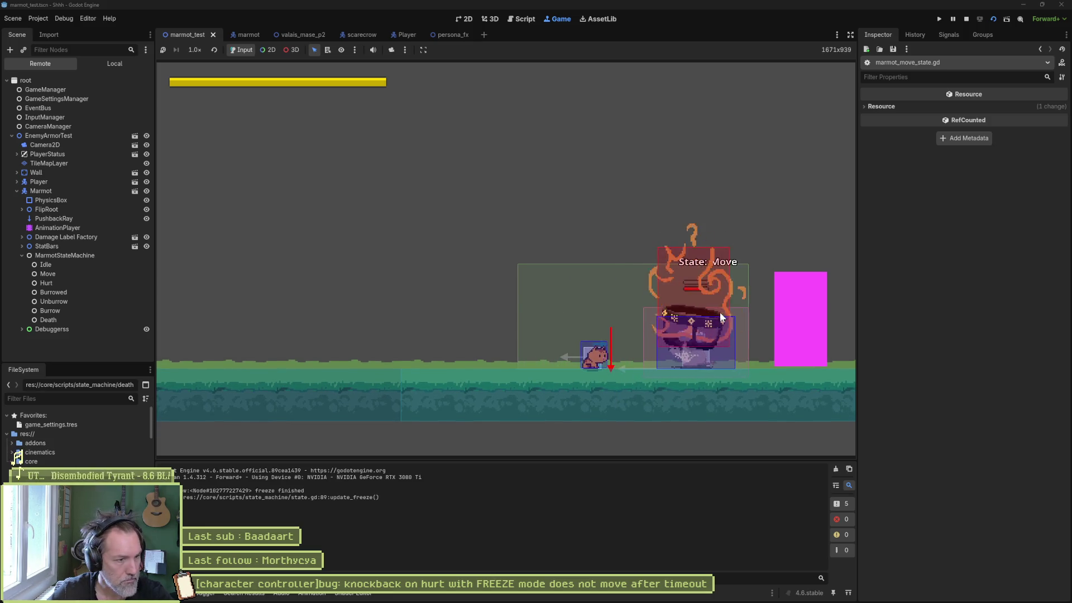
{"action": "key", "text": "F8"}
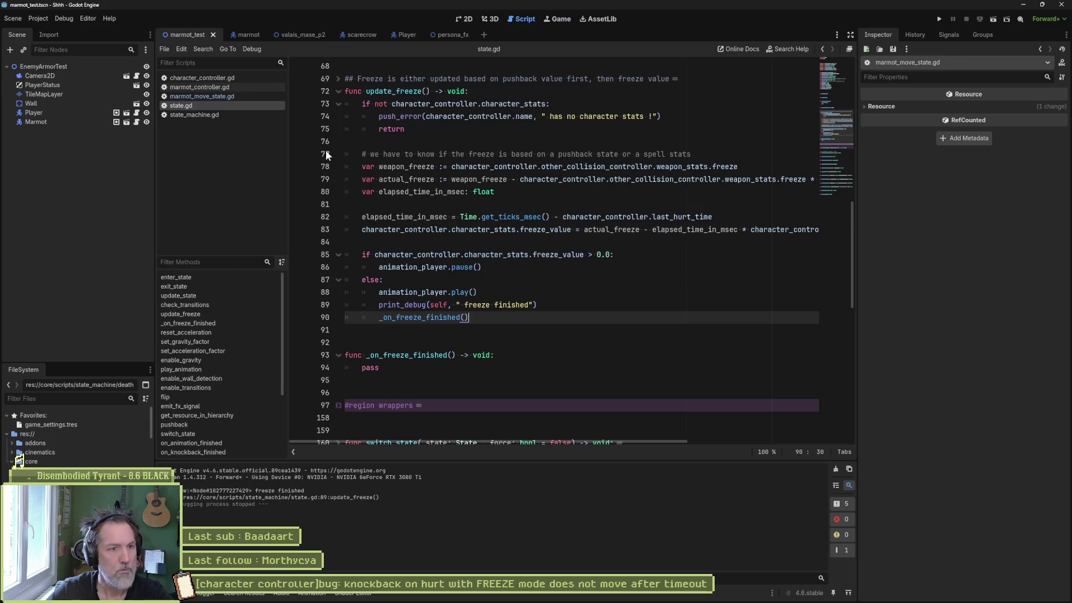
Breakpoint line 23 of marmot_move_state.gd, add print_debug(self, " freeze finished..") in _on_freeze_finished, save, and run.
{"action": "left_click", "coordinate": [226, 96]}
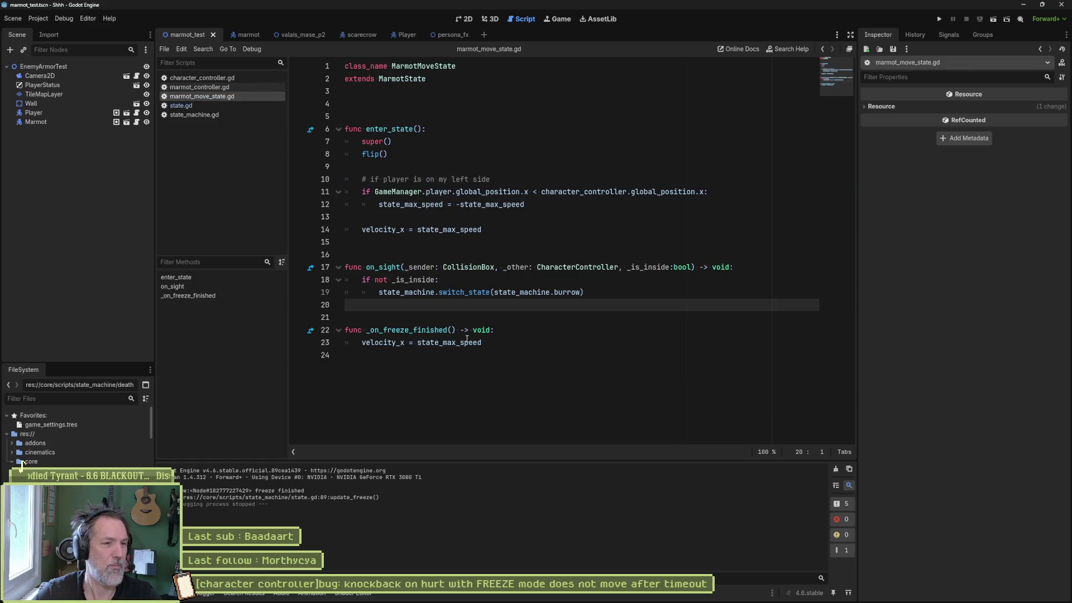
{"action": "left_click", "coordinate": [298, 342]}
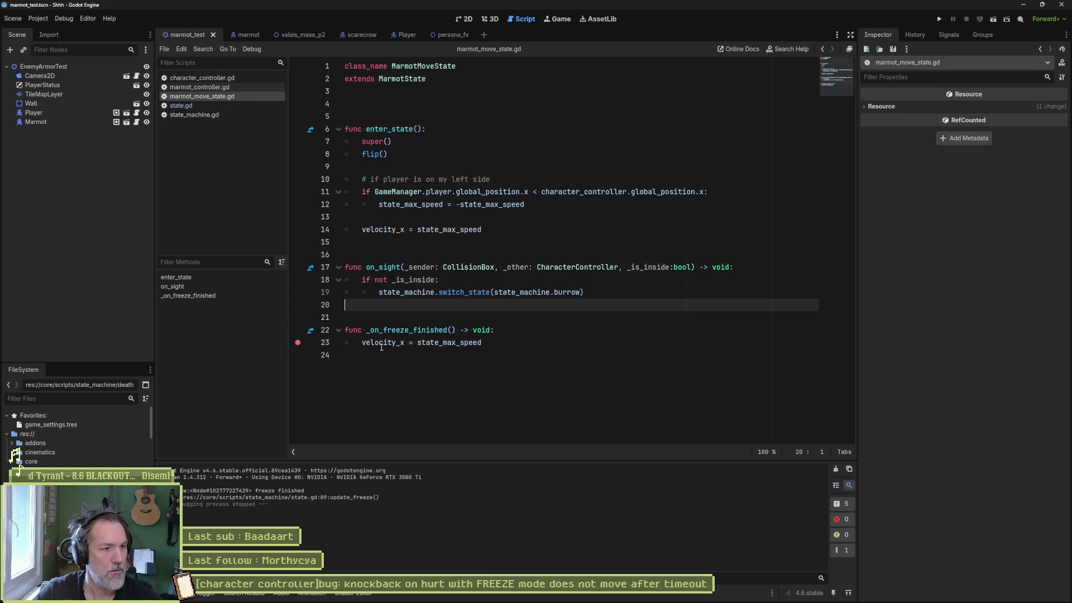
{"action": "left_click", "coordinate": [523, 330]}
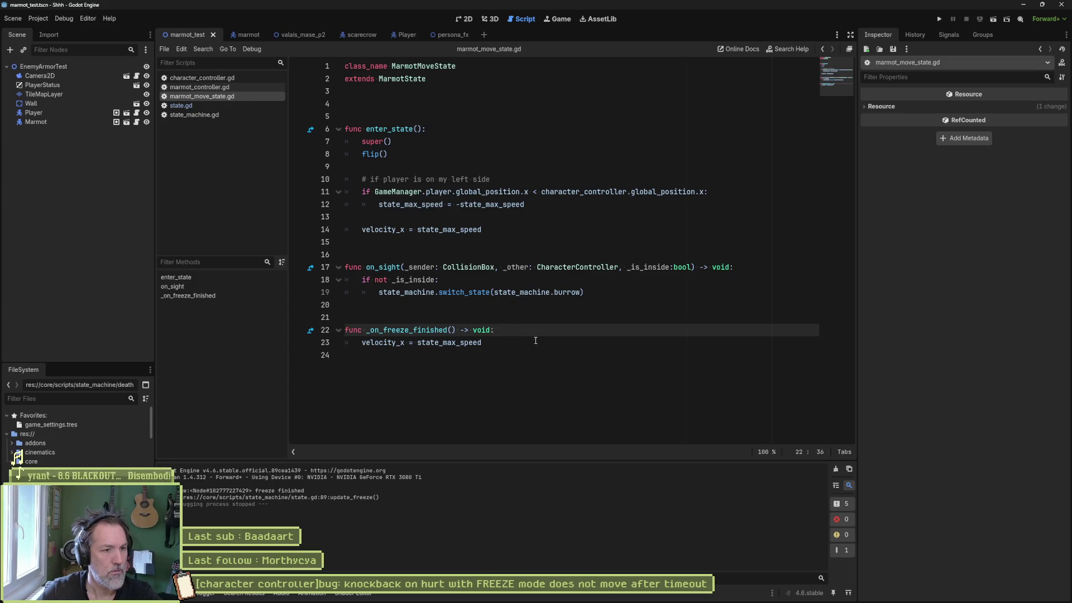
{"action": "key", "text": "Return"}
{"action": "type", "text": "print_debug("}
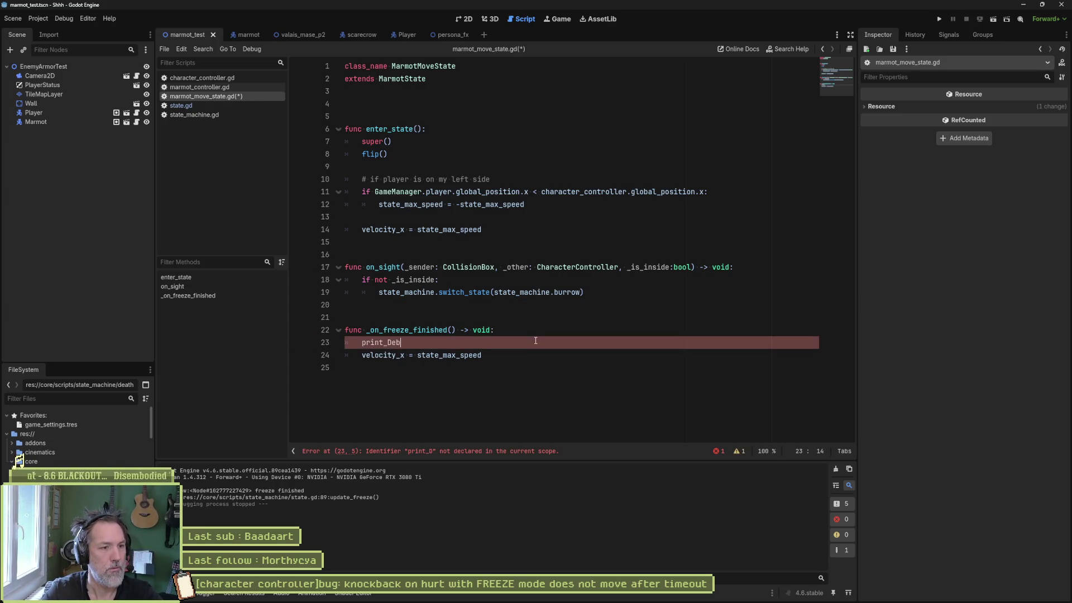
{"action": "type", "text": "self, \" fre"}
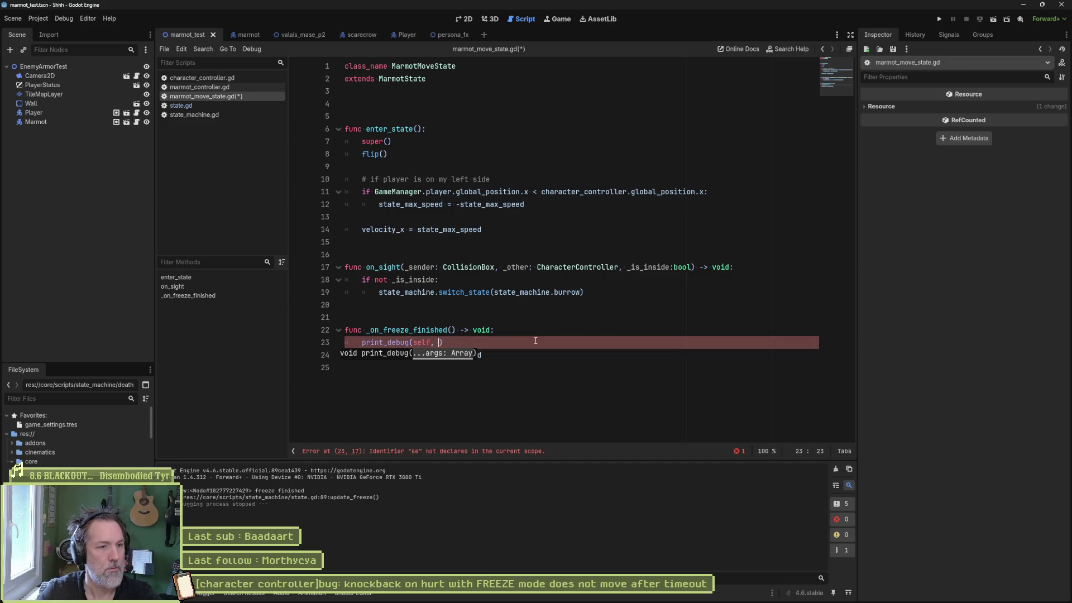
{"action": "type", "text": "eze finished"}
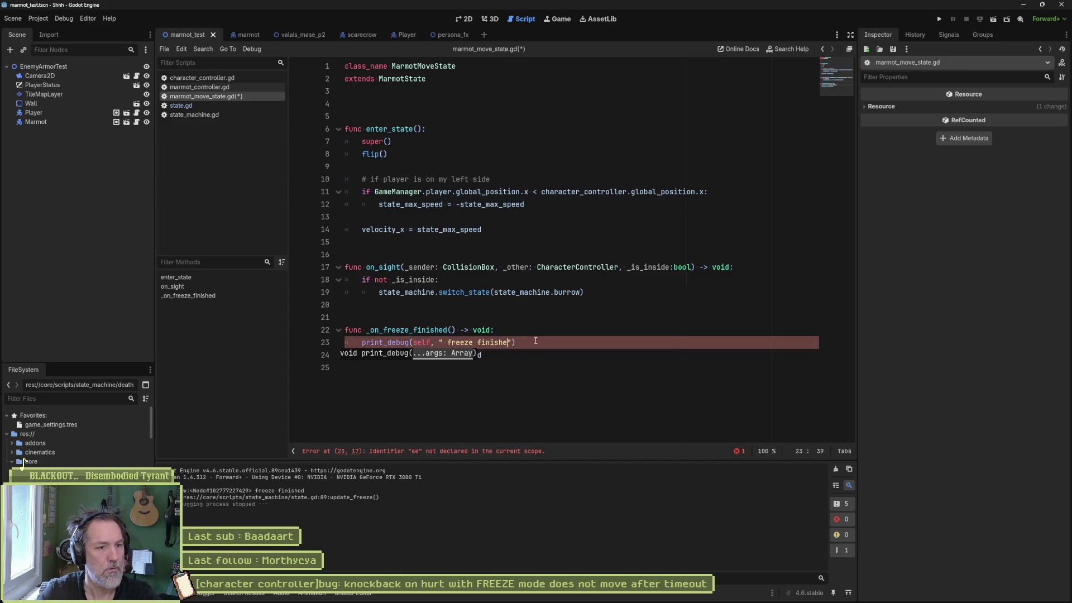
{"action": "type", "text": ".."}
{"action": "key", "text": "ctrl+s"}
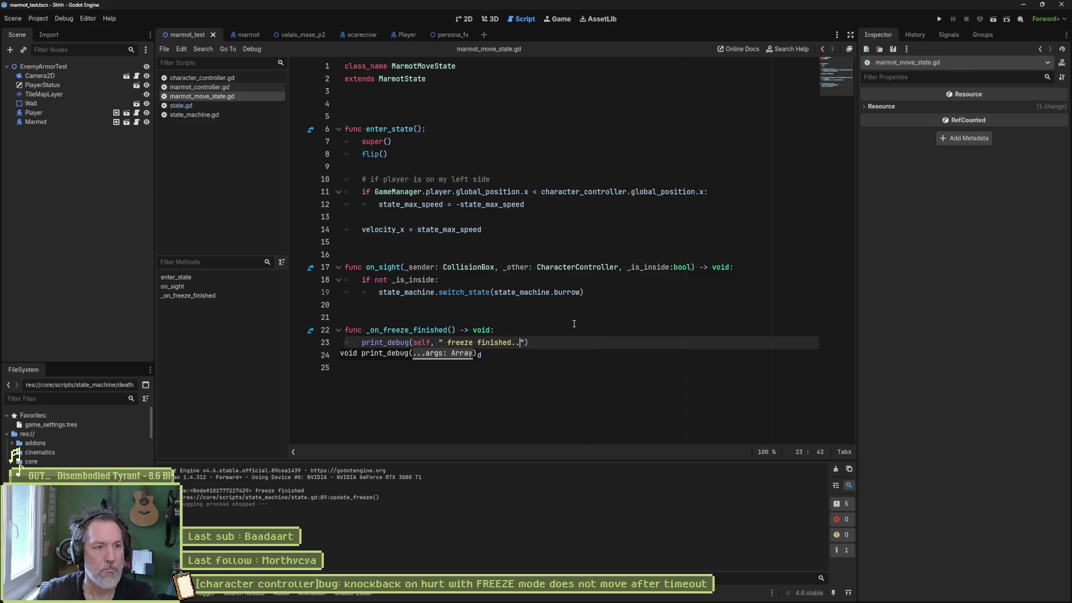
{"action": "left_click", "coordinate": [555, 316]}
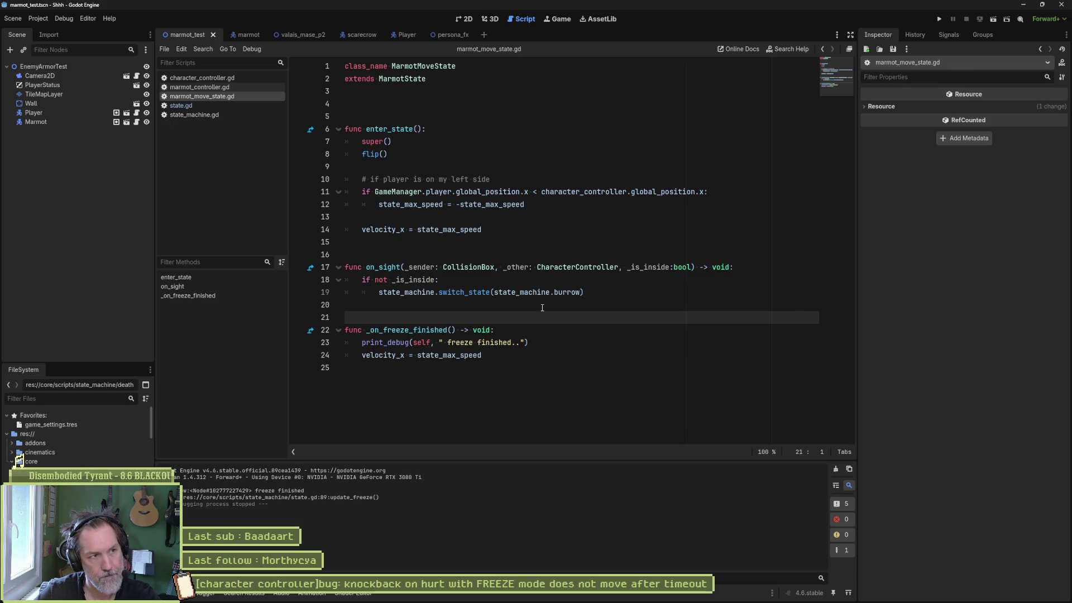
{"action": "key", "text": "F6"}
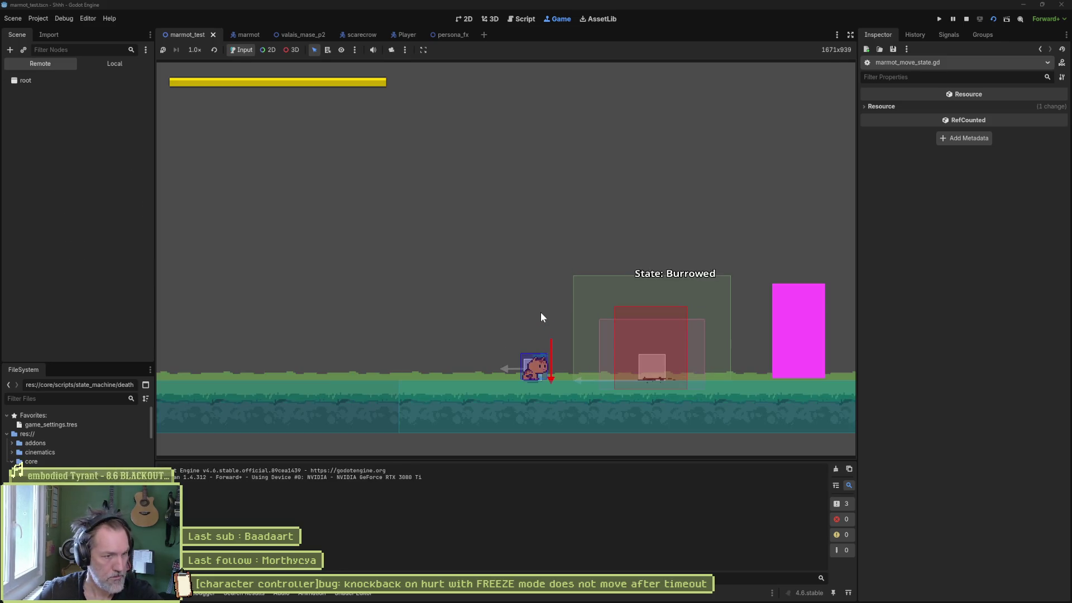
Walk the player right toward the marmot in the running scene, then stop the game.
{"action": "key", "text": "Right"}
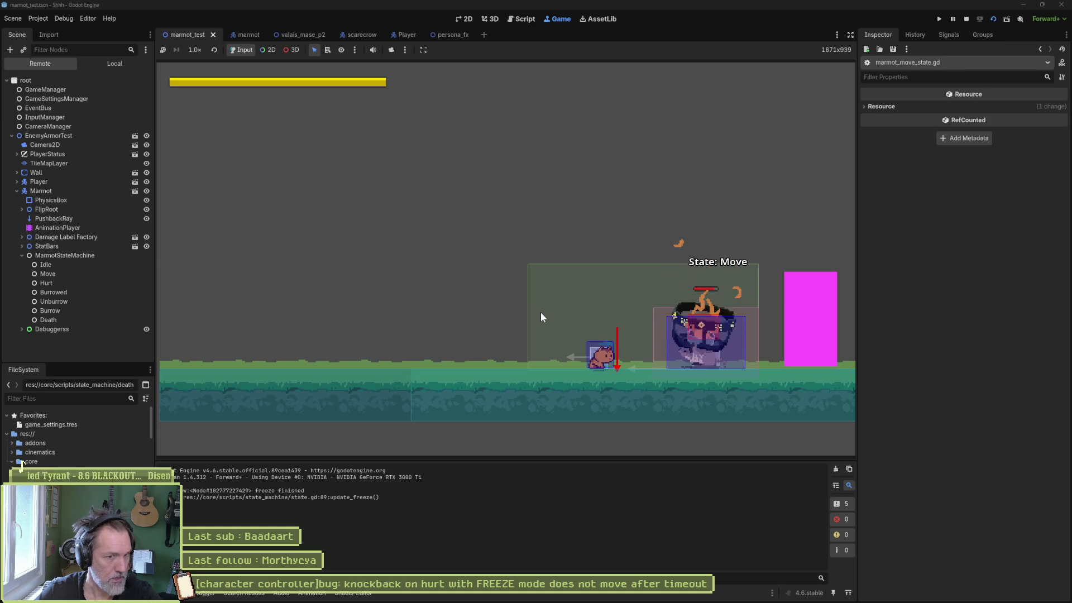
{"action": "key", "text": "F8"}
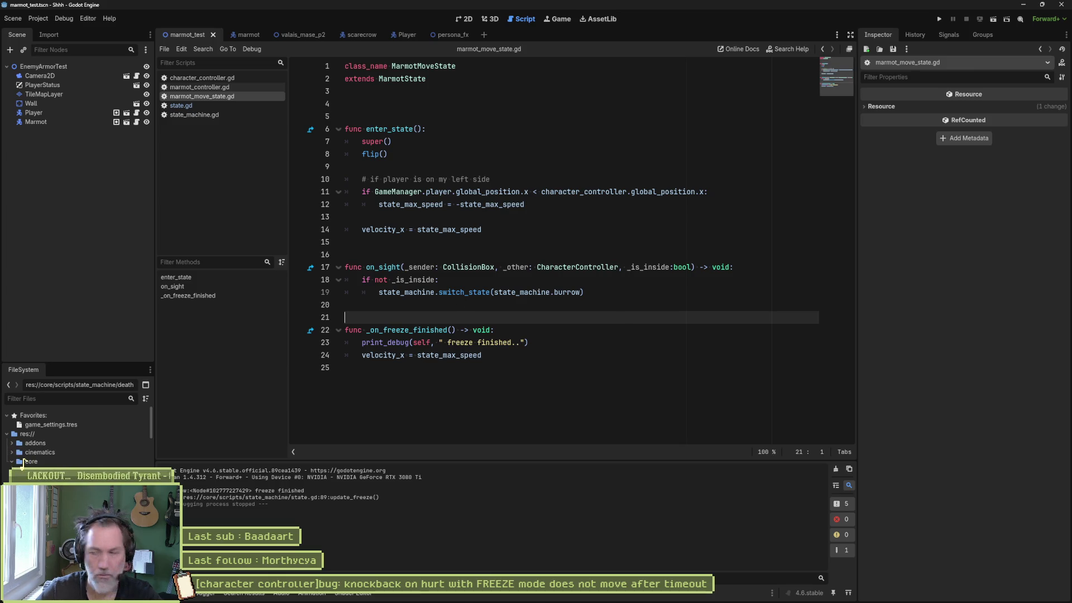
Open state.gd and inspect the _on_freeze_finished call on line 90 in update_freeze.
{"action": "left_click", "coordinate": [501, 280]}
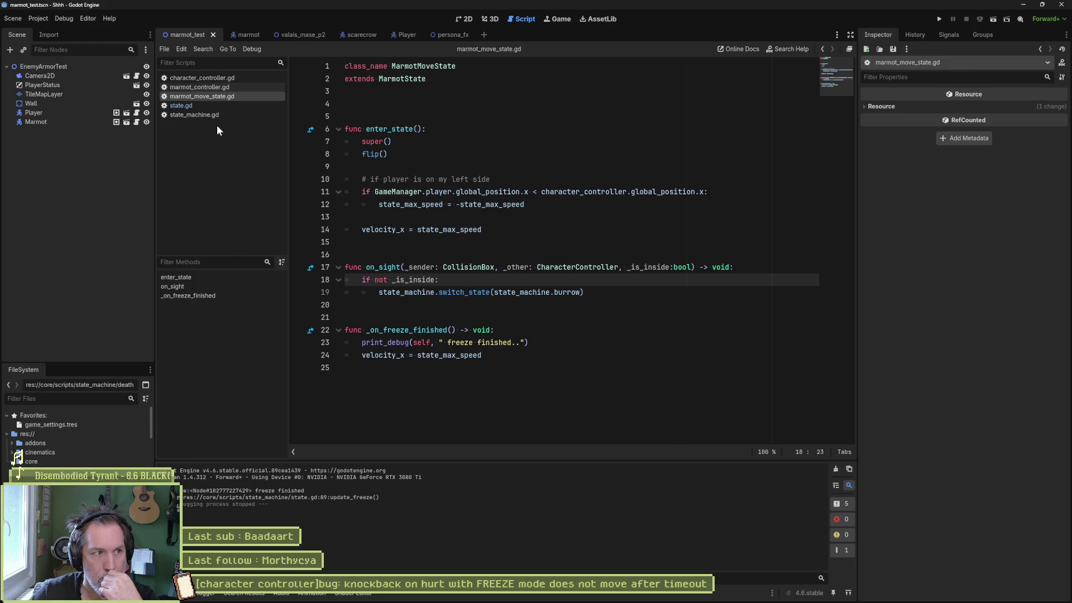
{"action": "left_click", "coordinate": [205, 105]}
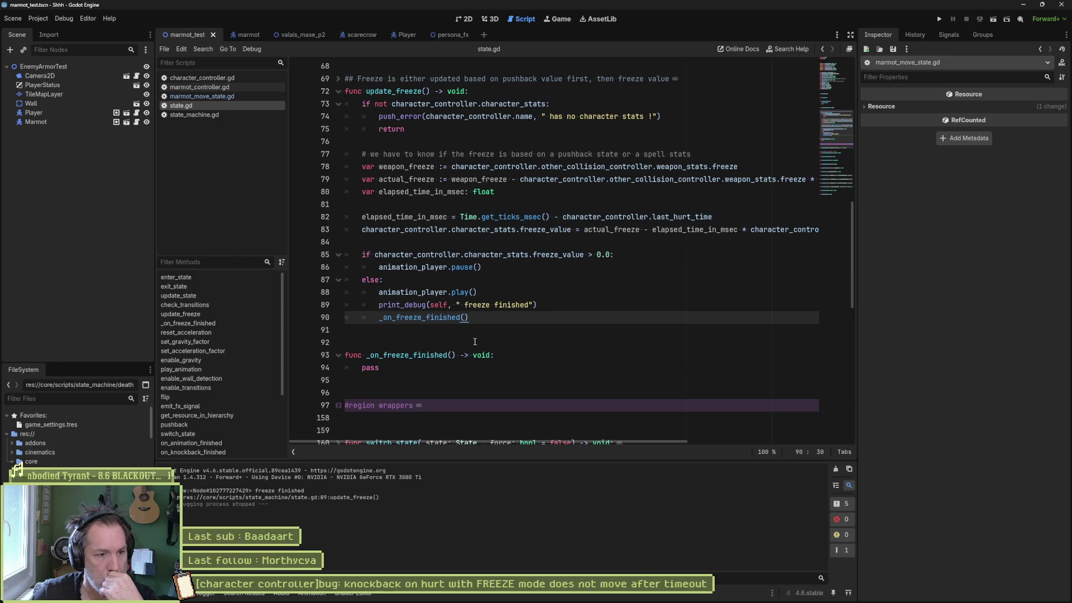
{"action": "double_click", "coordinate": [426, 318]}
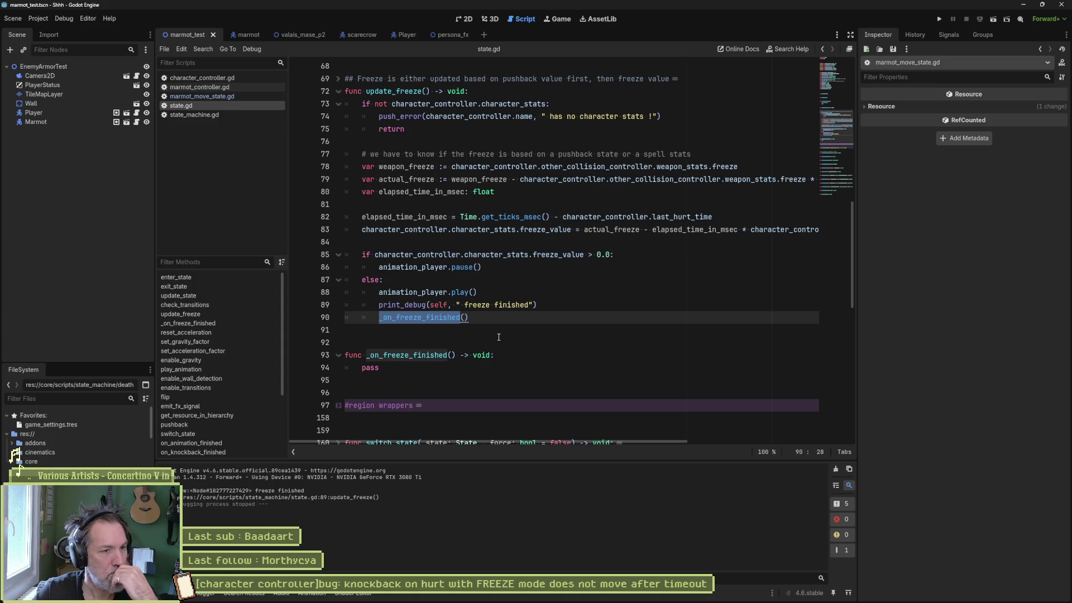
{"action": "left_click", "coordinate": [499, 336]}
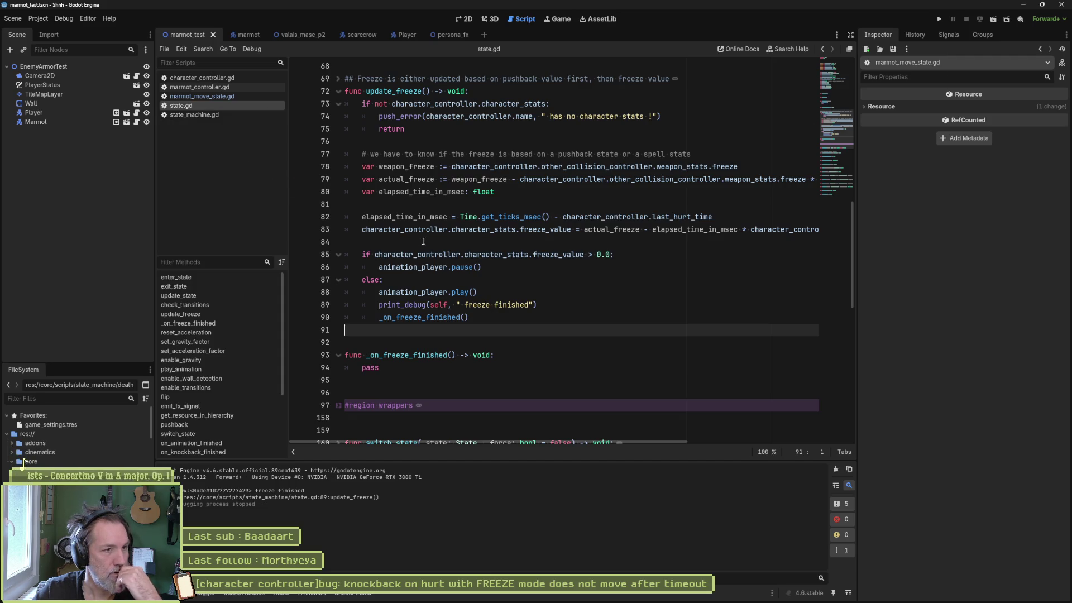
{"action": "left_click", "coordinate": [388, 91]}
{"action": "double_click", "coordinate": [388, 91]}
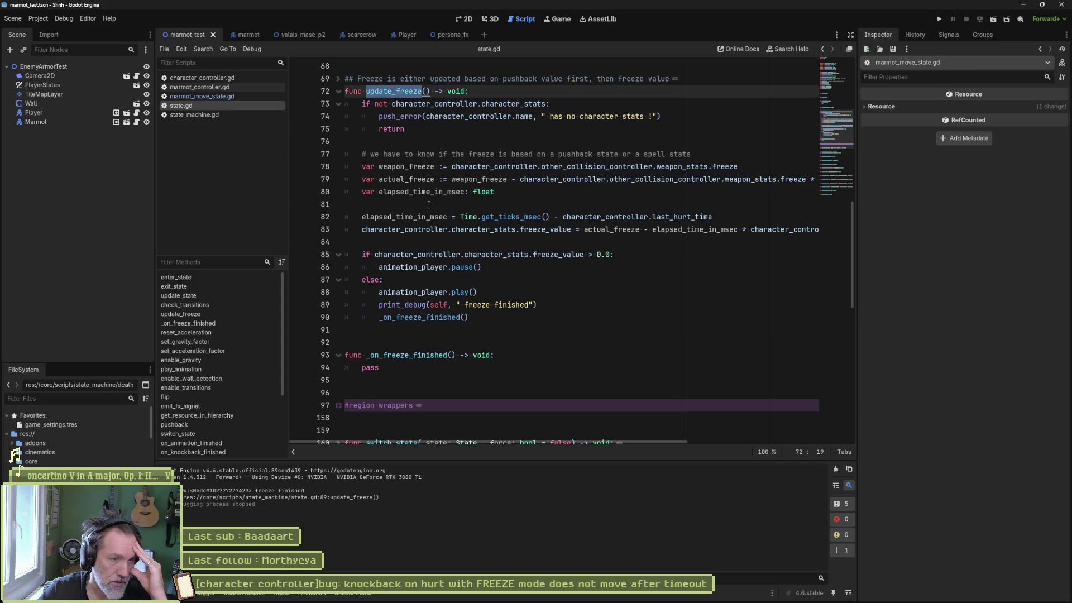
{"action": "double_click", "coordinate": [376, 354]}
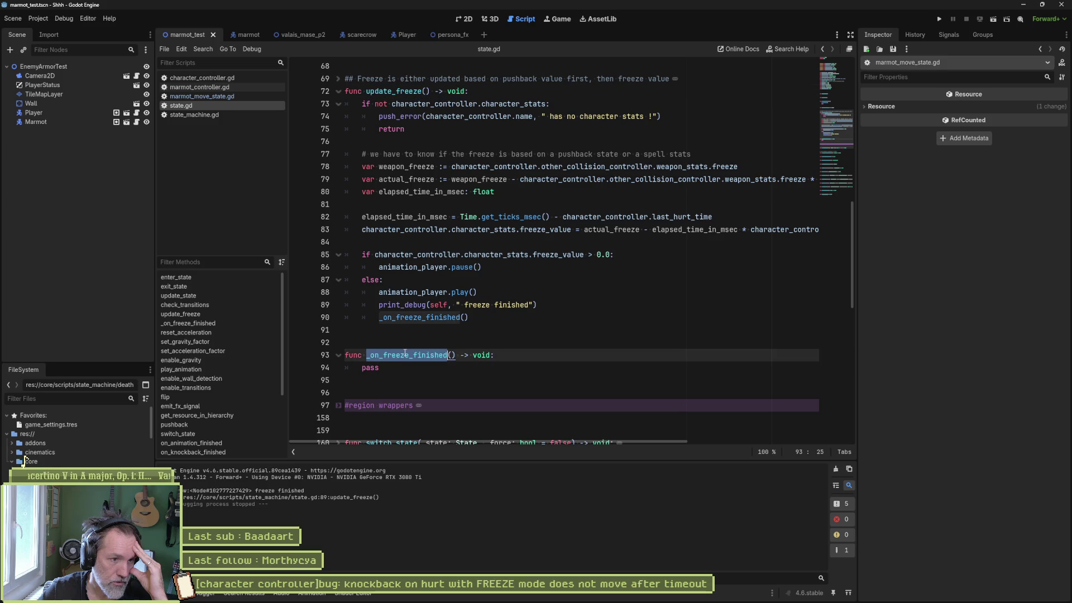
{"action": "left_click_drag", "start_coordinate": [388, 355], "coordinate": [385, 342]}
{"action": "double_click", "coordinate": [404, 315]}
{"action": "left_click", "coordinate": [391, 355]}
{"action": "double_click", "coordinate": [403, 317]}
{"action": "left_click", "coordinate": [402, 340]}
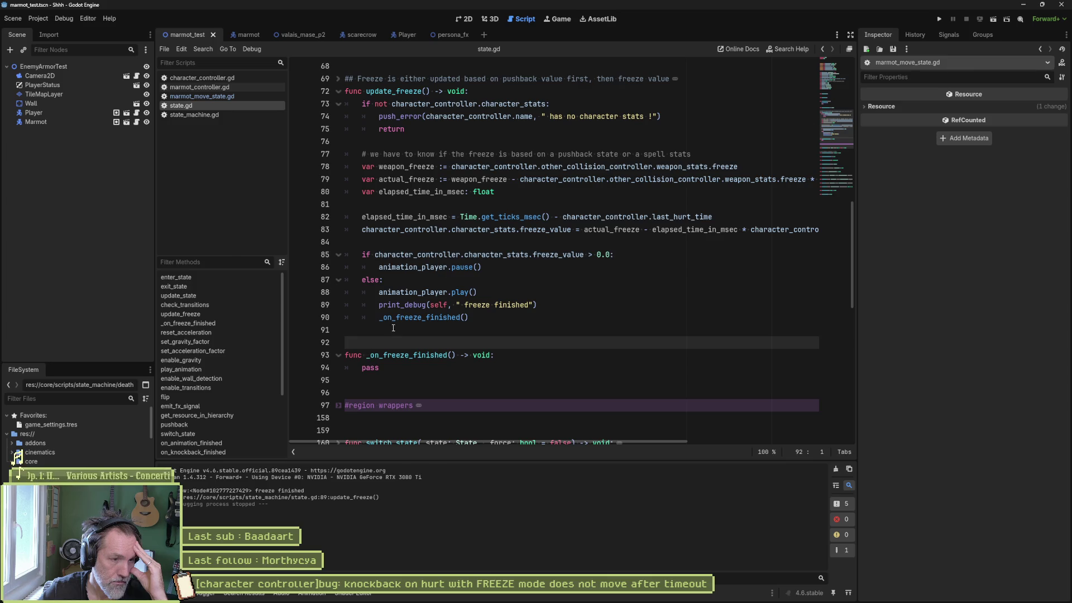
{"action": "mouse_move", "coordinate": [443, 318]}
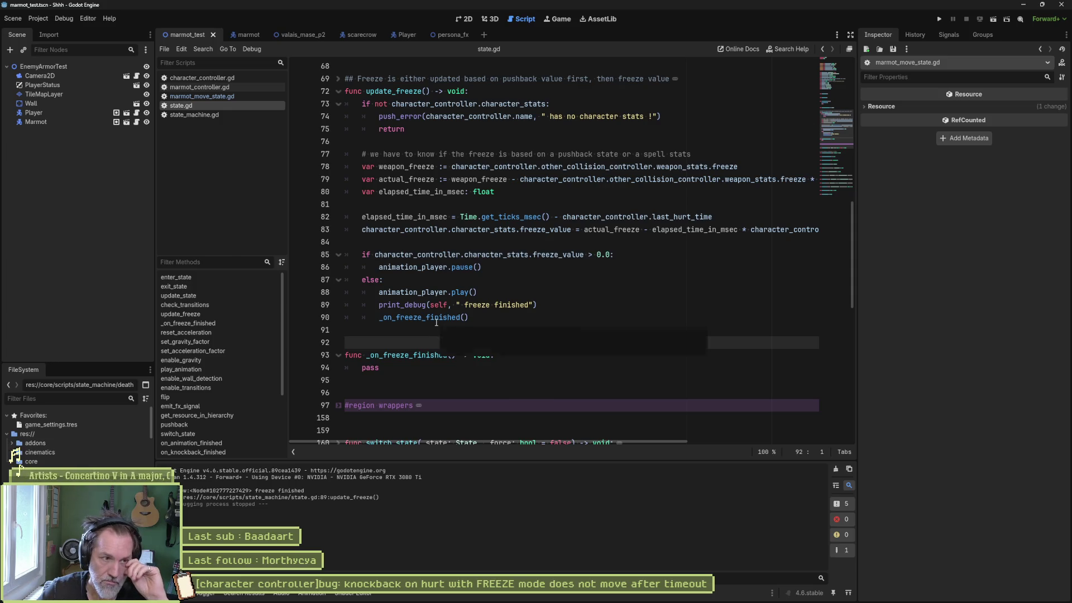
{"action": "left_click", "coordinate": [380, 318]}
{"action": "type", "text": "sel"}
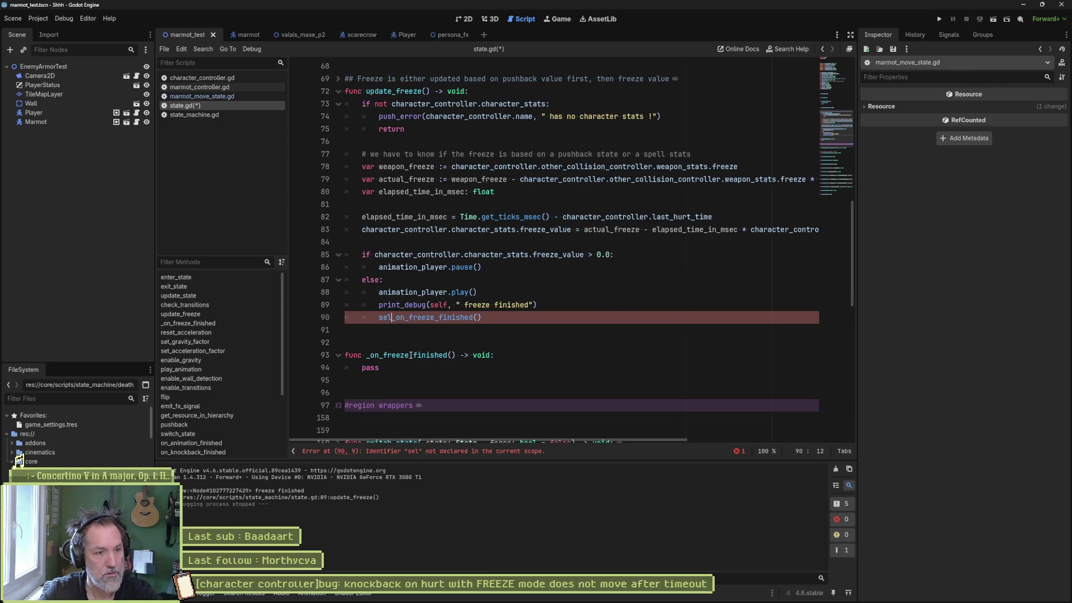
{"action": "type", "text": "f."}
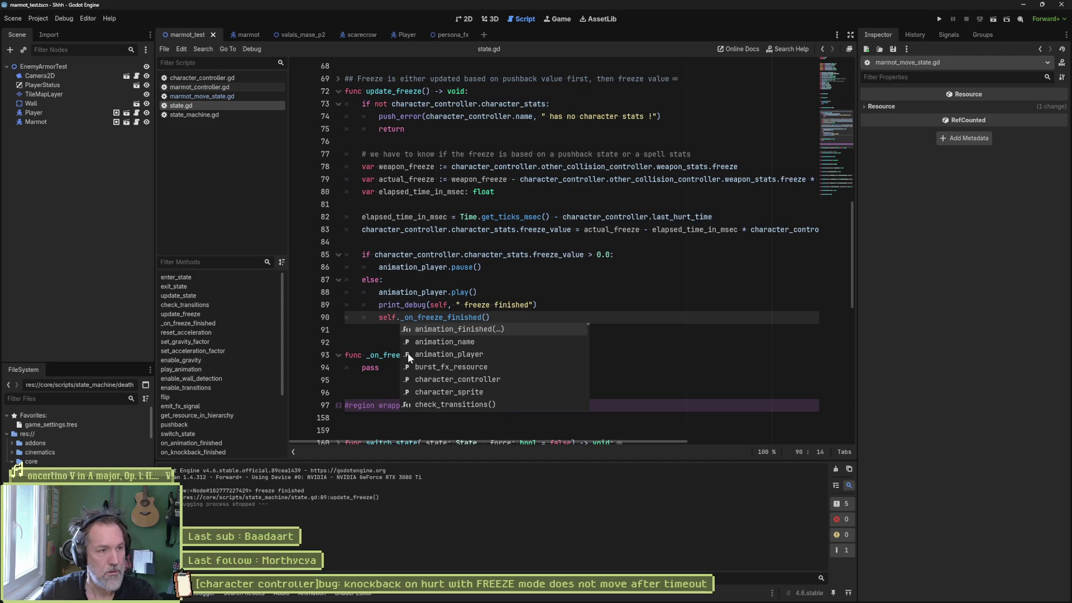
{"action": "key", "text": "F6"}
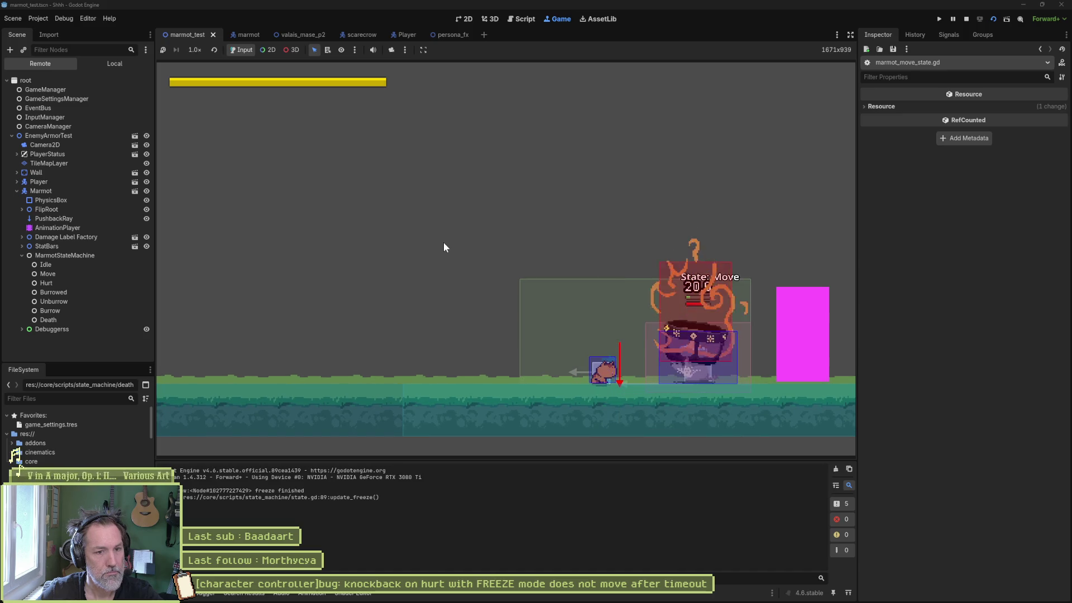
{"action": "key", "text": "F8"}
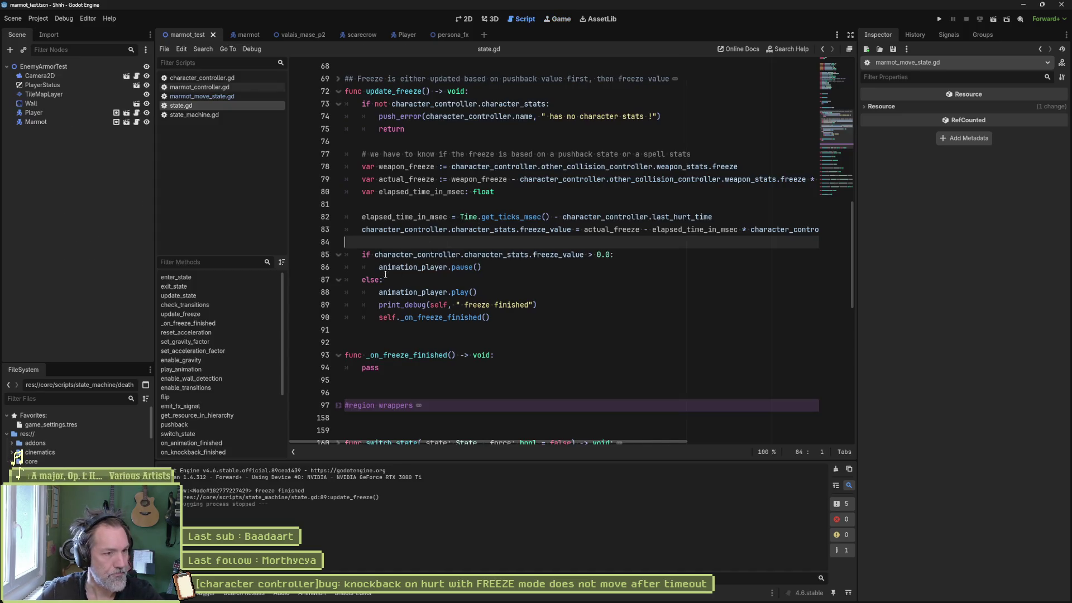
{"action": "left_click_drag", "start_coordinate": [407, 317], "coordinate": [380, 317]}
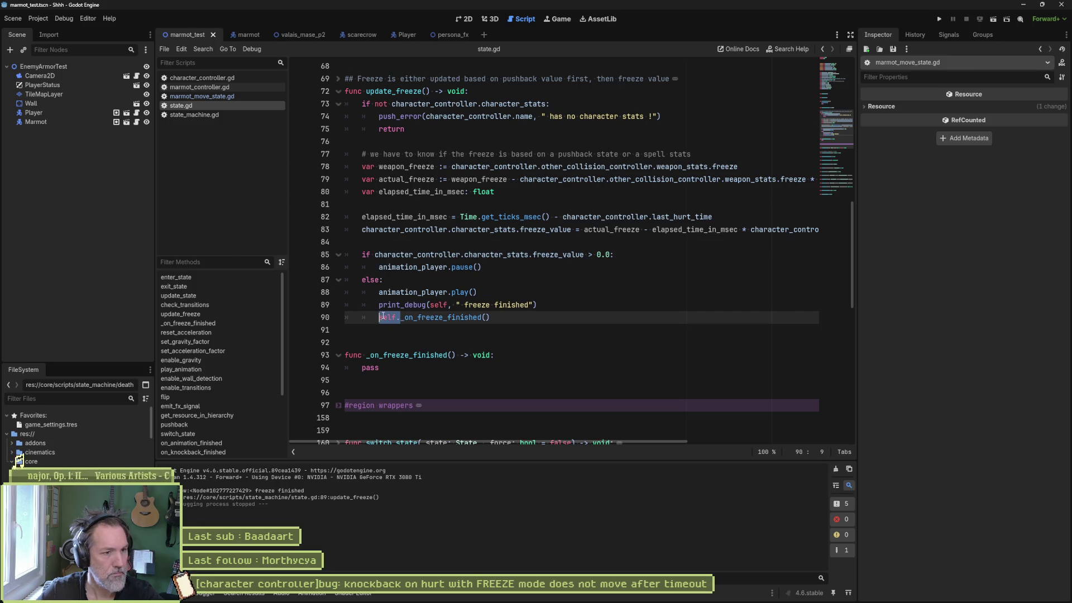
{"action": "key", "text": "BackSpace"}
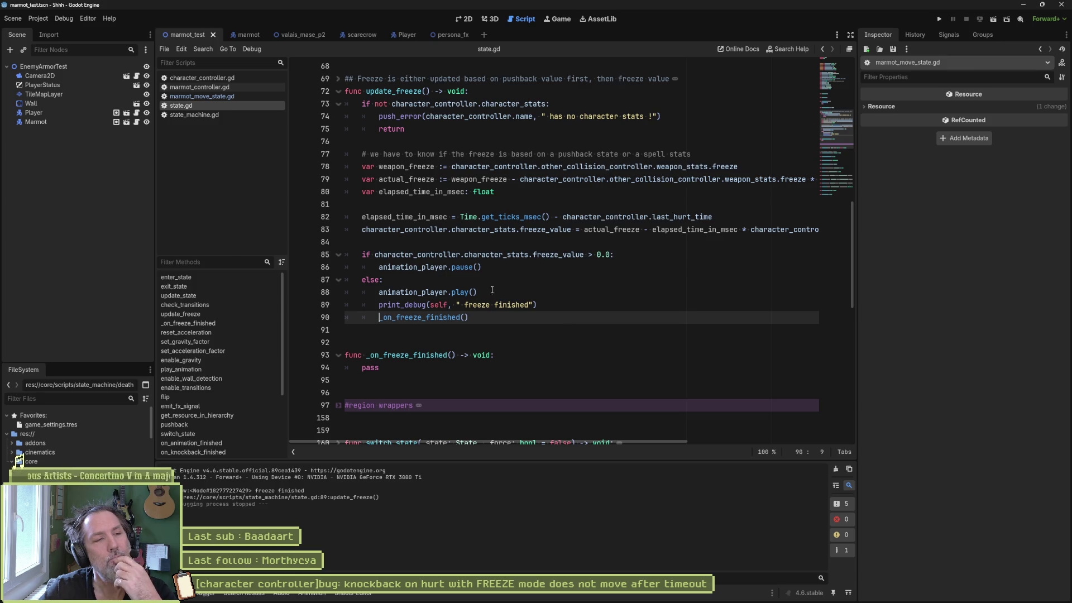
{"action": "scroll", "coordinate": [502, 279], "scroll_direction": "up", "scroll_amount": 4}
{"action": "left_click", "coordinate": [397, 242]}
{"action": "double_click", "coordinate": [397, 243]}
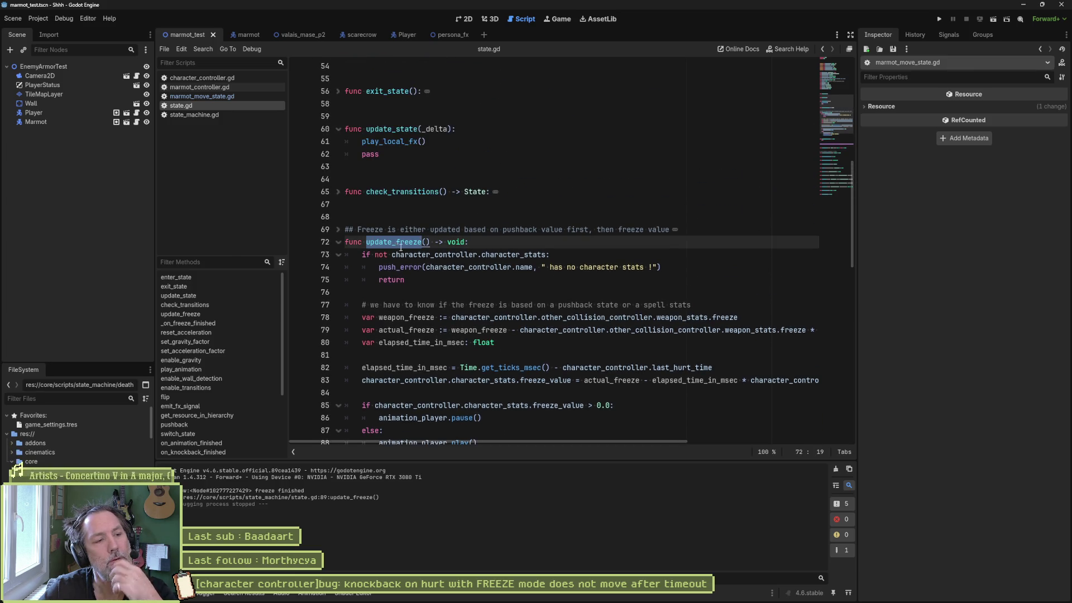
{"action": "key", "text": "ctrl+shift+f"}
{"action": "left_click", "coordinate": [524, 342]}
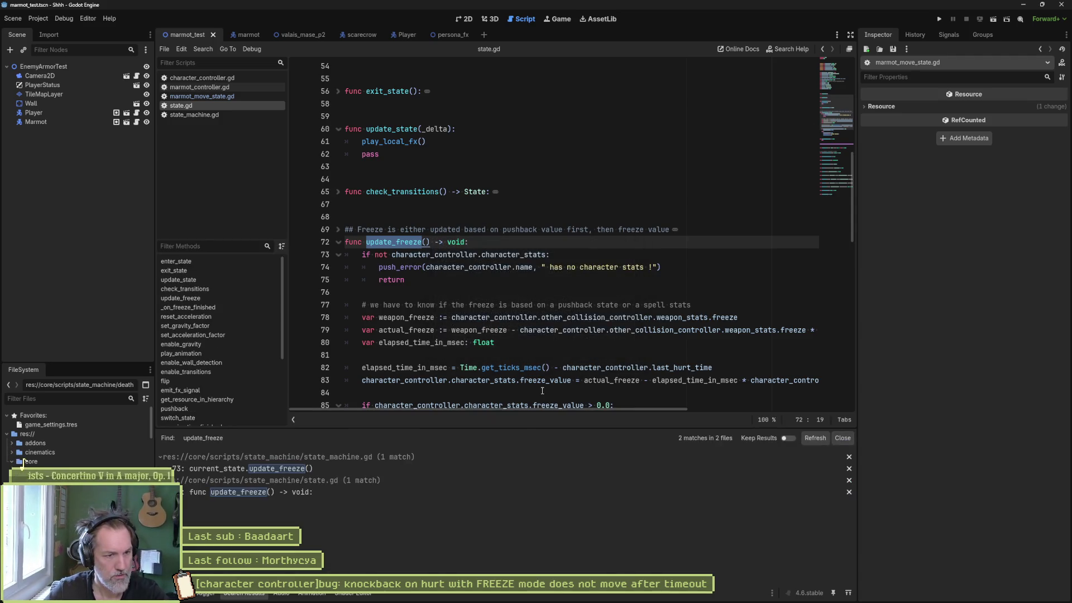
{"action": "left_click", "coordinate": [360, 469]}
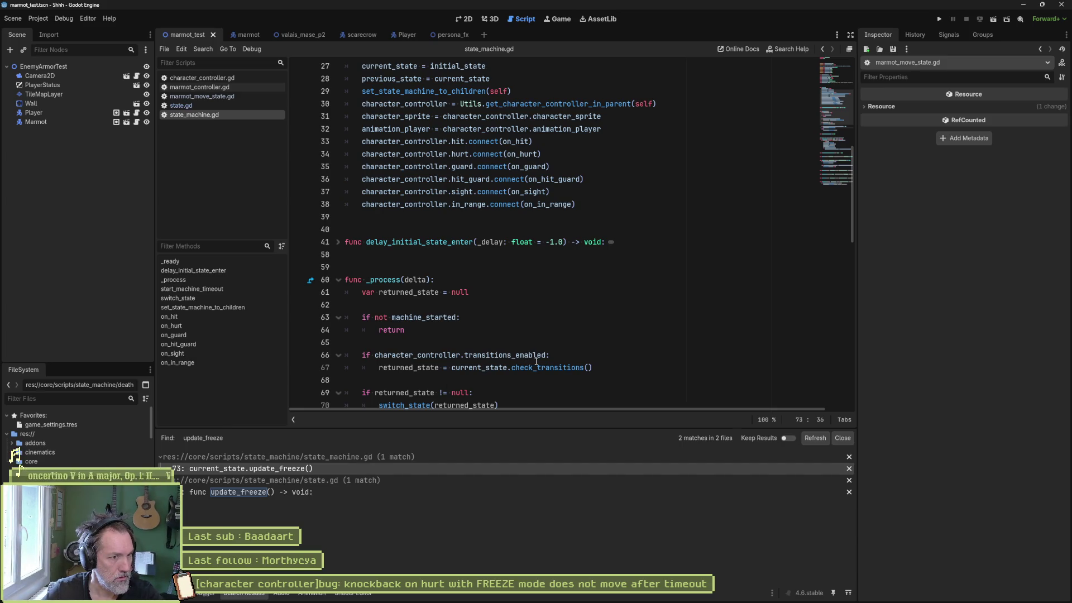
{"action": "scroll", "coordinate": [543, 359], "scroll_direction": "down", "scroll_amount": 2}
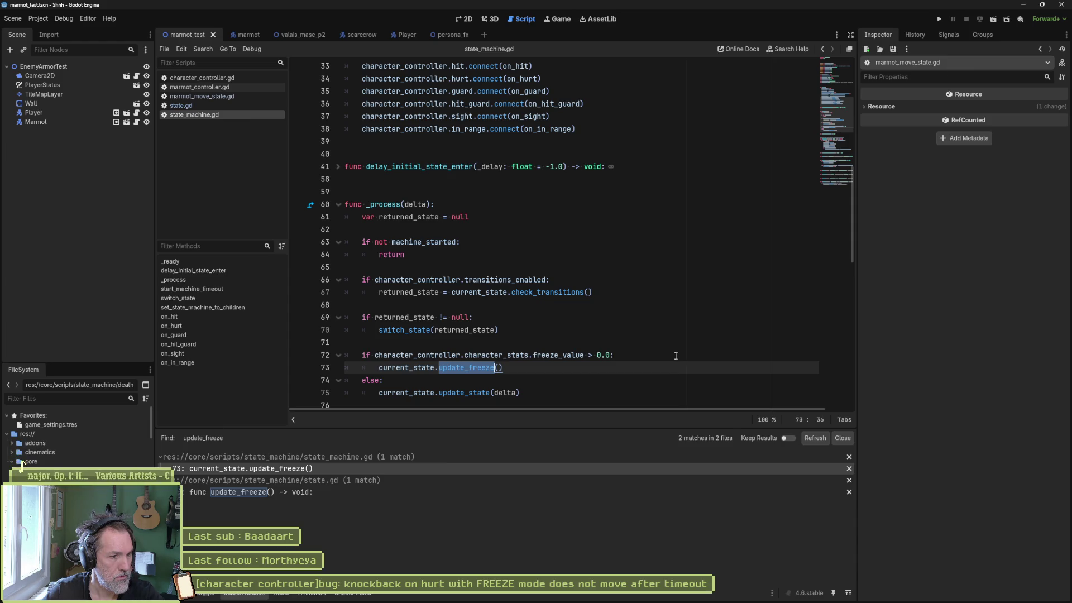
{"action": "double_click", "coordinate": [421, 392]}
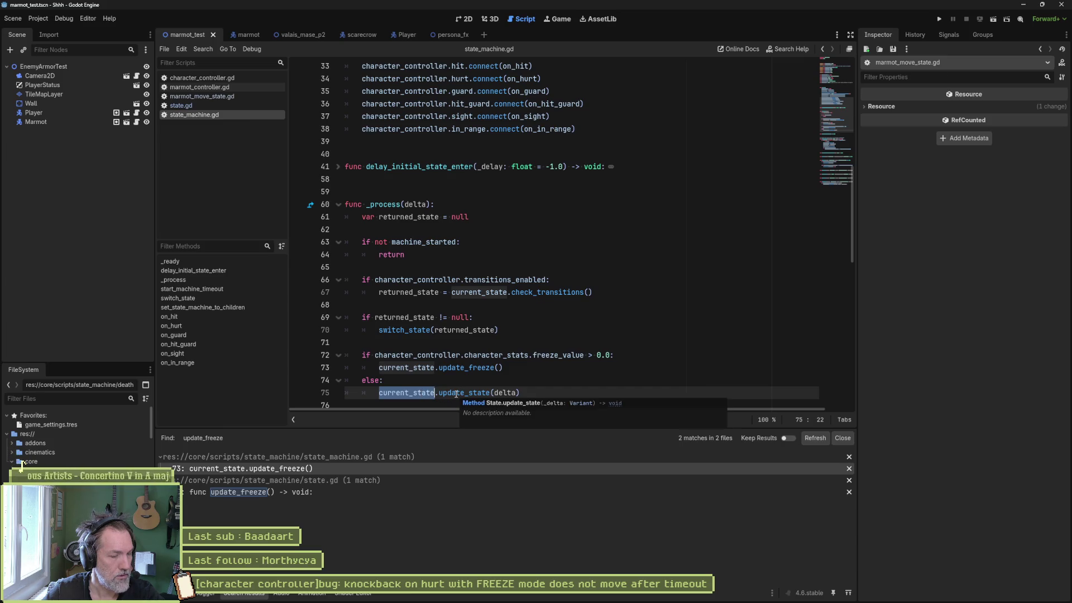
{"action": "left_click", "coordinate": [195, 103]}
{"action": "scroll", "coordinate": [446, 268], "scroll_direction": "down", "scroll_amount": 5}
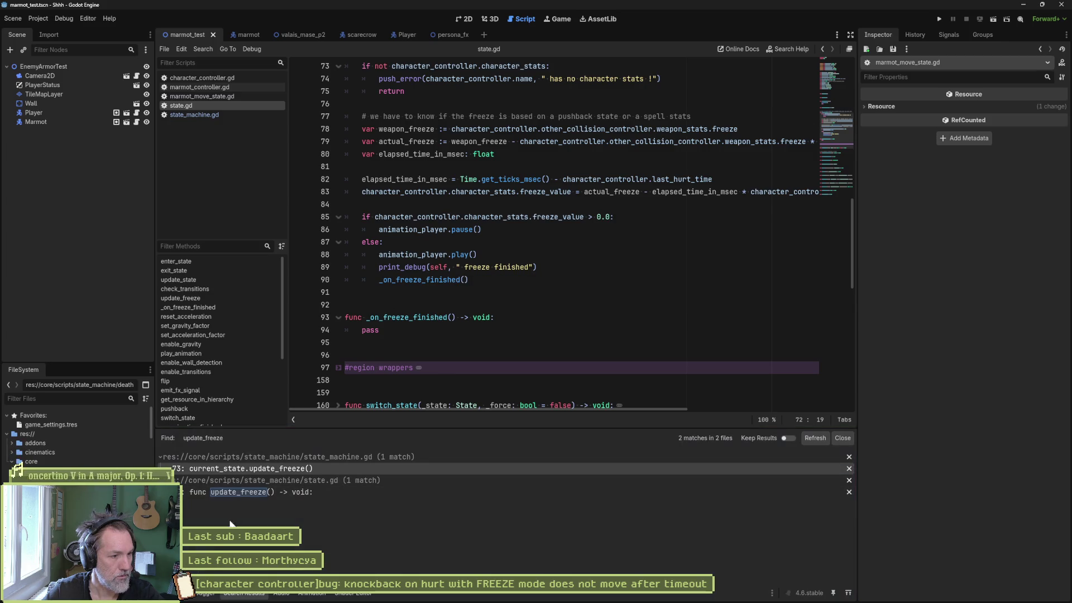
{"action": "left_click", "coordinate": [167, 593]}
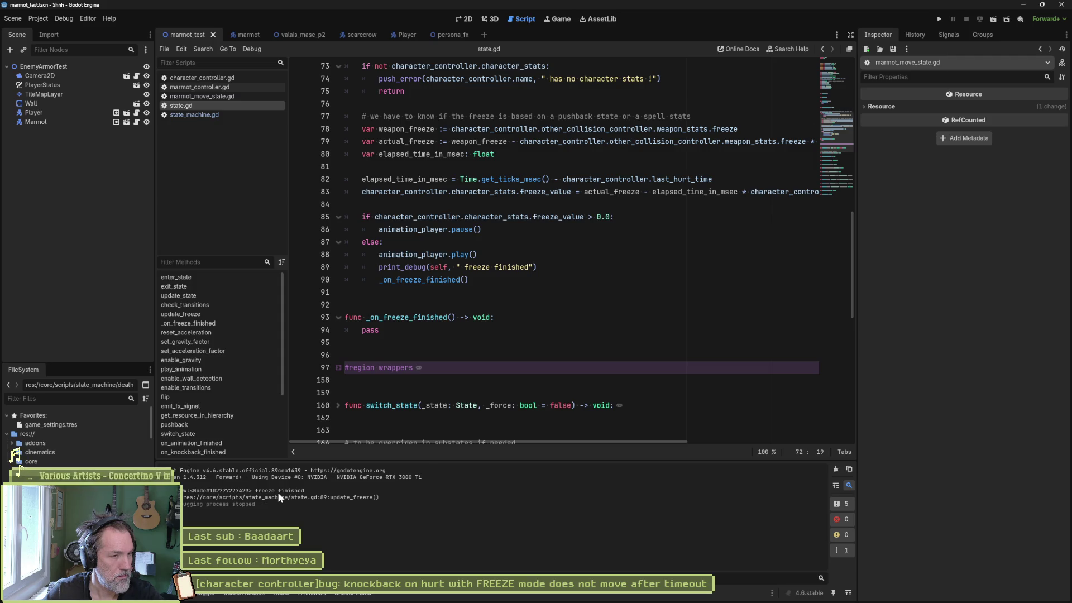
{"action": "double_click", "coordinate": [455, 281]}
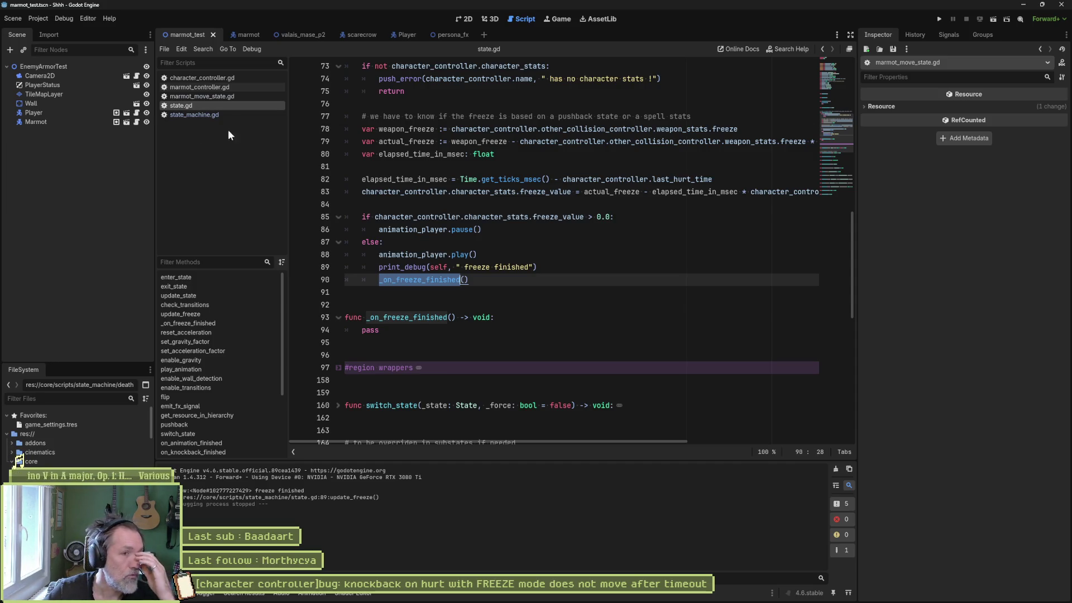
{"action": "key", "text": "F6"}
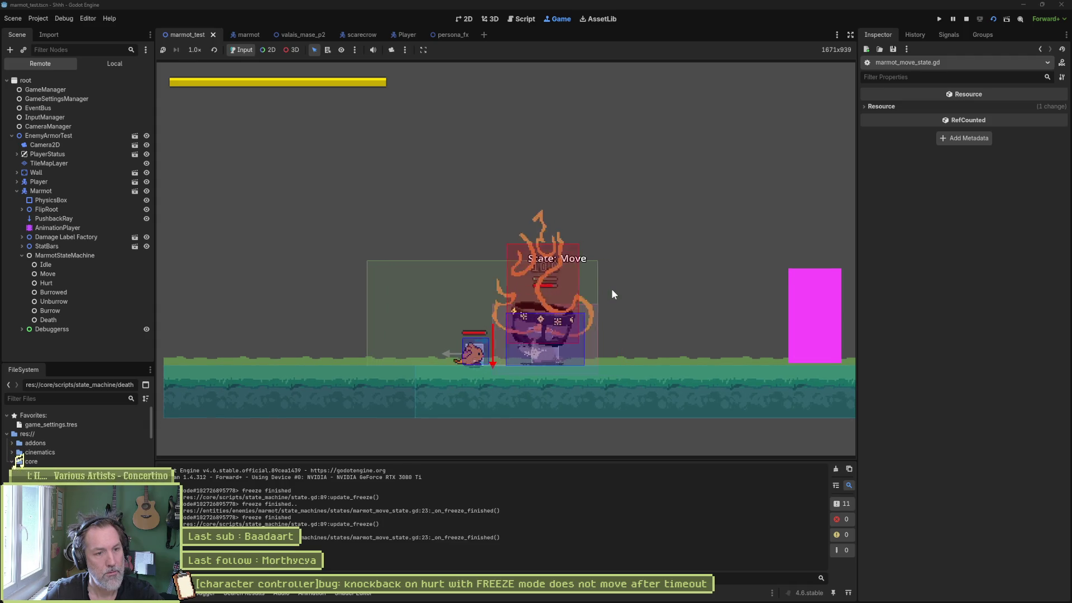
{"action": "key", "text": "F8"}
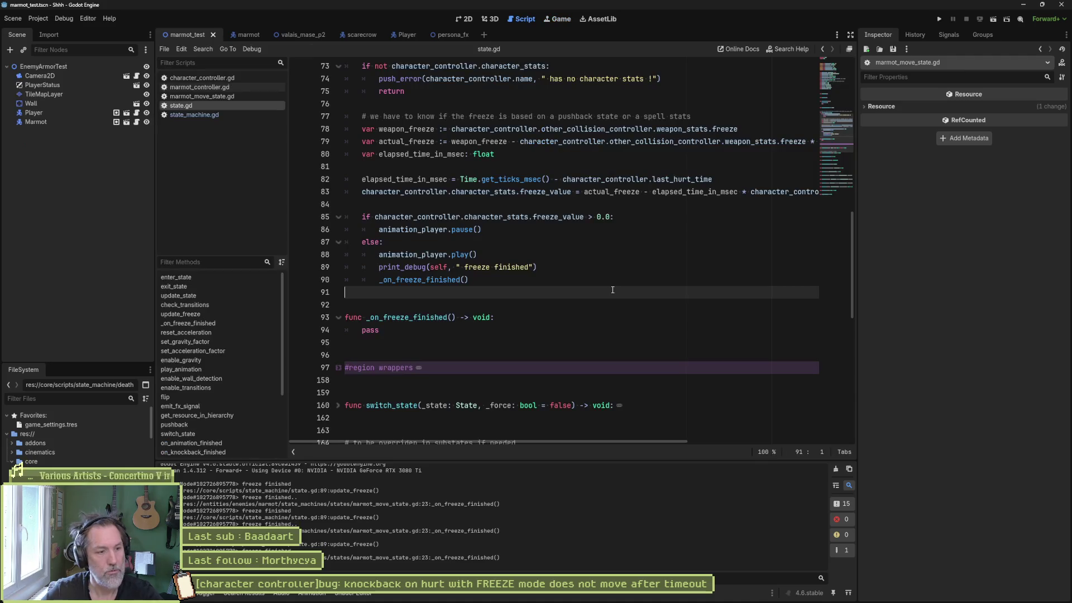
{"action": "left_click", "coordinate": [538, 267]}
{"action": "key", "text": "ctrl+shift+k"}
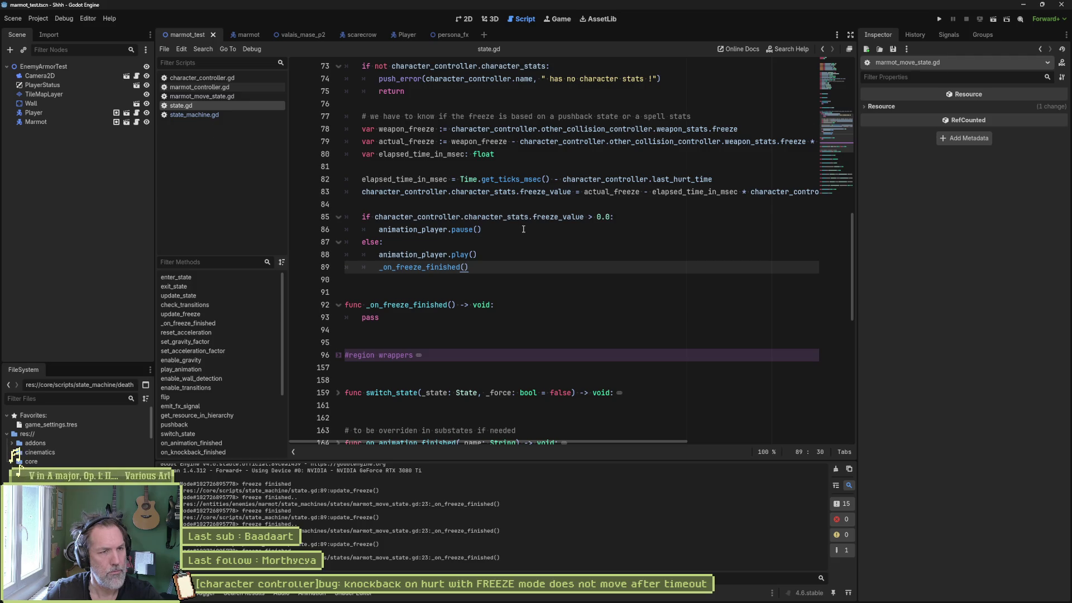
{"action": "left_click", "coordinate": [557, 239]}
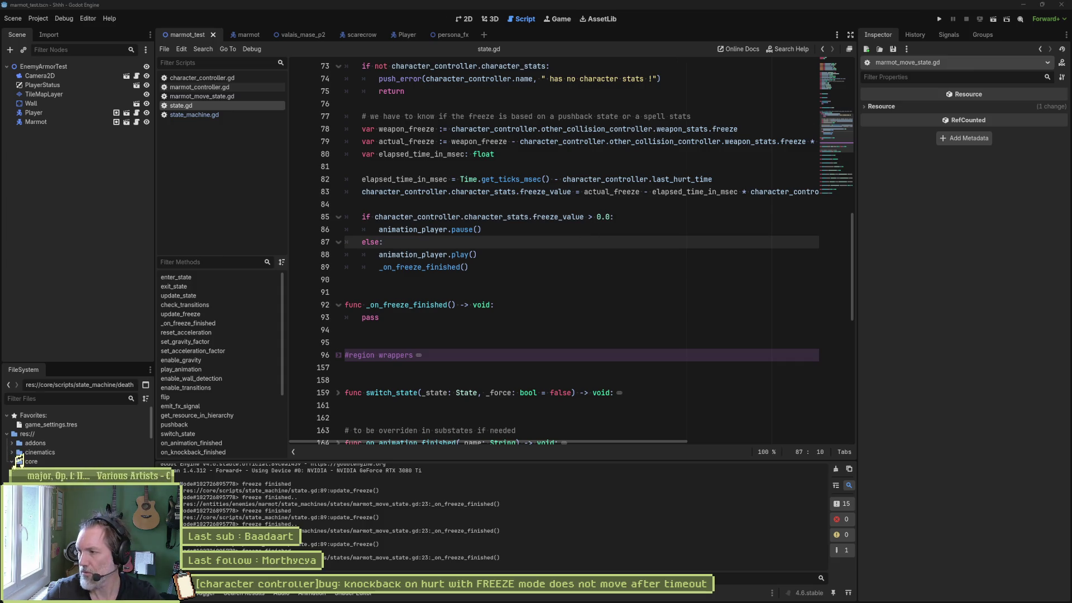
{"action": "left_click", "coordinate": [589, 303]}
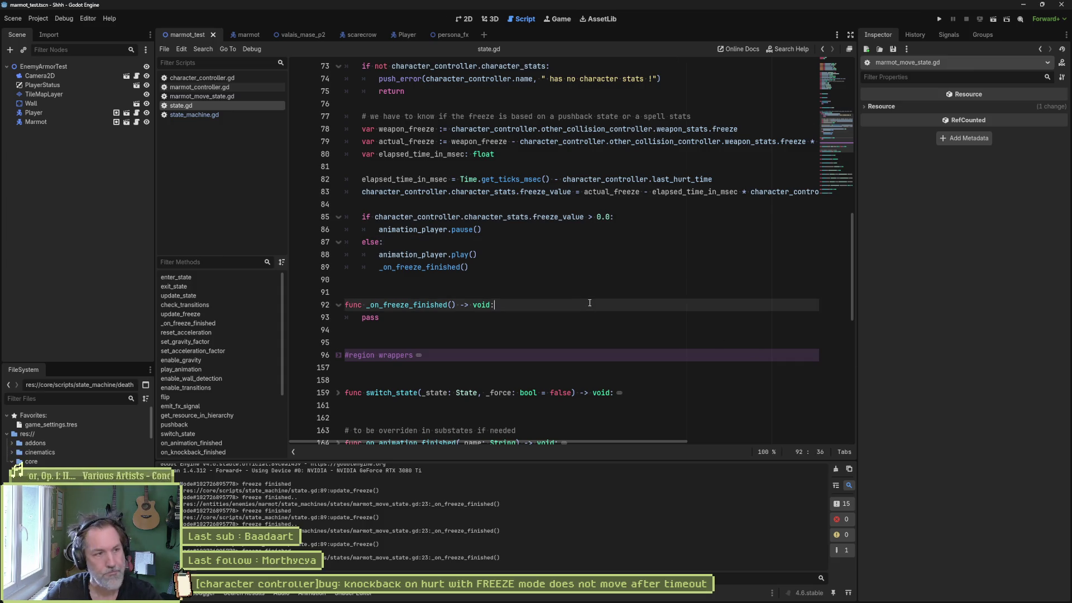
{"action": "key", "text": "F6"}
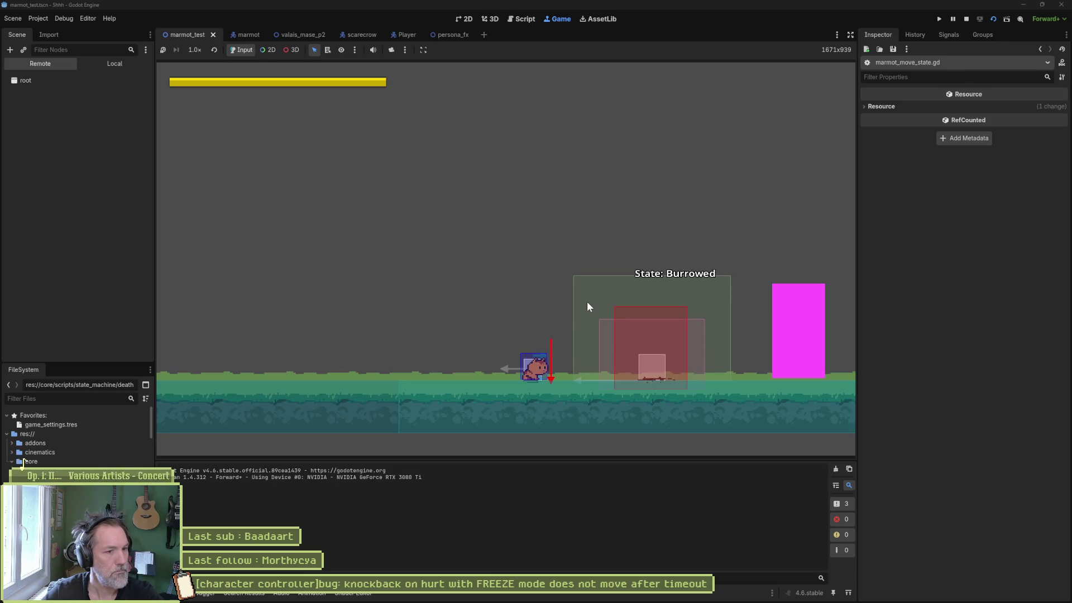
{"action": "key", "text": "Left"}
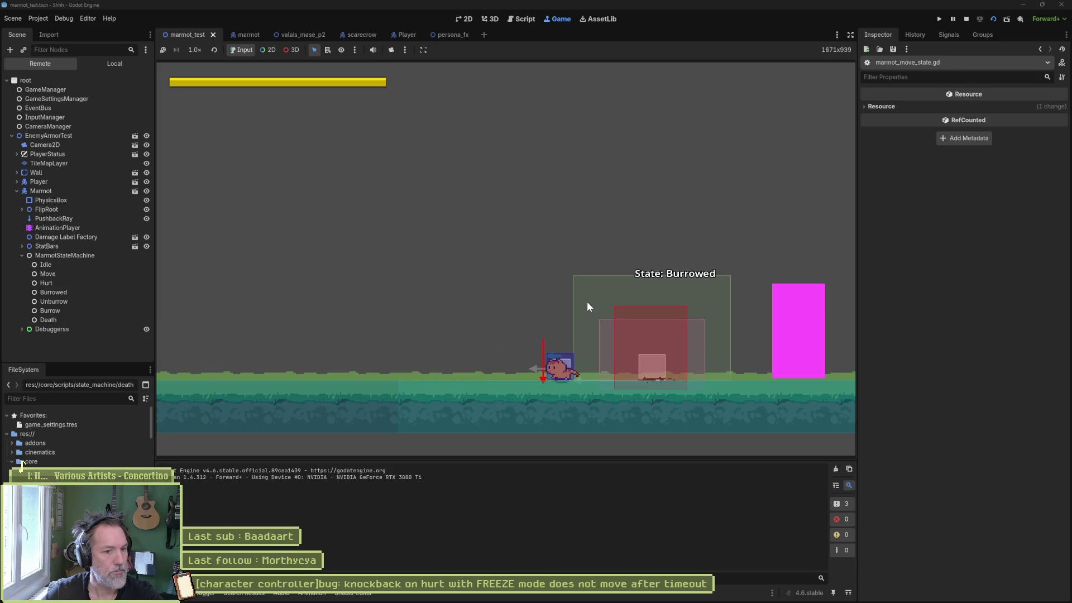
{"action": "key", "text": "Right"}
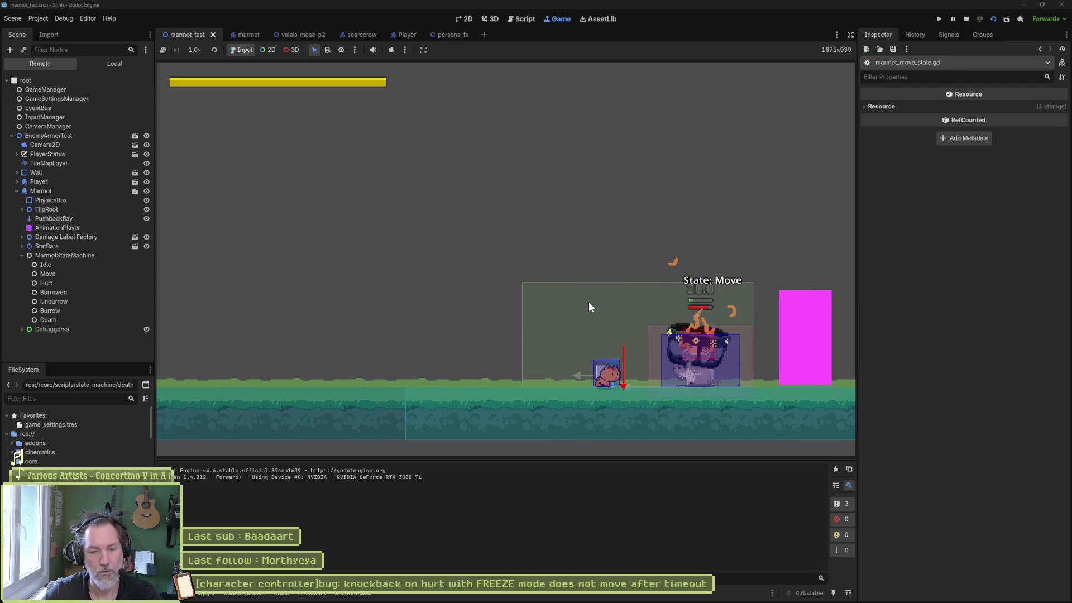
{"action": "key", "text": "F8"}
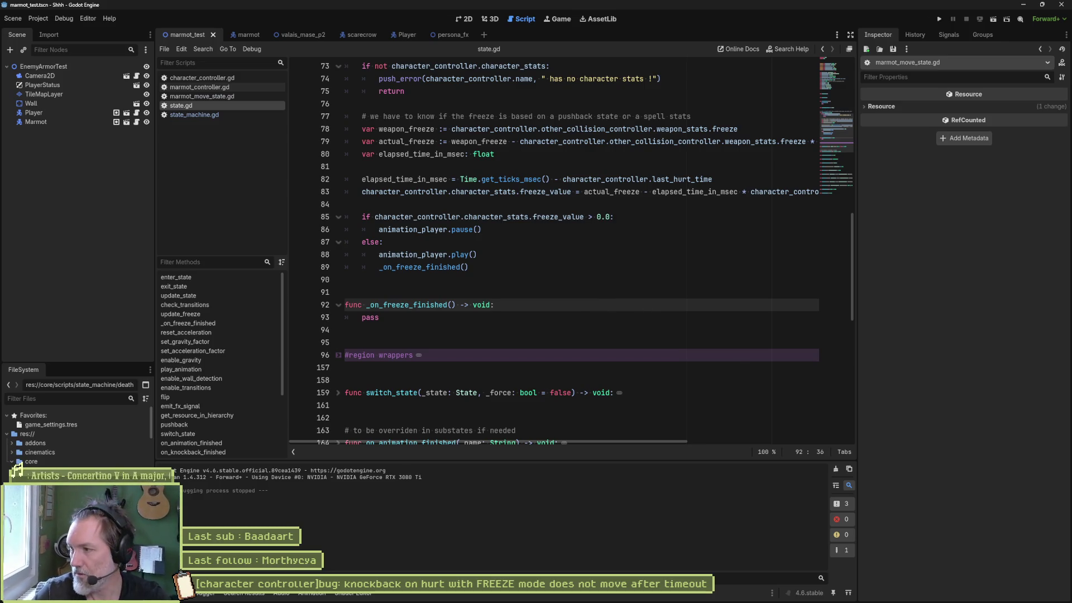
{"action": "key", "text": "Down"}
{"action": "key", "text": "Down"}
{"action": "key", "text": "Down"}
{"action": "key", "text": "End"}
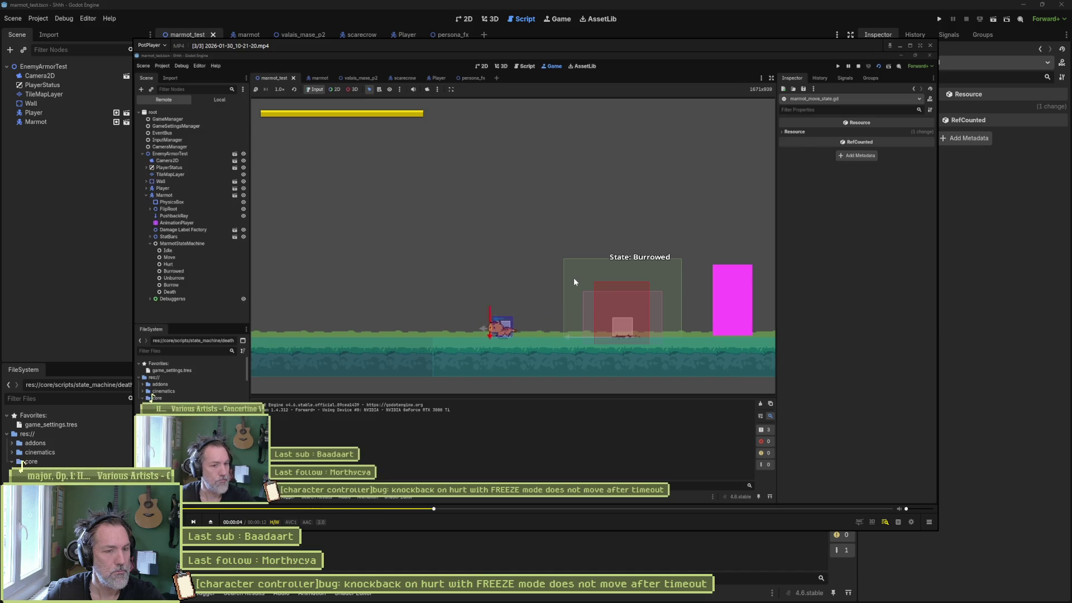
Frame-step the clip around 00:00:07 from Unburrow into Move, then select pass in Godot's _on_freeze_finished.
{"action": "key", "text": "f"}
{"action": "key", "text": "f"}
{"action": "key", "text": "f"}
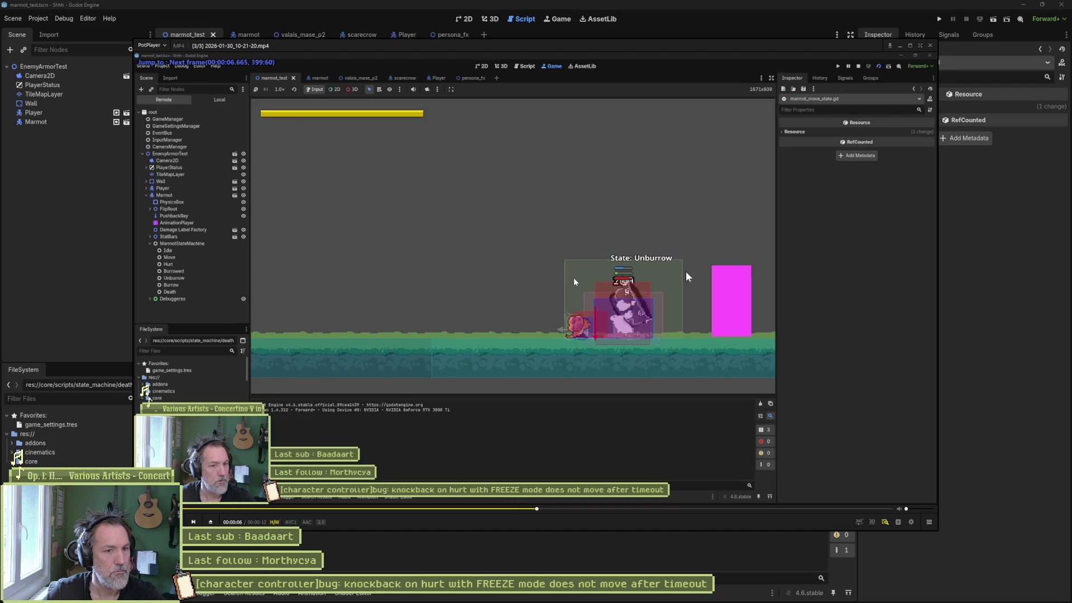
{"action": "key", "text": "f"}
{"action": "key", "text": "f"}
{"action": "key", "text": "f"}
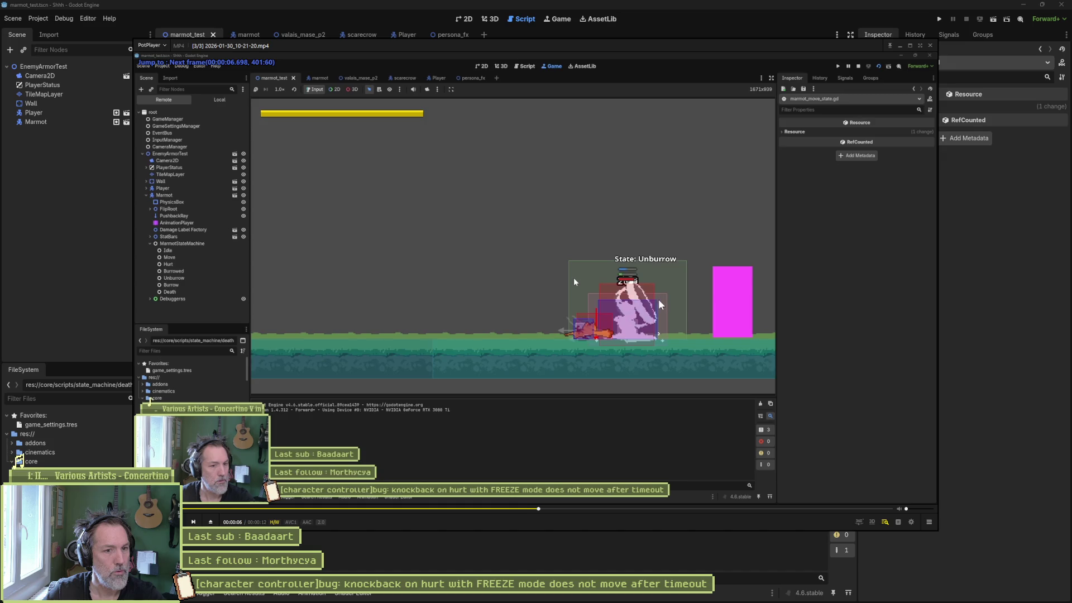
{"action": "key", "text": "f"}
{"action": "key", "text": "f"}
{"action": "key", "text": "f"}
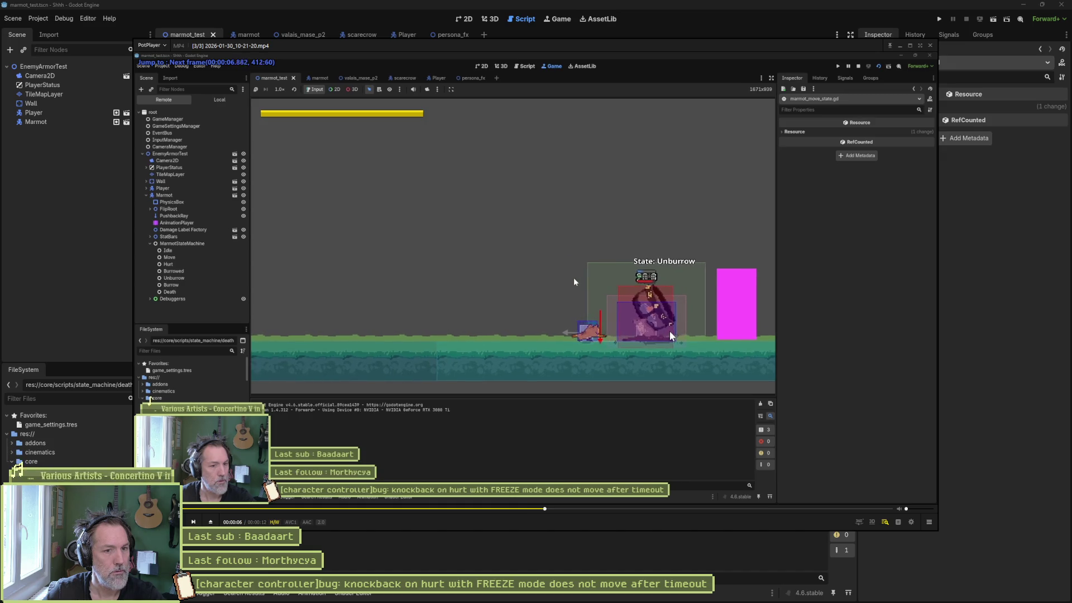
{"action": "key", "text": "f"}
{"action": "key", "text": "f"}
{"action": "key", "text": "f"}
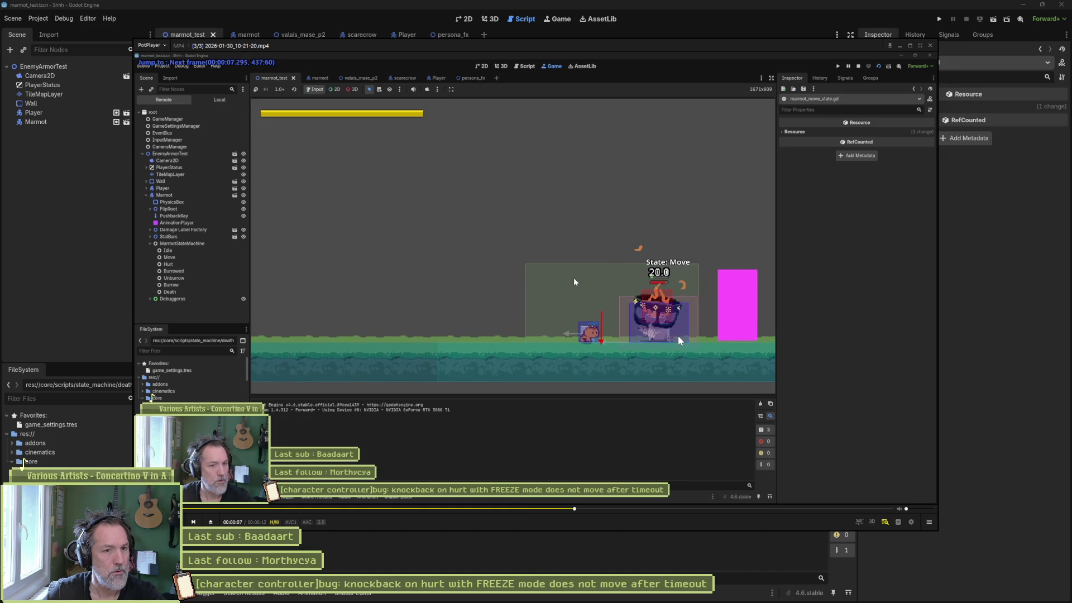
{"action": "key", "text": "f"}
{"action": "key", "text": "d"}
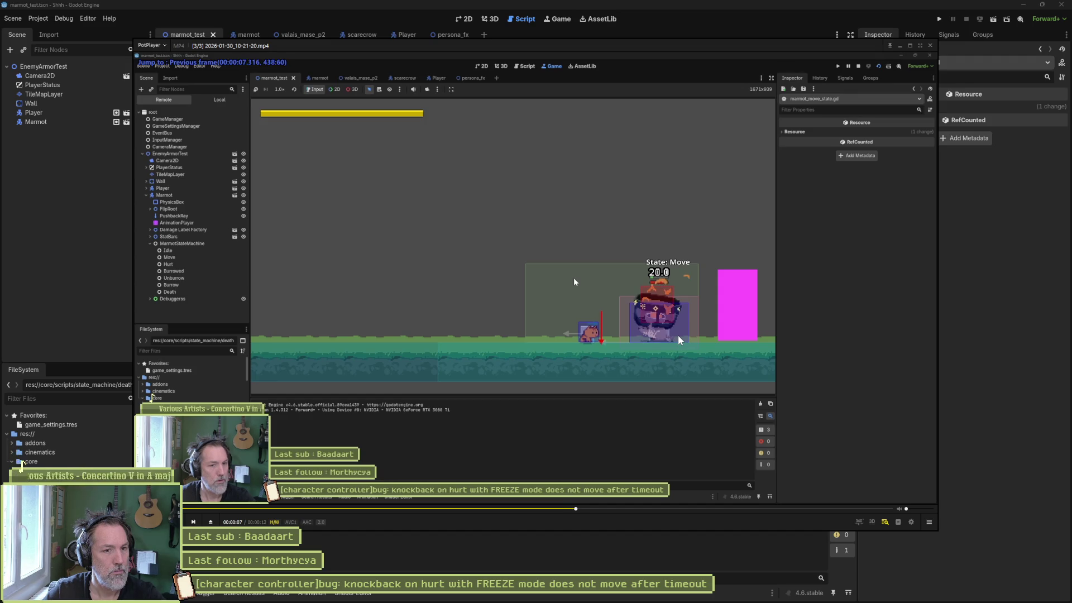
{"action": "key", "text": "d"}
{"action": "key", "text": "f"}
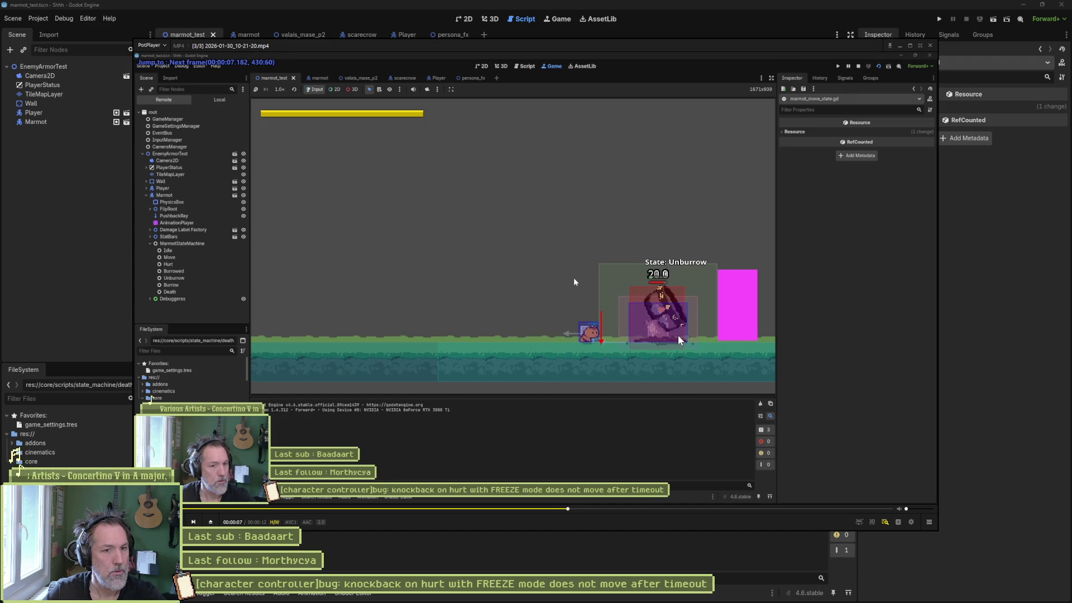
{"action": "key", "text": "f"}
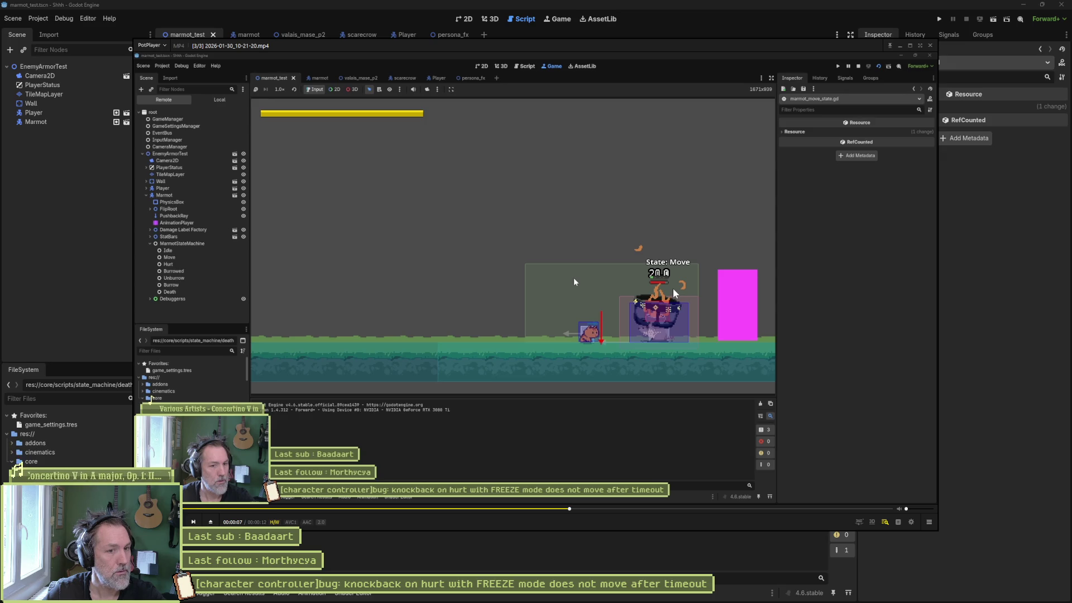
{"action": "key", "text": "f"}
{"action": "key", "text": "f"}
{"action": "key", "text": "f"}
{"action": "key", "text": "f"}
{"action": "key", "text": "f"}
{"action": "key", "text": "f"}
{"action": "key", "text": "f"}
{"action": "key", "text": "f"}
{"action": "key", "text": "f"}
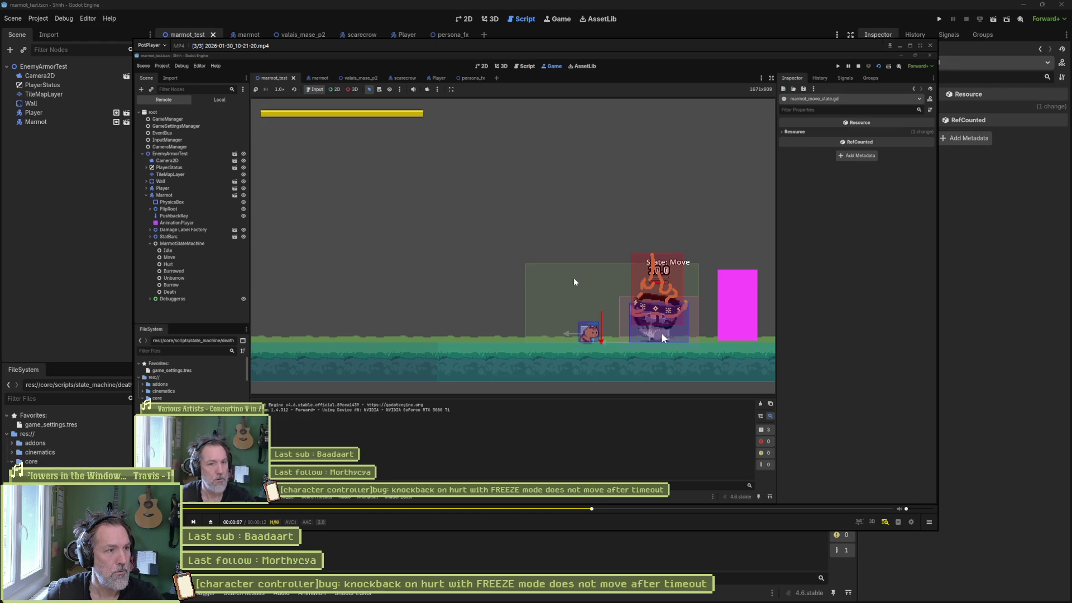
{"action": "left_click", "coordinate": [92, 240]}
{"action": "double_click", "coordinate": [380, 316]}
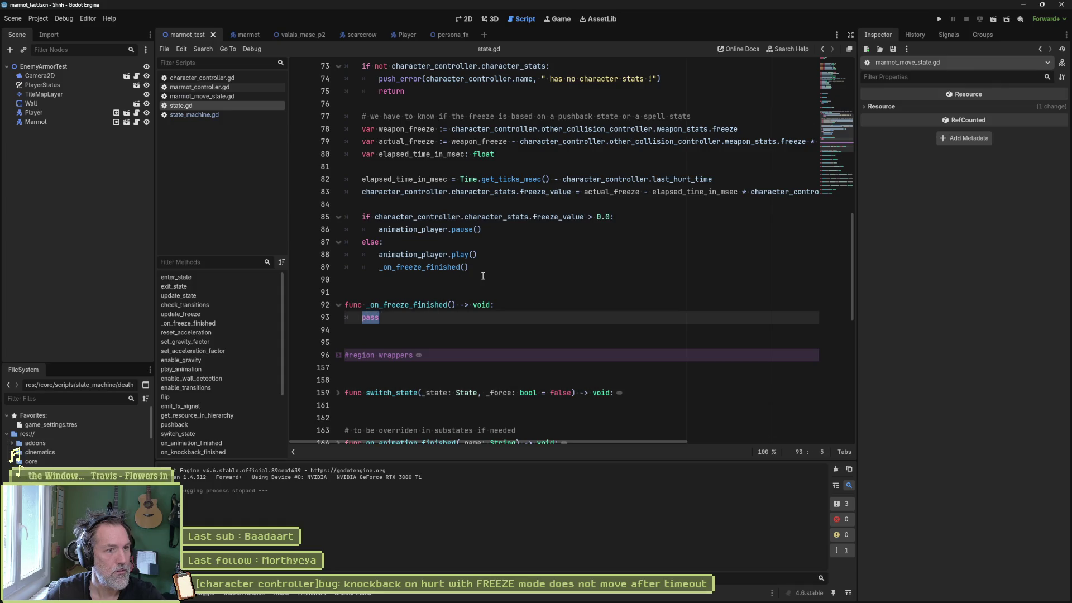
Unfold enter_state in state.gd, select the state_max_speed assignment on line 43, then open marmot_move_state.gd.
{"action": "left_click_drag", "start_coordinate": [829, 134], "coordinate": [832, 114]}
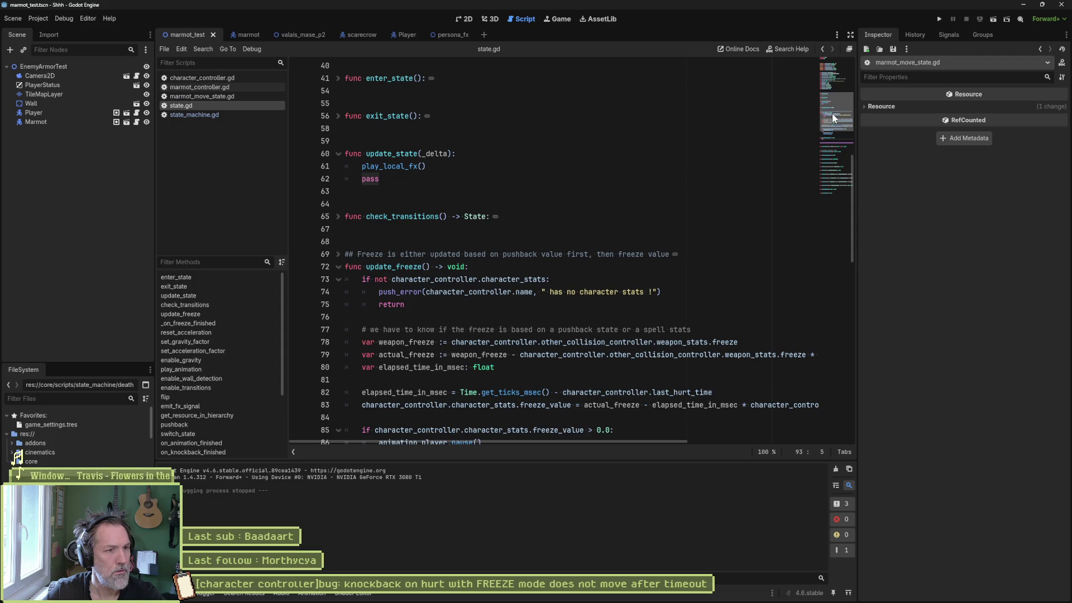
{"action": "left_click", "coordinate": [338, 80]}
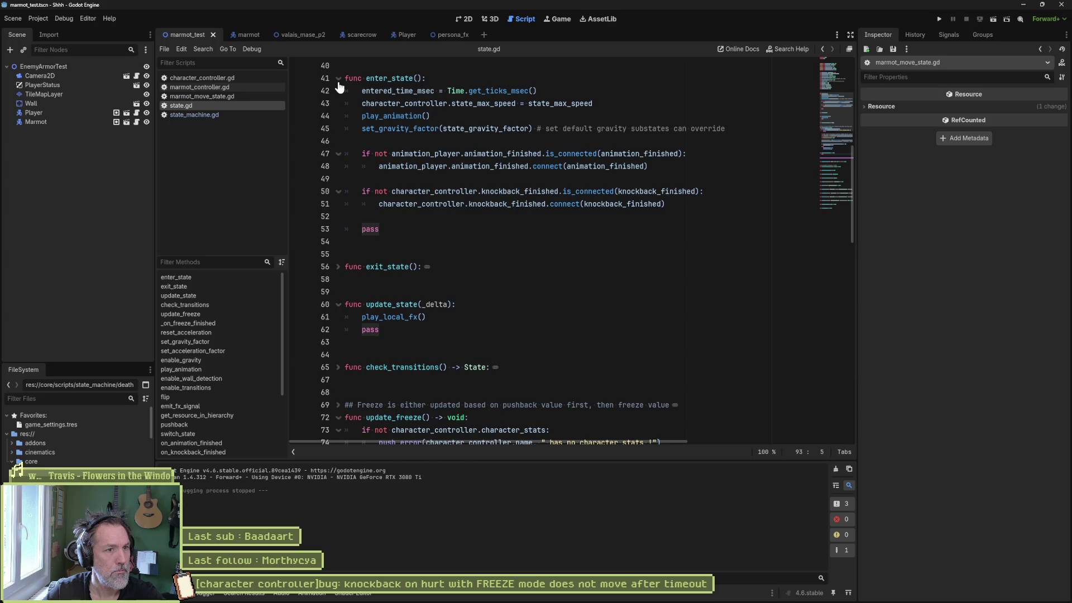
{"action": "left_click_drag", "start_coordinate": [362, 104], "coordinate": [596, 104]}
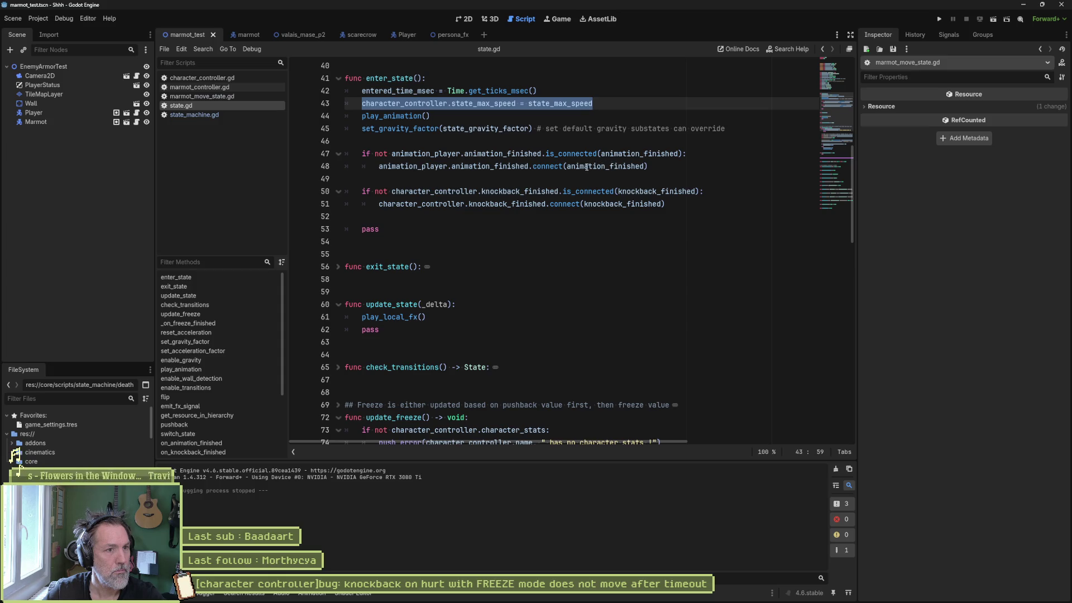
{"action": "mouse_move", "coordinate": [583, 166]}
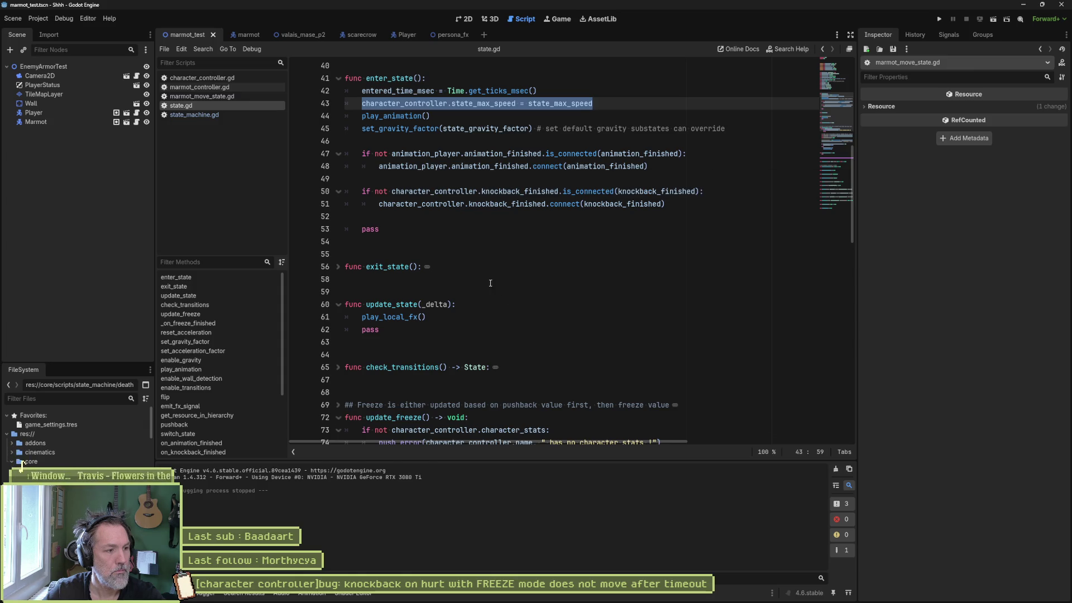
{"action": "left_click", "coordinate": [200, 96]}
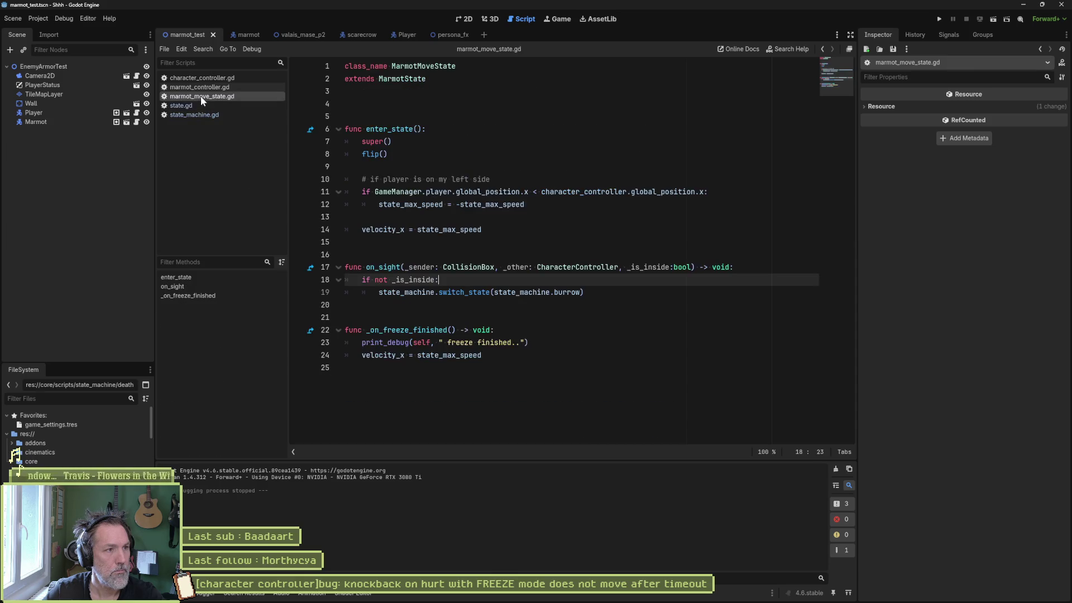
Paste a copy of the _on_freeze_finished print_debug line below the velocity_x assignment on line 14.
{"action": "left_click_drag", "start_coordinate": [366, 229], "coordinate": [463, 230]}
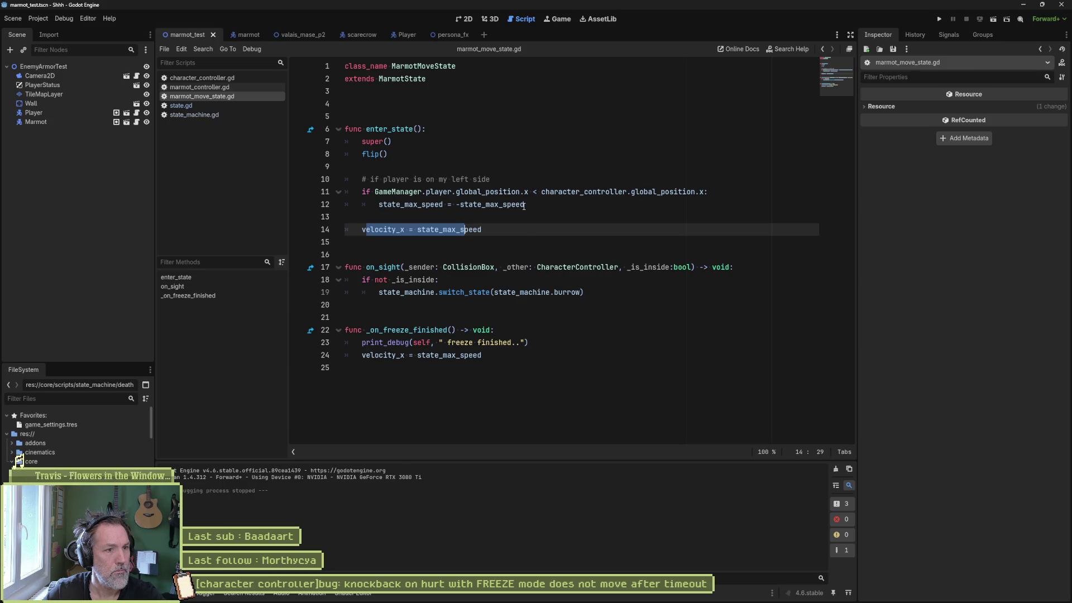
{"action": "mouse_move", "coordinate": [525, 206]}
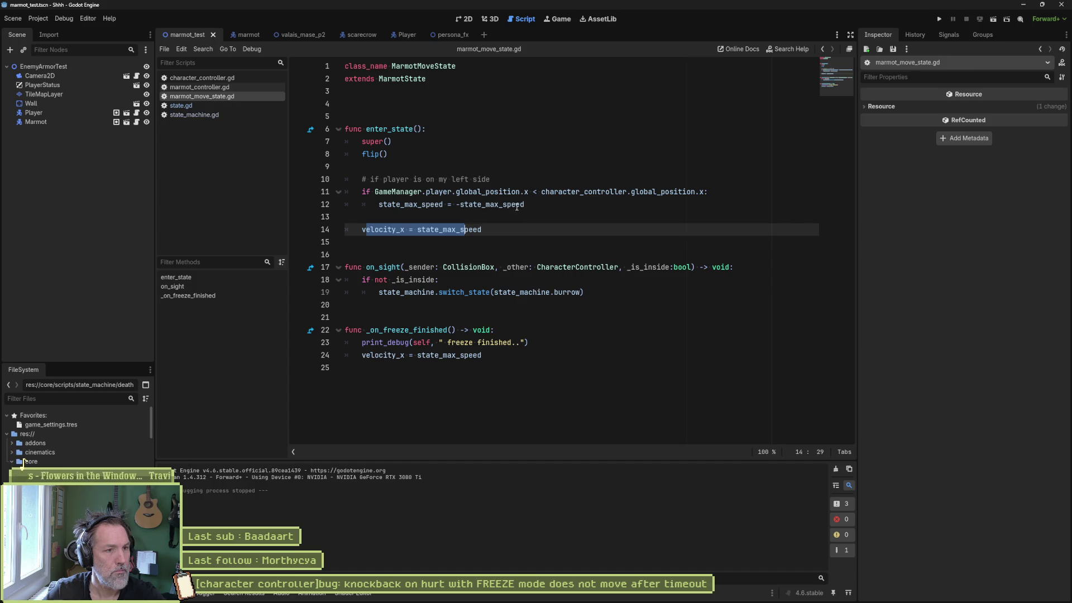
{"action": "mouse_move", "coordinate": [479, 228]}
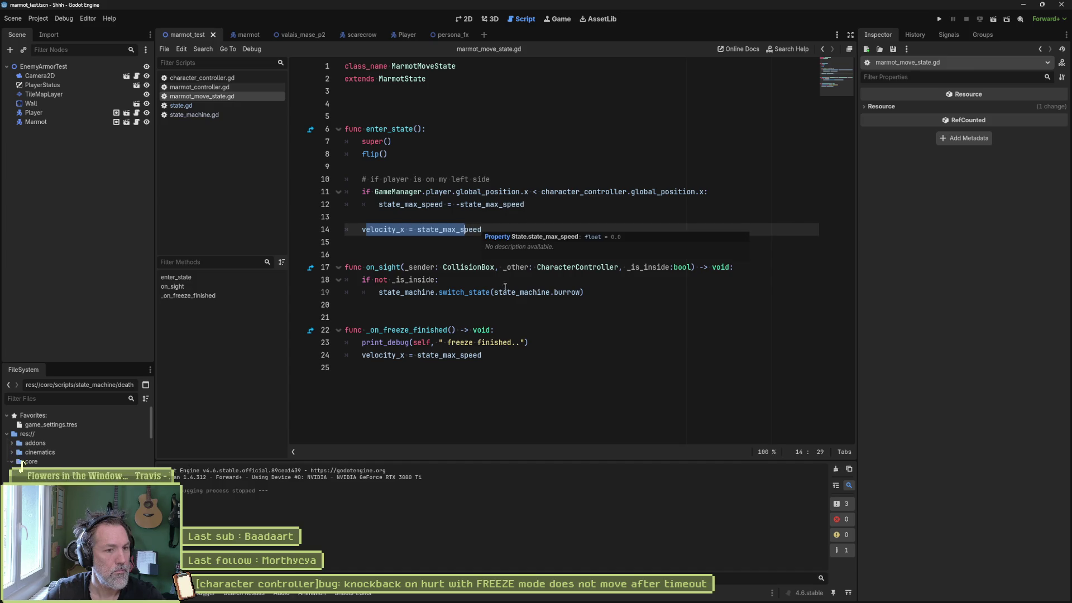
{"action": "left_click_drag", "start_coordinate": [533, 342], "coordinate": [540, 335]}
{"action": "left_click", "coordinate": [511, 231]}
{"action": "key", "text": "ctrl+v"}
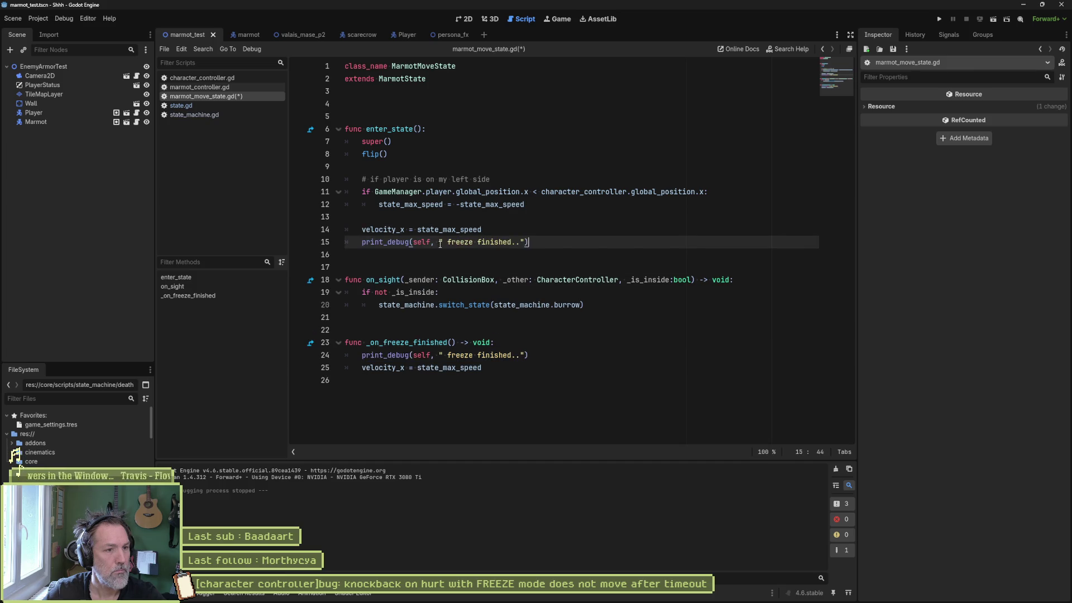
Edit the copied line to print_debug(self, " entering with velocity : ", velocity_x).
{"action": "double_click", "coordinate": [459, 241]}
{"action": "type", "text": "entering "}
{"action": "type", "text": "with velocity"}
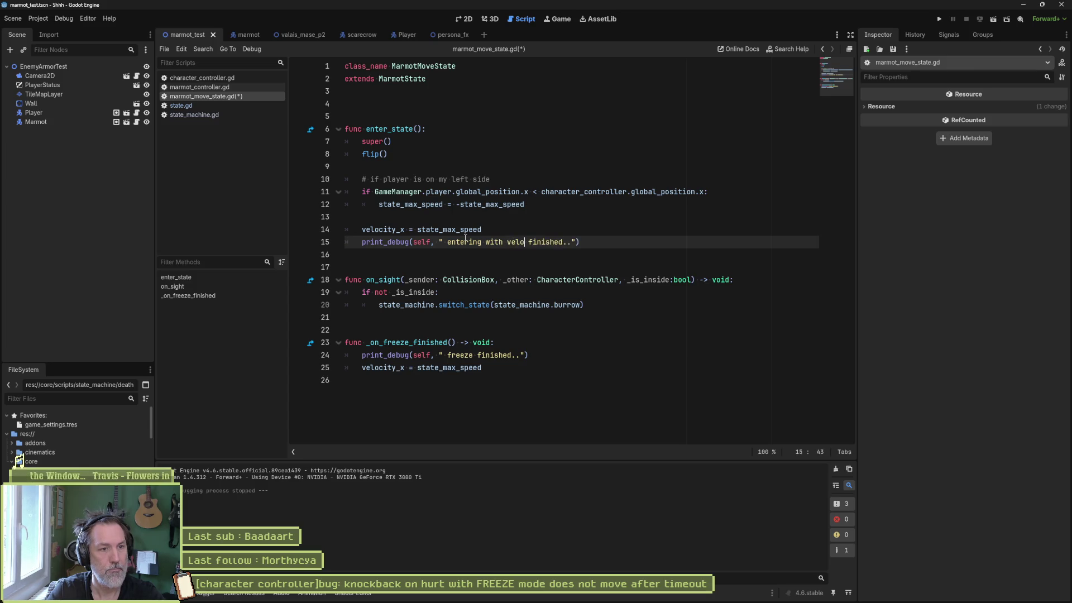
{"action": "key", "text": "Right"}
{"action": "key", "text": "ctrl+shift+Right"}
{"action": "key", "text": "BackSpace"}
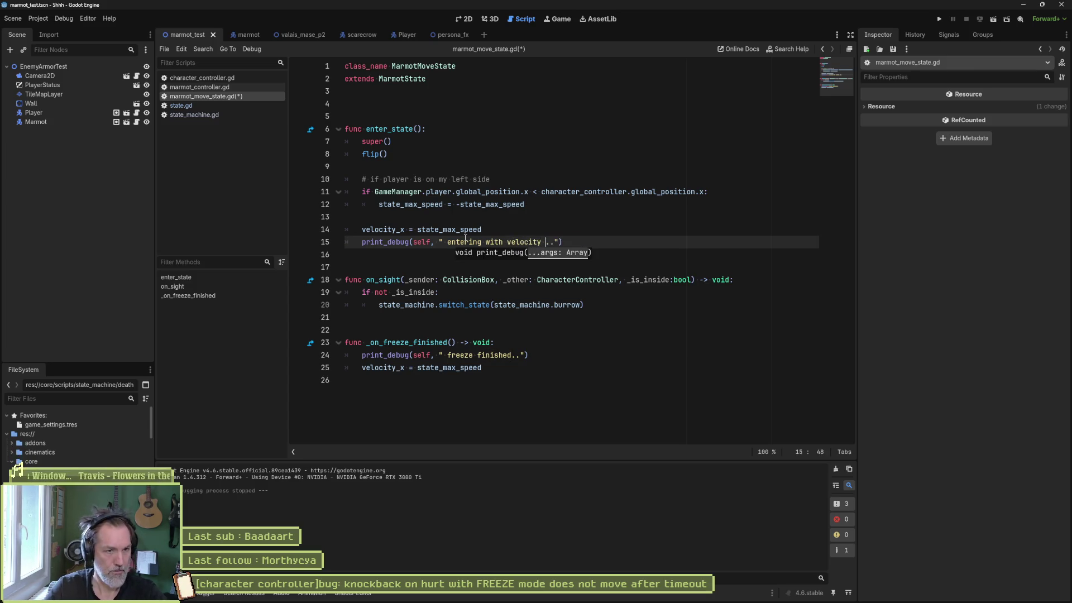
{"action": "type", "text": ": \", "}
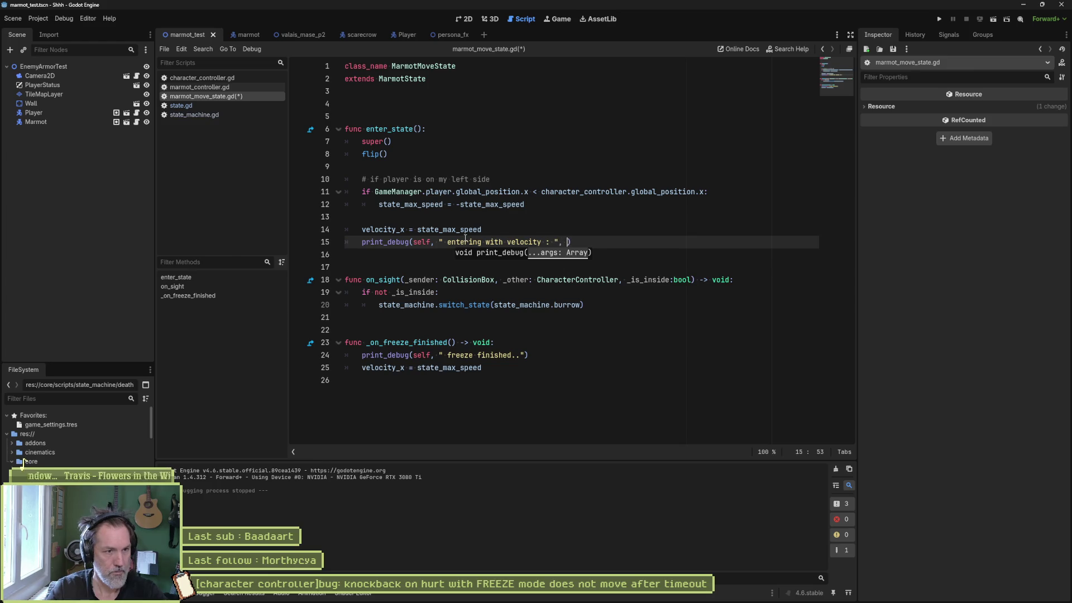
{"action": "type", "text": "velocity_x"}
Save marmot_move_state.gd and run the current scene to test the debug print.
{"action": "key", "text": "ctrl+s"}
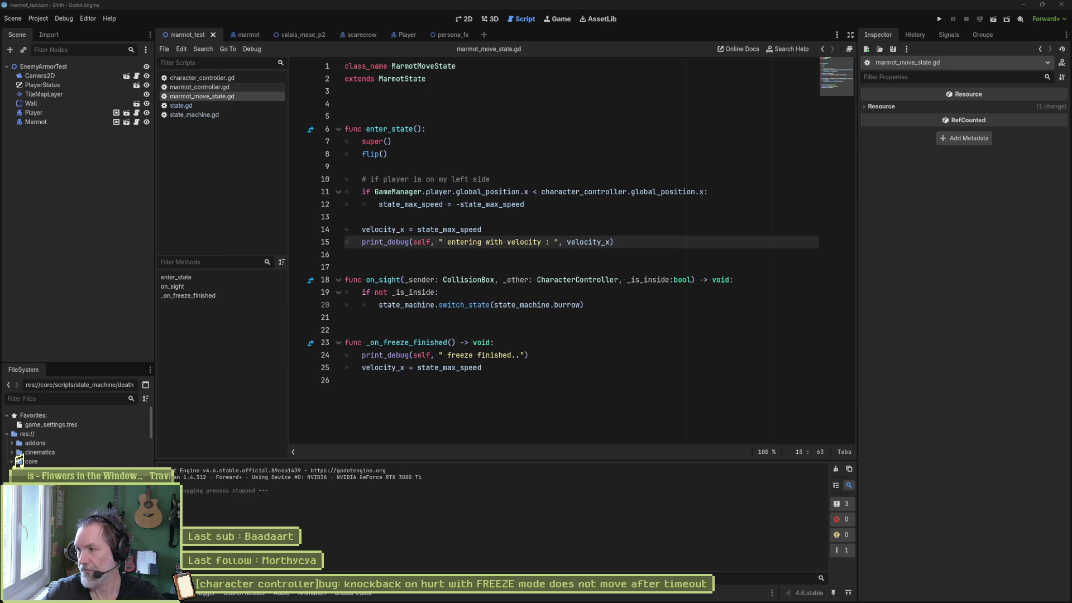
{"action": "left_click", "coordinate": [669, 385]}
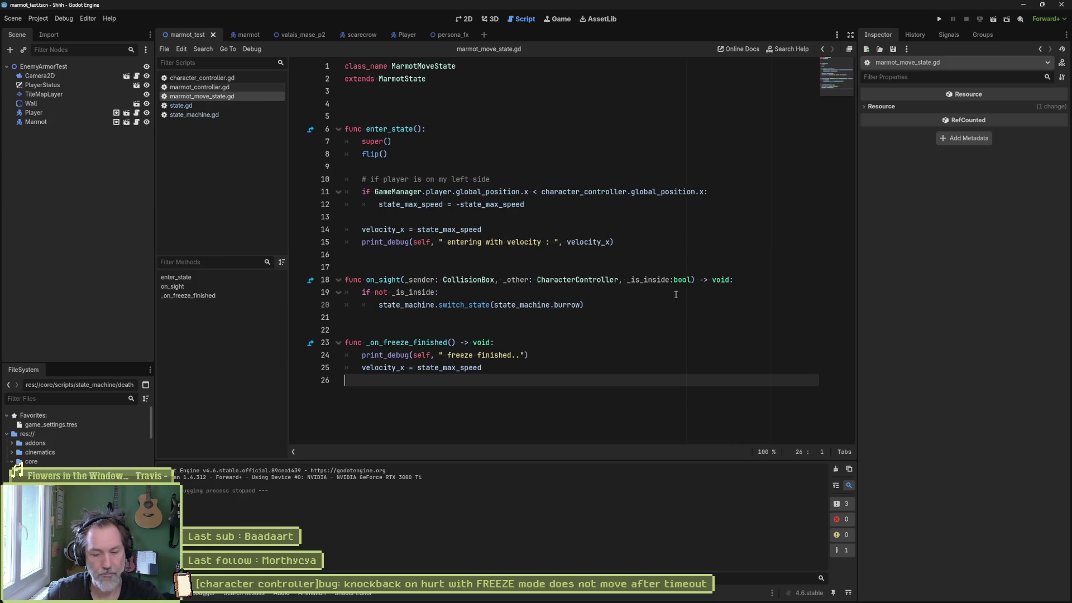
{"action": "key", "text": "F6"}
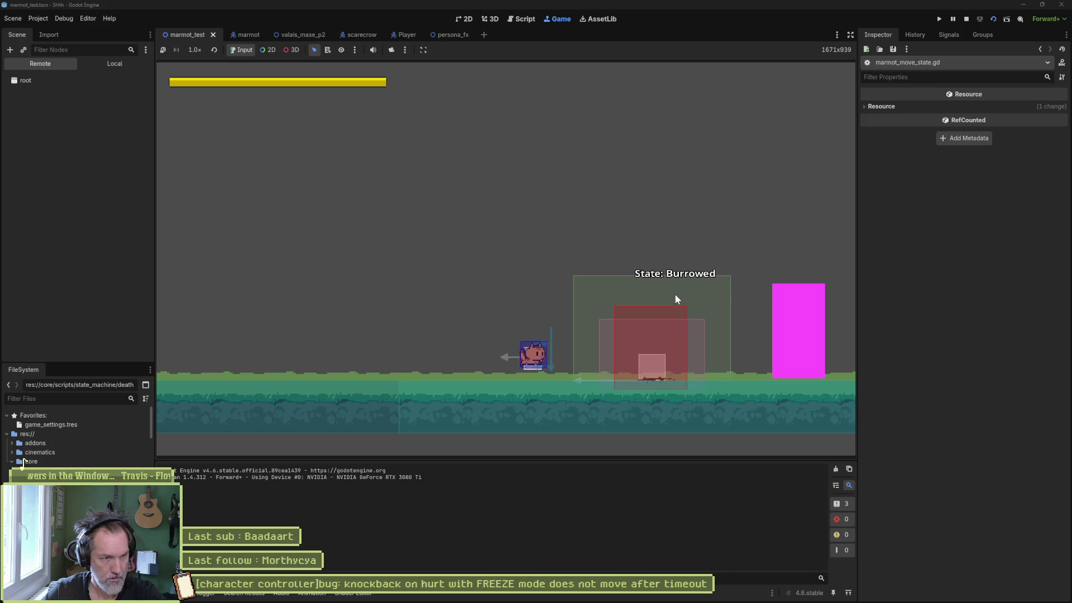